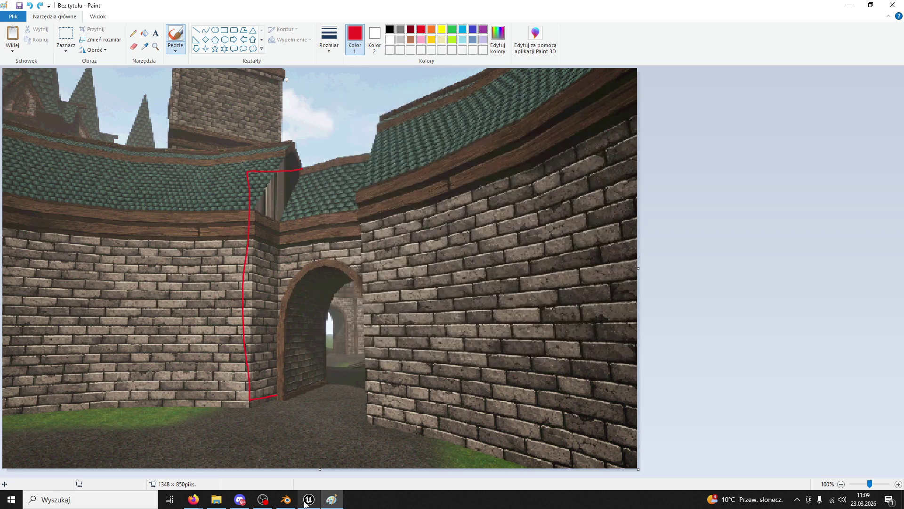
# Check the red-outlined wall gap on the screenshot, then return to the Unreal level editor
pyautogui.hotkey('alt', 'Tab')
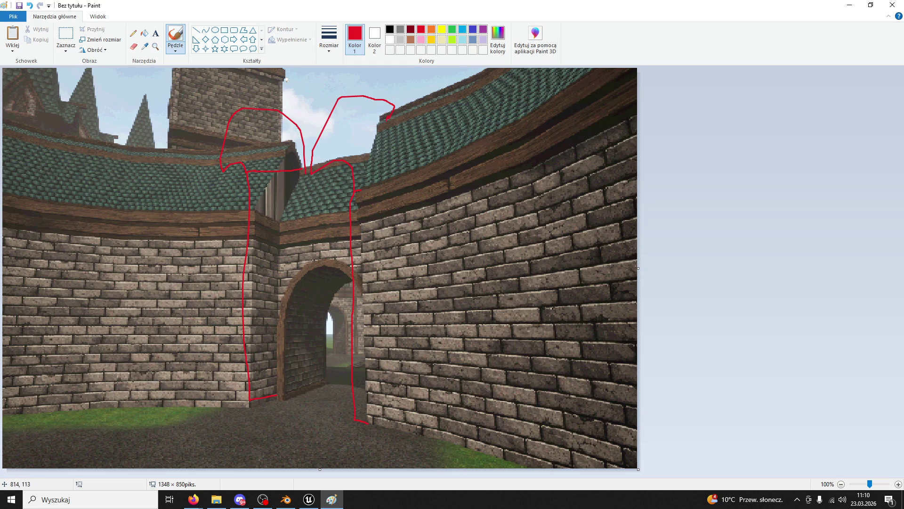
pyautogui.click(309, 499)
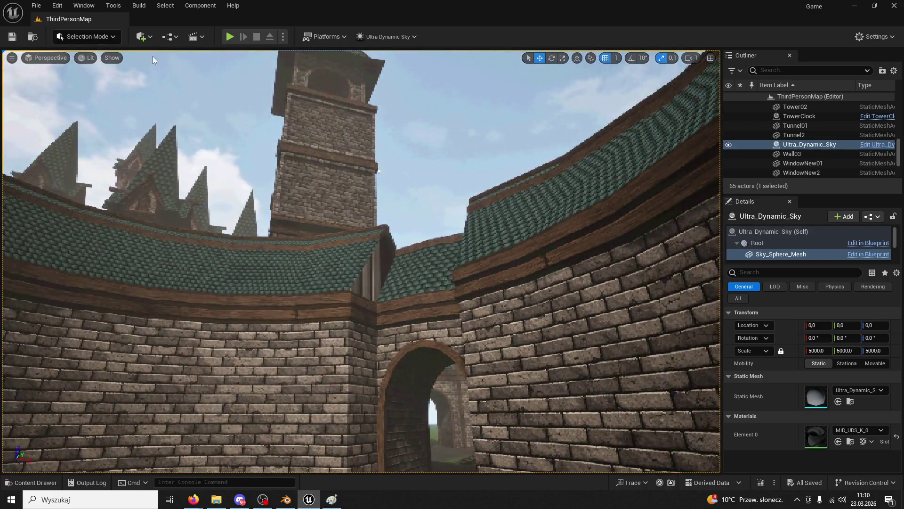
# Add a cube from Quick Add and set it on the floor beside the archway
pyautogui.click(142, 36)
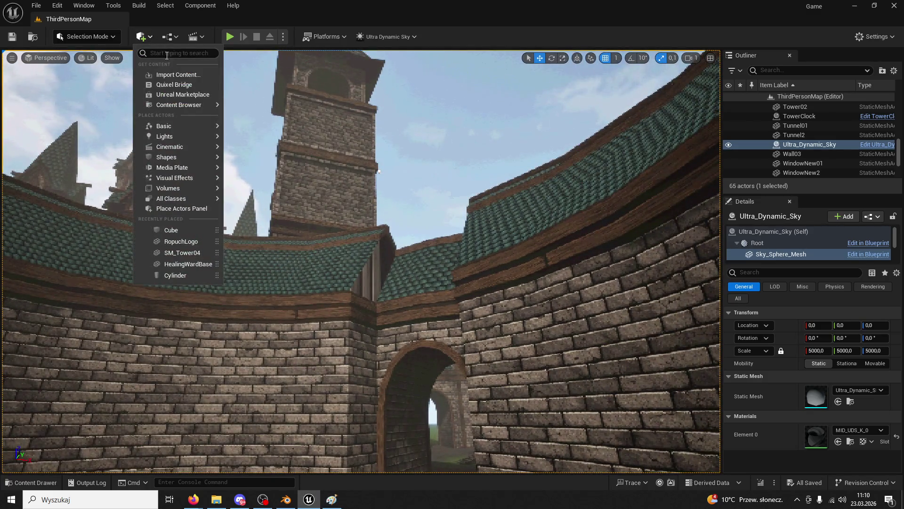
pyautogui.moveTo(194, 125)
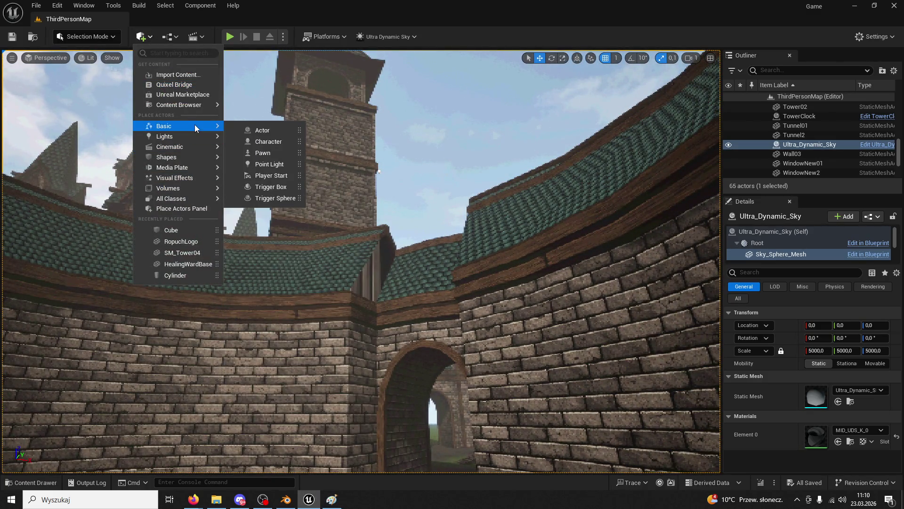
pyautogui.click(182, 232)
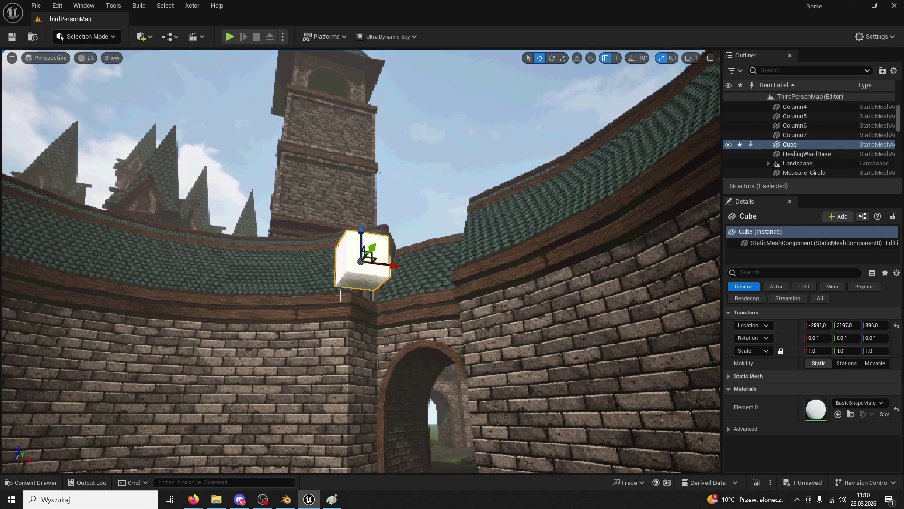
pyautogui.moveTo(365, 239); pyautogui.dragTo(363, 424)
pyautogui.press('f')
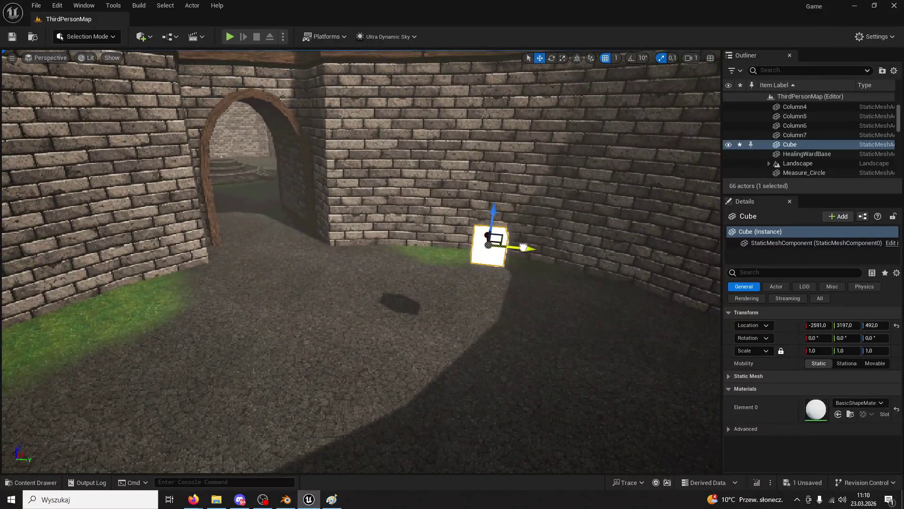
pyautogui.moveTo(524, 248)
pyautogui.mouseDown()
pyautogui.moveTo(219, 217)
pyautogui.moveTo(156, 232)
pyautogui.moveTo(150, 311)
pyautogui.mouseUp()
pyautogui.moveTo(189, 336)
pyautogui.mouseDown()
pyautogui.moveTo(293, 316)
pyautogui.moveTo(272, 312)
pyautogui.mouseUp()
pyautogui.scroll(5, 519, 81)
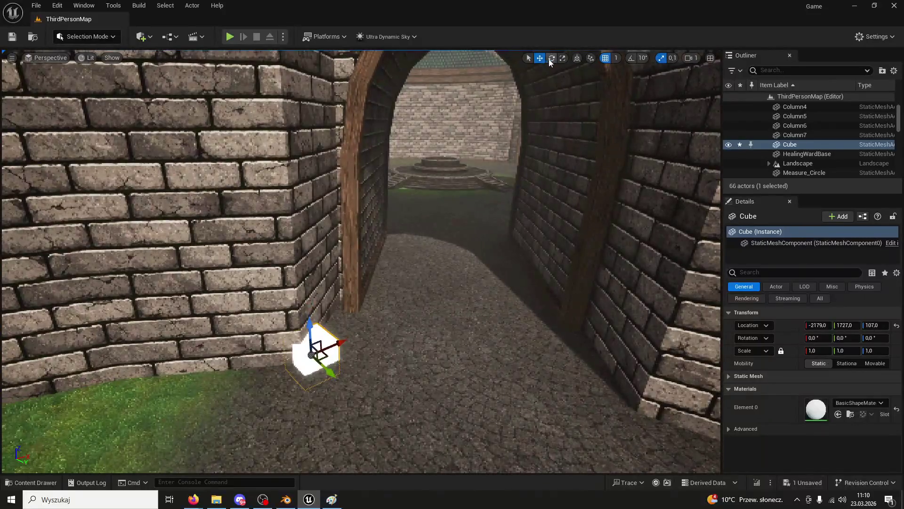
# Rotate the cube to about −44.47° and stretch it to Z scale 28.1
pyautogui.click(552, 58)
pyautogui.moveTo(298, 393); pyautogui.dragTo(329, 393)
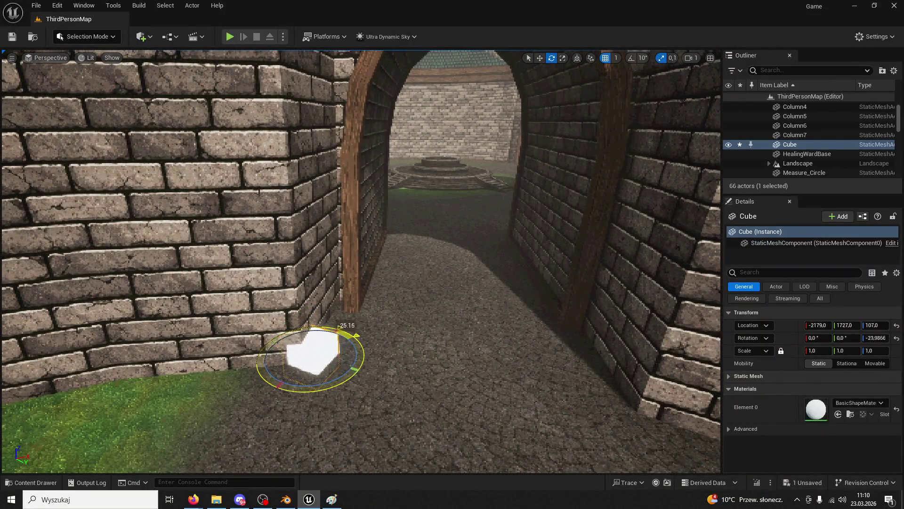
pyautogui.click(357, 405)
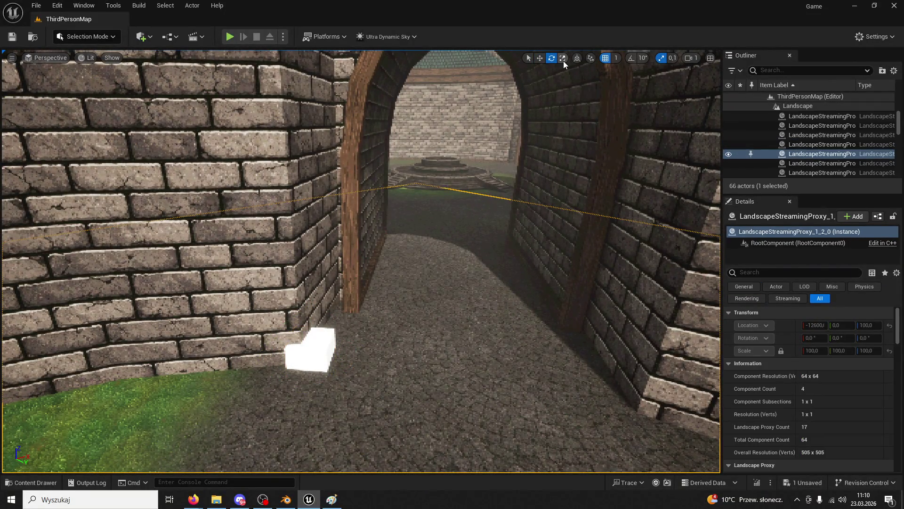
pyautogui.click(315, 364)
pyautogui.scroll(-5, 330, 349)
pyautogui.moveTo(331, 332); pyautogui.dragTo(330, 319)
pyautogui.scroll(-8, 330, 319)
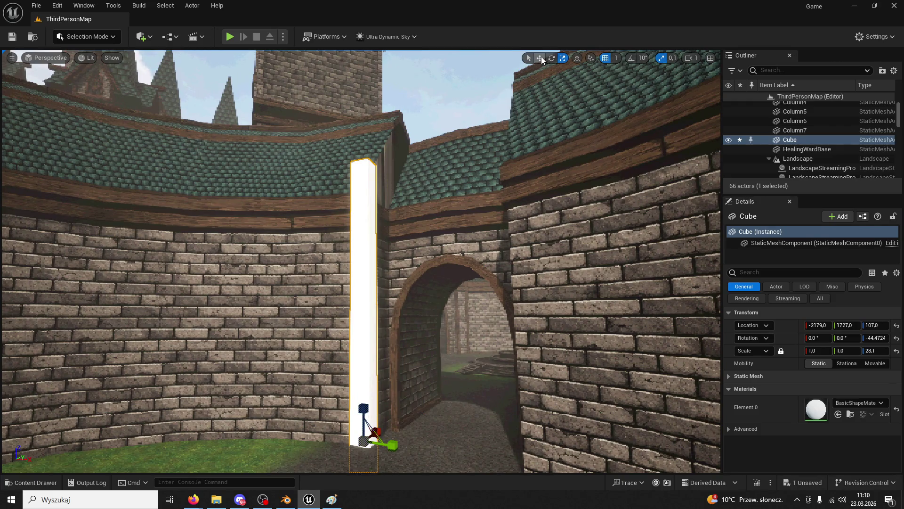
# Raise the column up the wall and widen it to X scale 9.4
pyautogui.moveTo(353, 420); pyautogui.dragTo(340, 260)
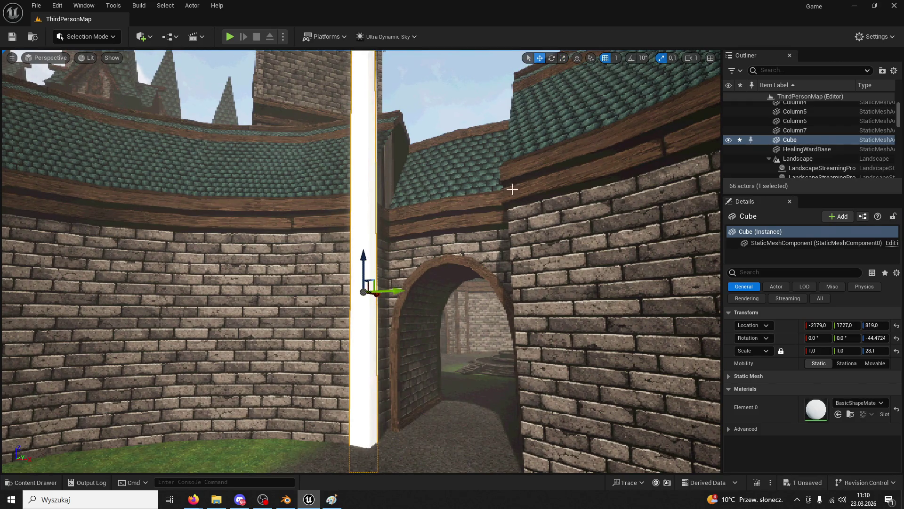
pyautogui.click(562, 57)
pyautogui.moveTo(380, 299)
pyautogui.mouseDown()
pyautogui.moveTo(355, 304)
pyautogui.moveTo(484, 295)
pyautogui.moveTo(565, 303)
pyautogui.moveTo(559, 299)
pyautogui.moveTo(553, 344)
pyautogui.moveTo(613, 347)
pyautogui.moveTo(438, 323)
pyautogui.mouseUp()
# Slide the wide block along the wall and duplicate it as Cube2 beside the archway
pyautogui.click(540, 58)
pyautogui.click(402, 296)
pyautogui.click(380, 286)
pyautogui.keyDown('ctrl'); pyautogui.click(424, 311); pyautogui.keyUp('ctrl')
# Select the first white block and thicken it to Y scale 3.3
pyautogui.scroll(2, 421, 305)
pyautogui.scroll(3, 421, 305)
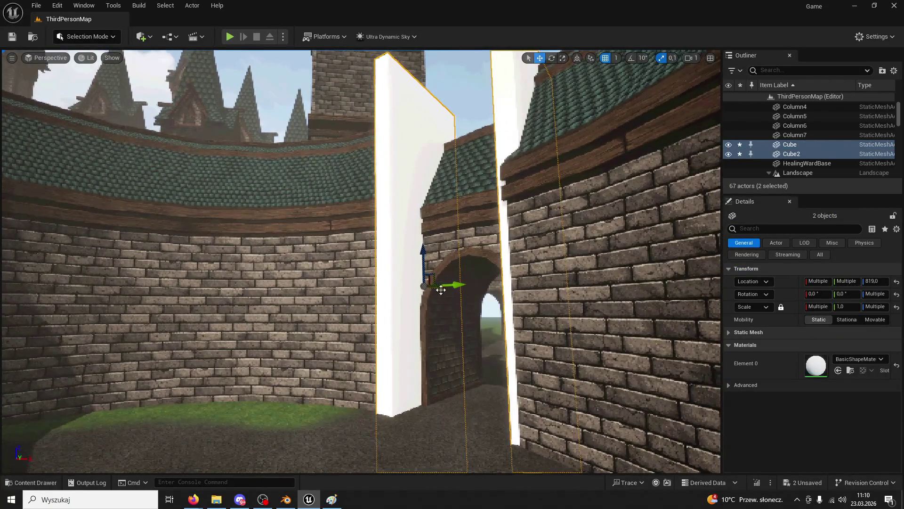
pyautogui.moveTo(426, 270)
pyautogui.mouseDown()
pyautogui.moveTo(431, 254)
pyautogui.moveTo(394, 252)
pyautogui.mouseUp()
pyautogui.scroll(-5, 432, 254)
pyautogui.click(395, 252)
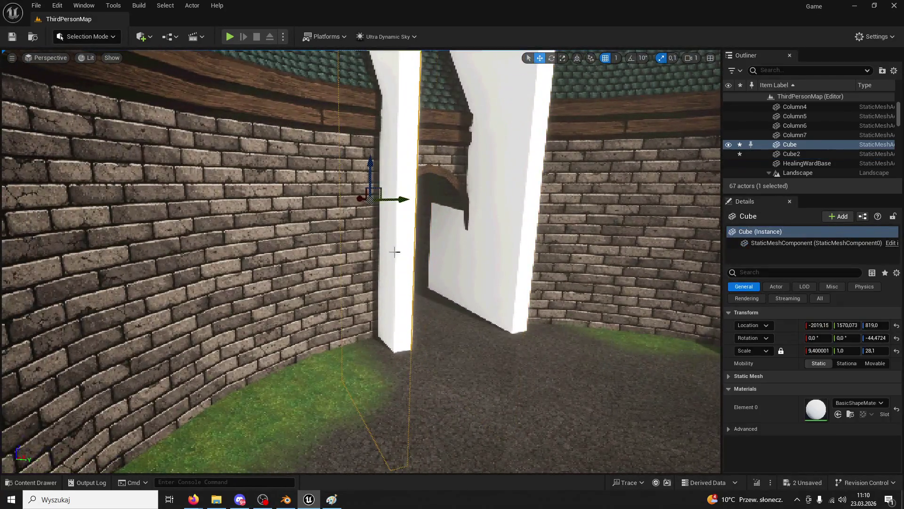
pyautogui.click(550, 58)
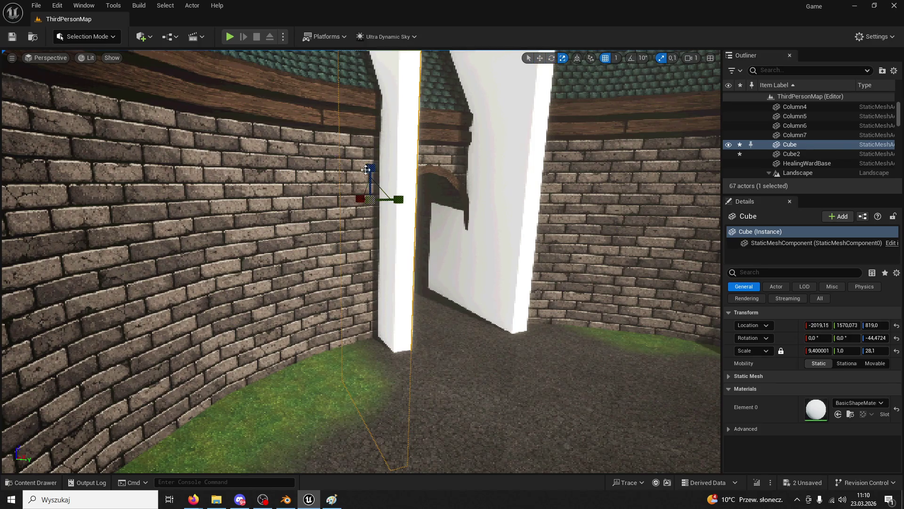
pyautogui.moveTo(399, 200); pyautogui.dragTo(410, 200)
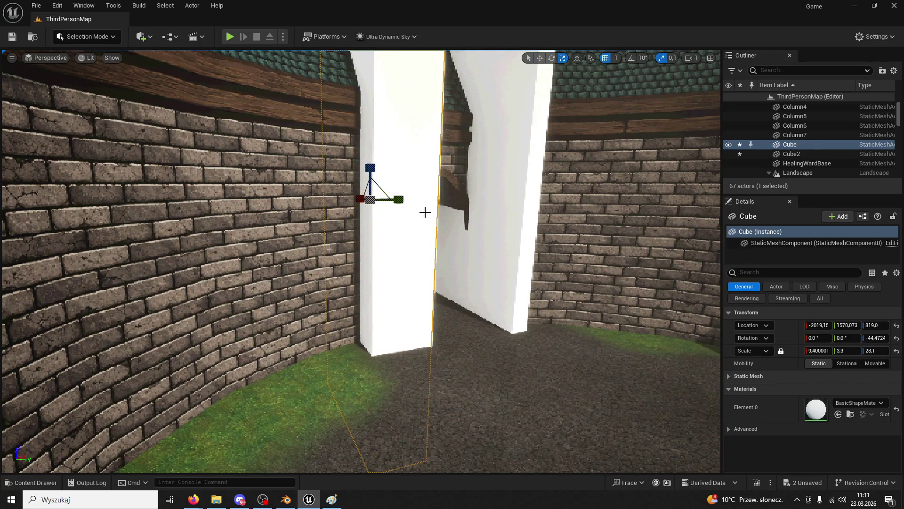
# Delete the right-hand block Cube2, then restore it with undo
pyautogui.click(498, 219)
pyautogui.press('Delete')
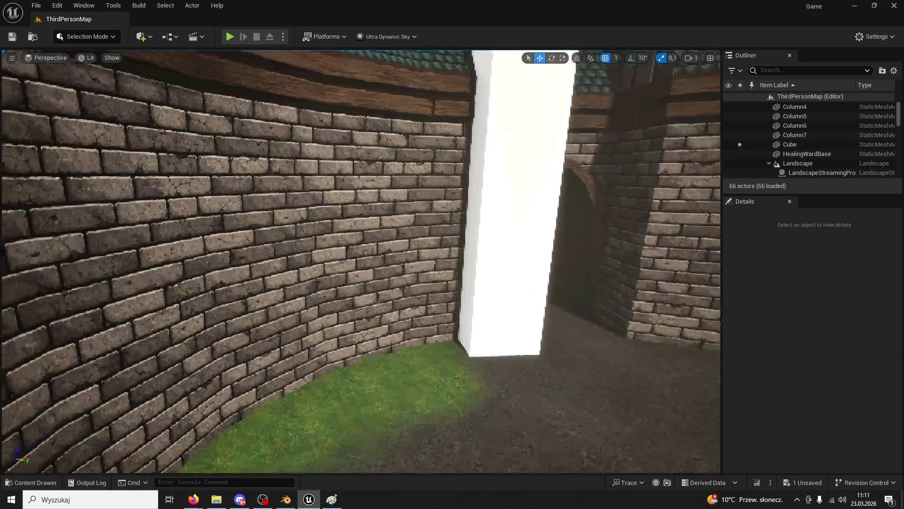
pyautogui.hotkey('ctrl', 'z')
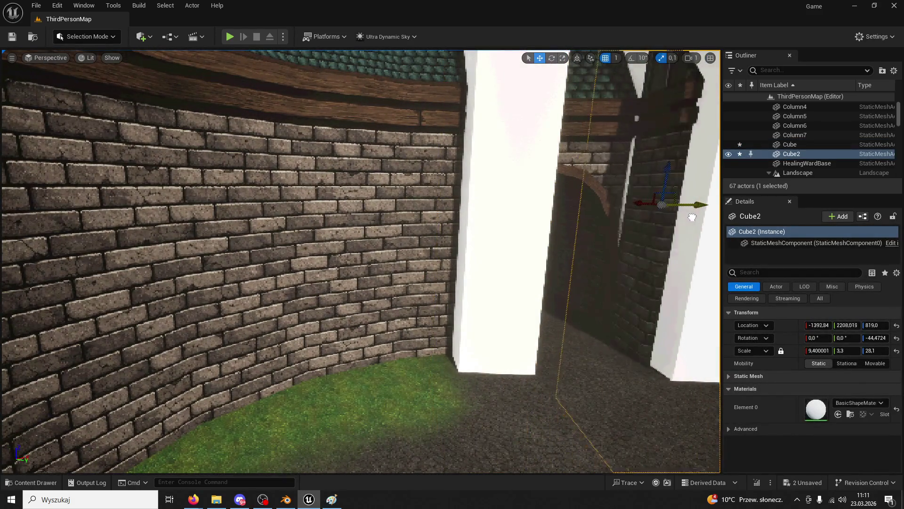
# Save all and start a Play-in-Editor test of the level
pyautogui.scroll(-15, 683, 220)
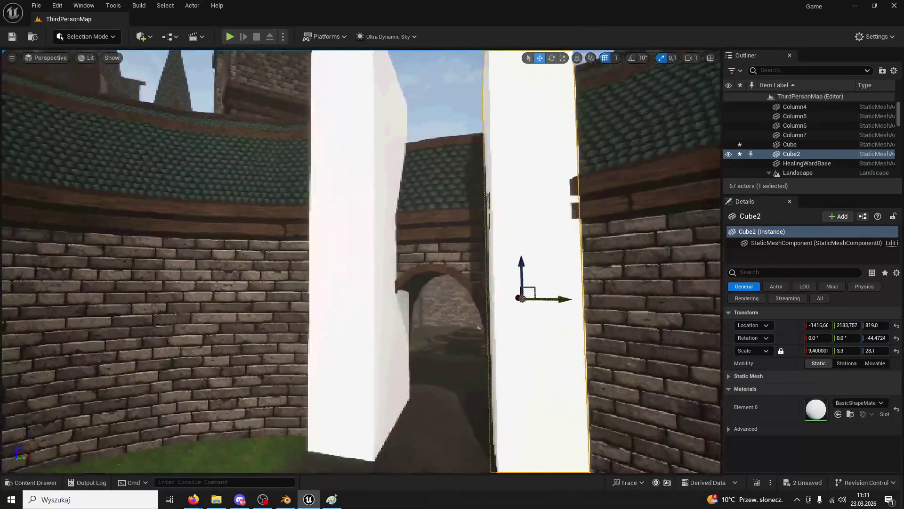
pyautogui.scroll(10, 615, 224)
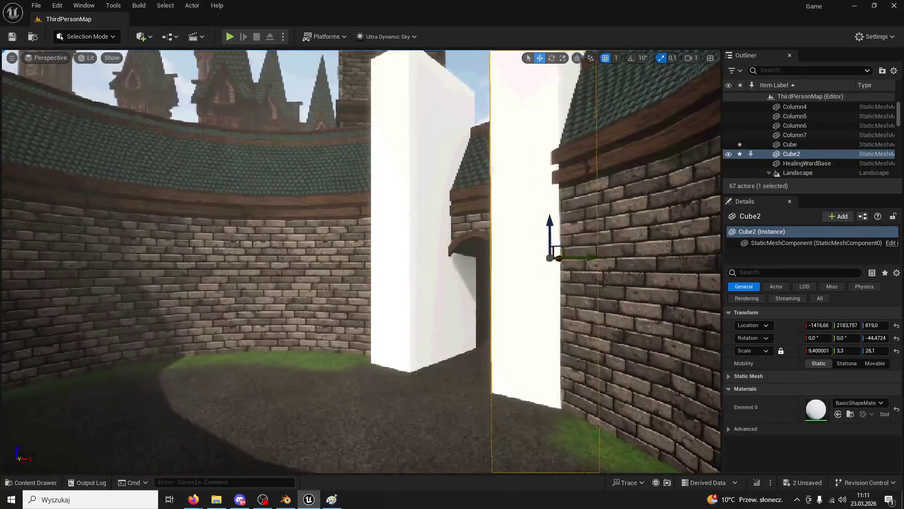
pyautogui.click(12, 37)
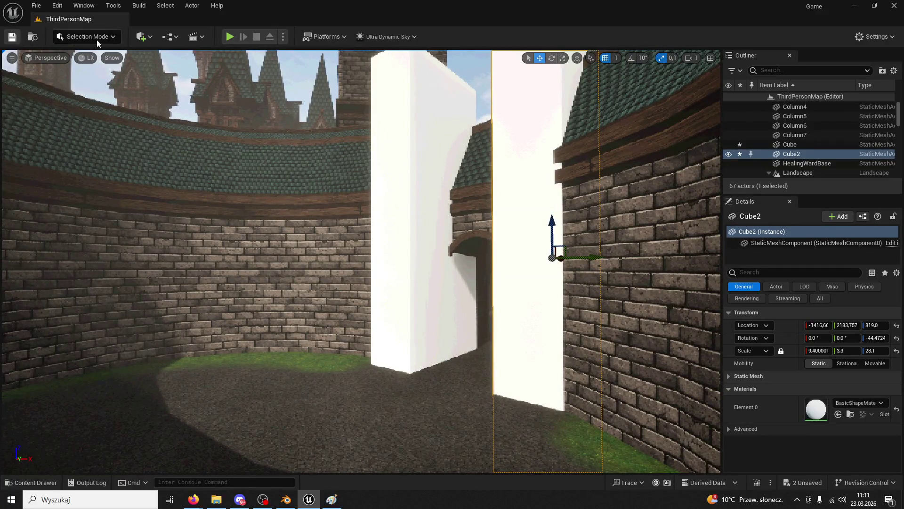
pyautogui.click(230, 37)
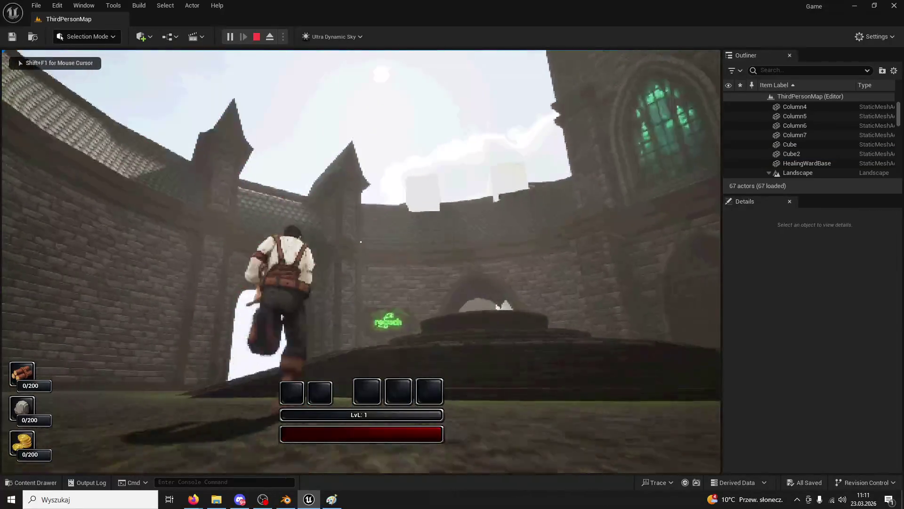
# Jump and run the character across the courtyard and through the white passage
pyautogui.press('space')
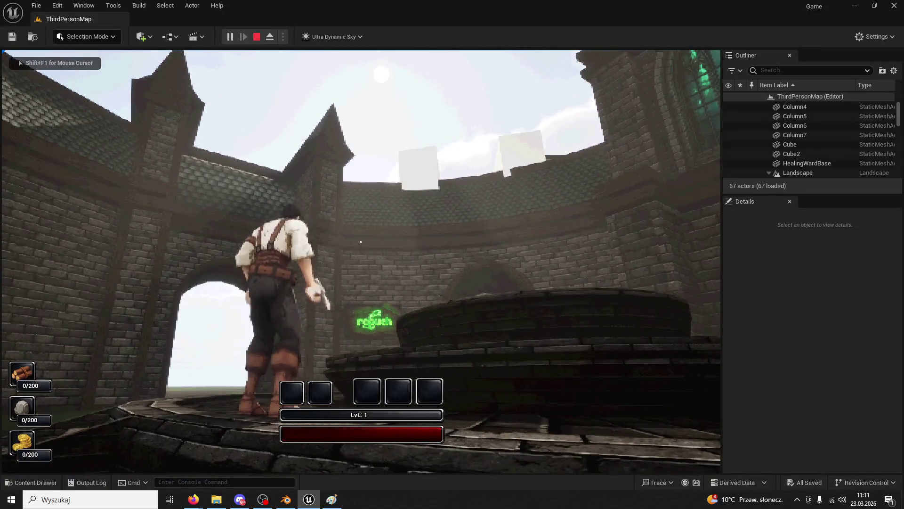
pyautogui.press('space')
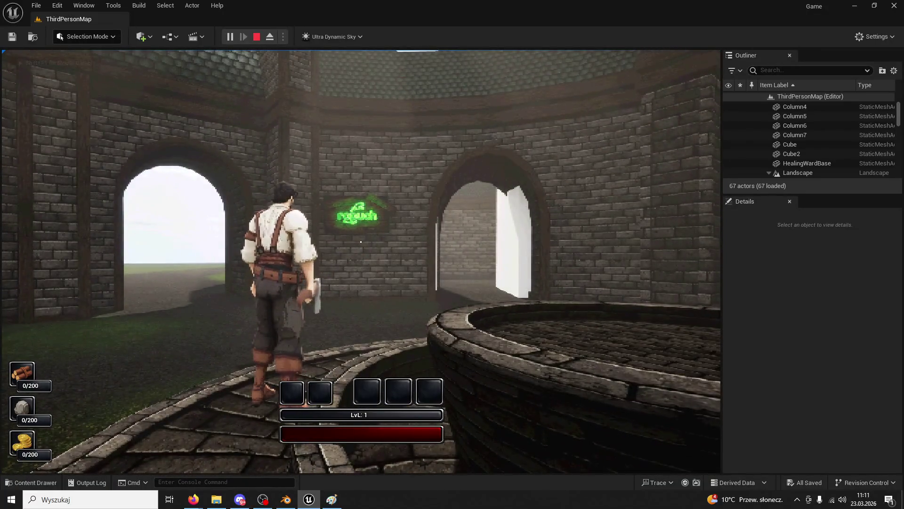
pyautogui.press('space')
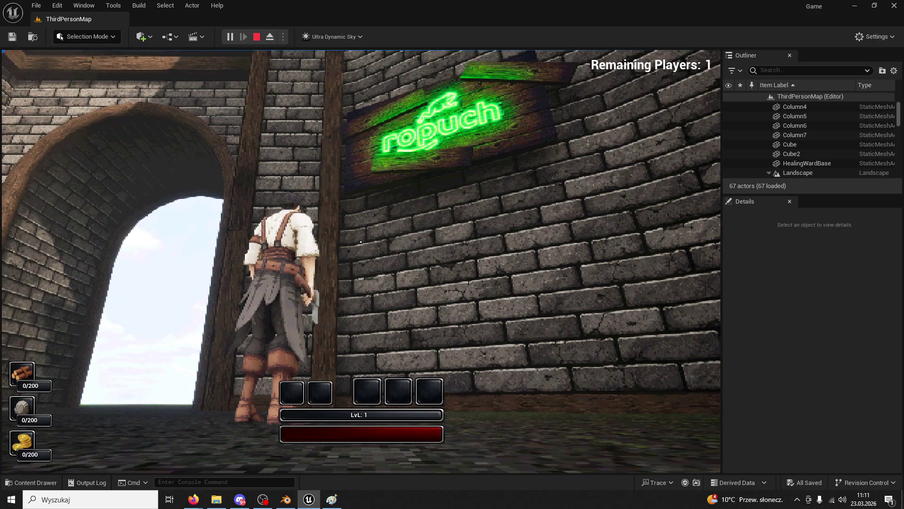
pyautogui.press('w')
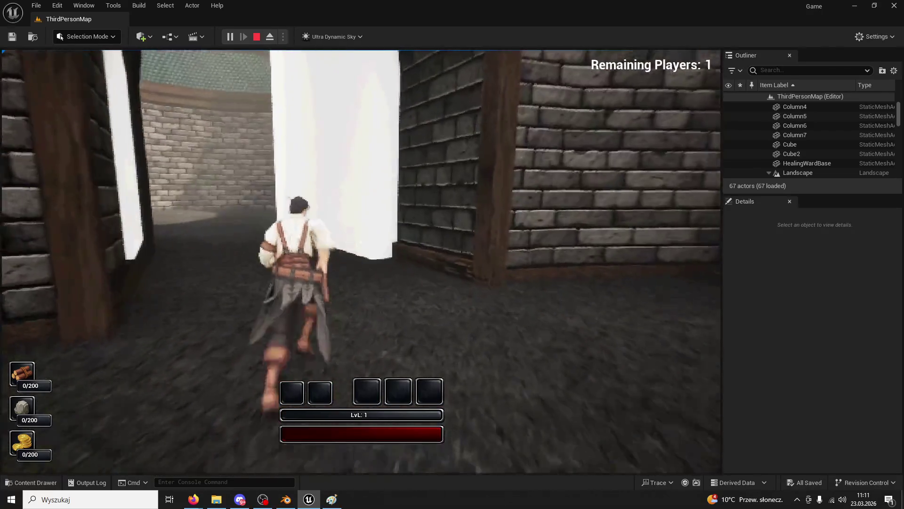
pyautogui.press('w')
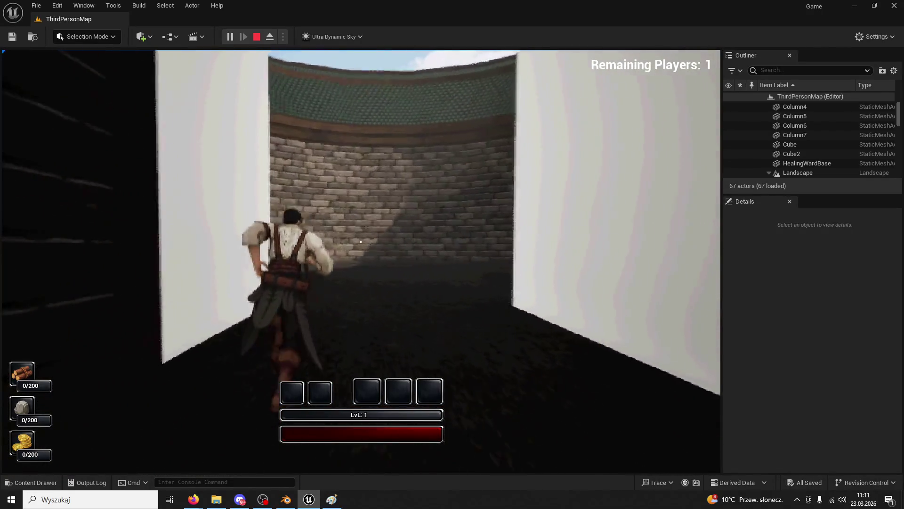
pyautogui.press('w')
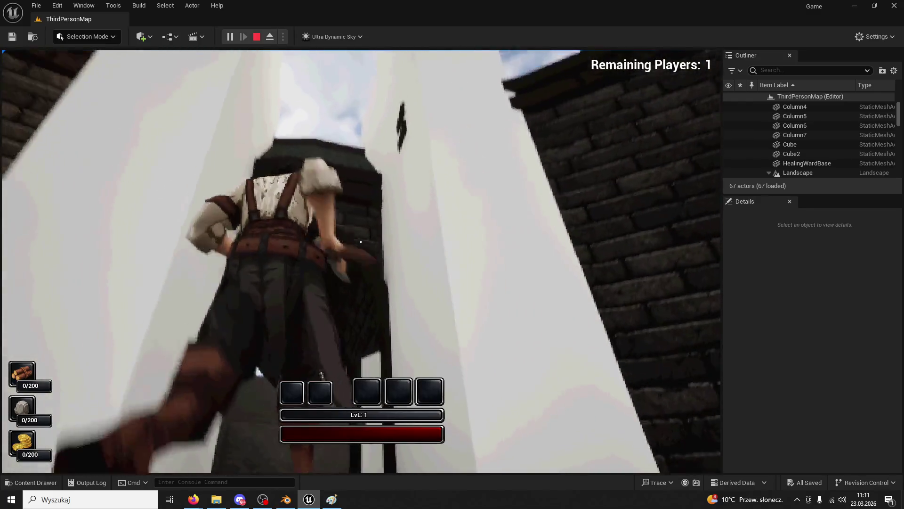
pyautogui.press('w')
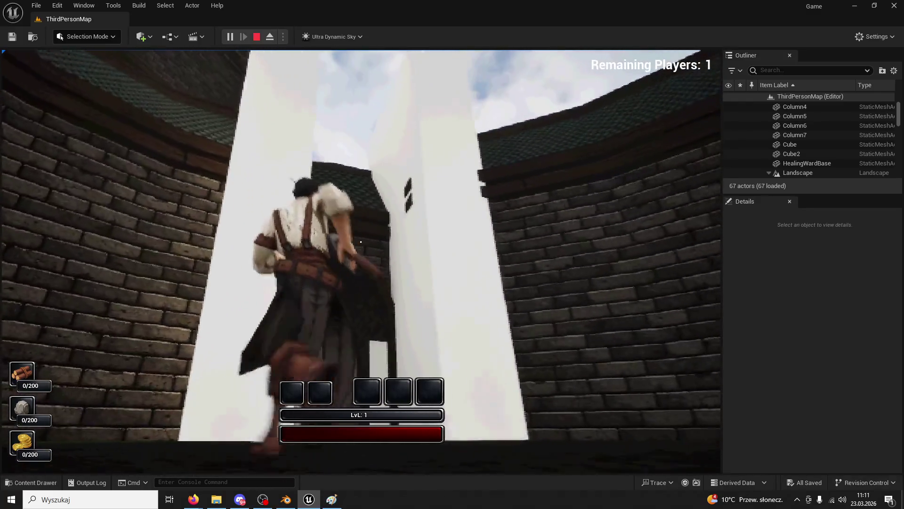
pyautogui.press('w')
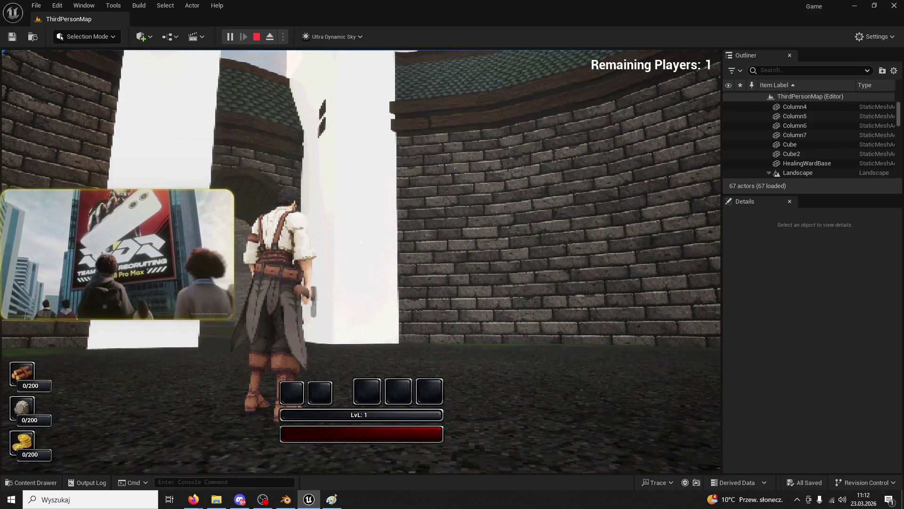
# Walk the character toward the archway, dodge roll, and stop the playtest with Esc
pyautogui.press('super')
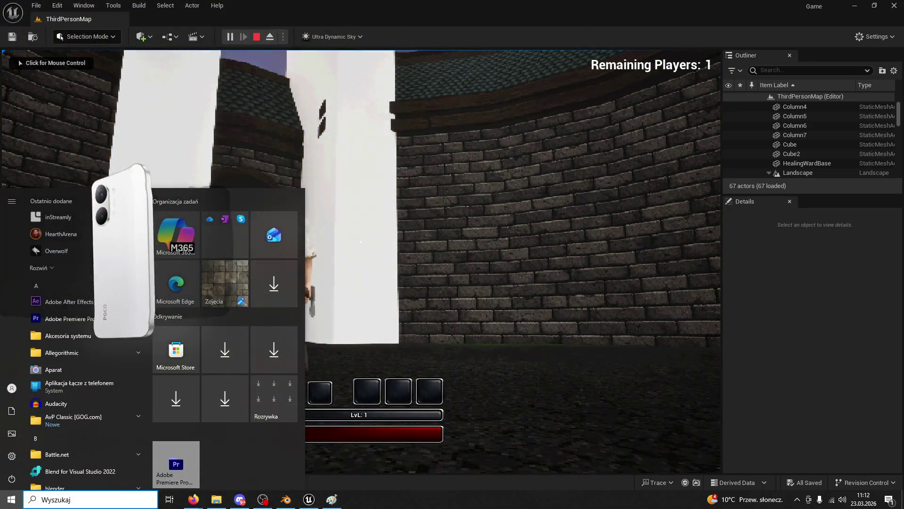
pyautogui.press('Escape')
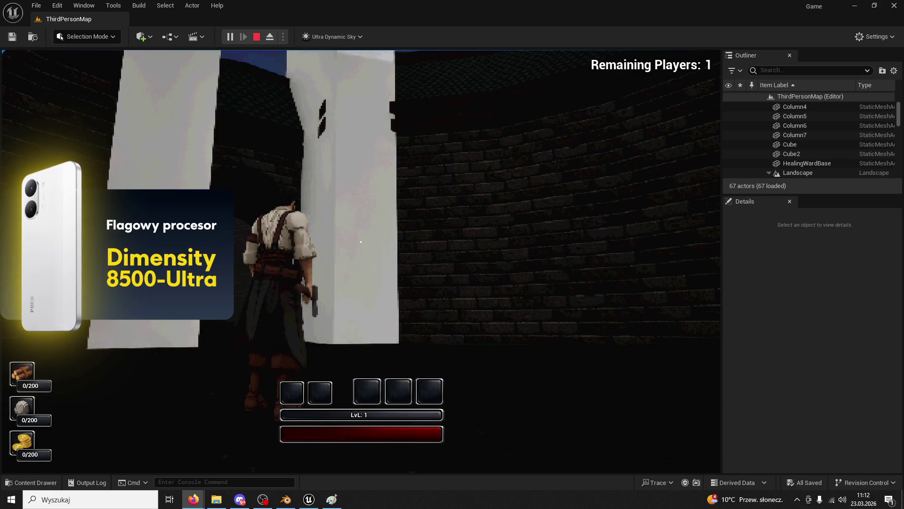
pyautogui.click(356, 177)
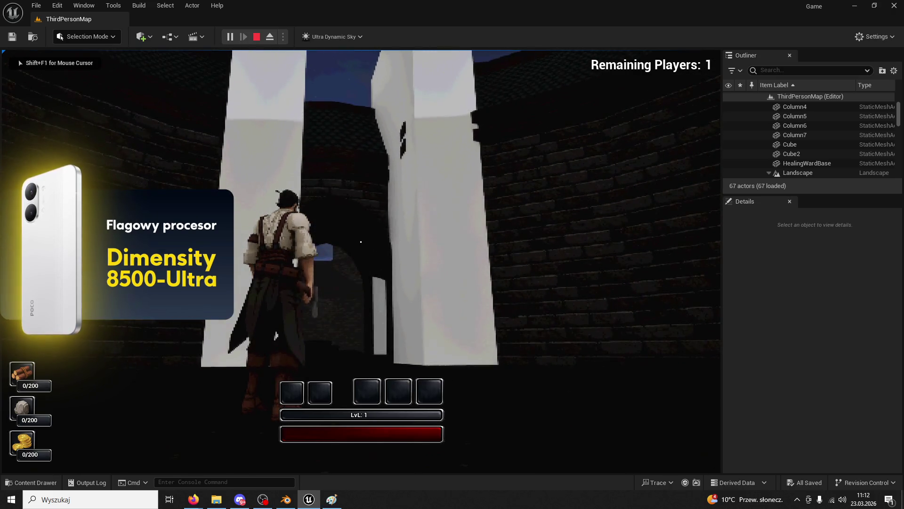
pyautogui.press('w')
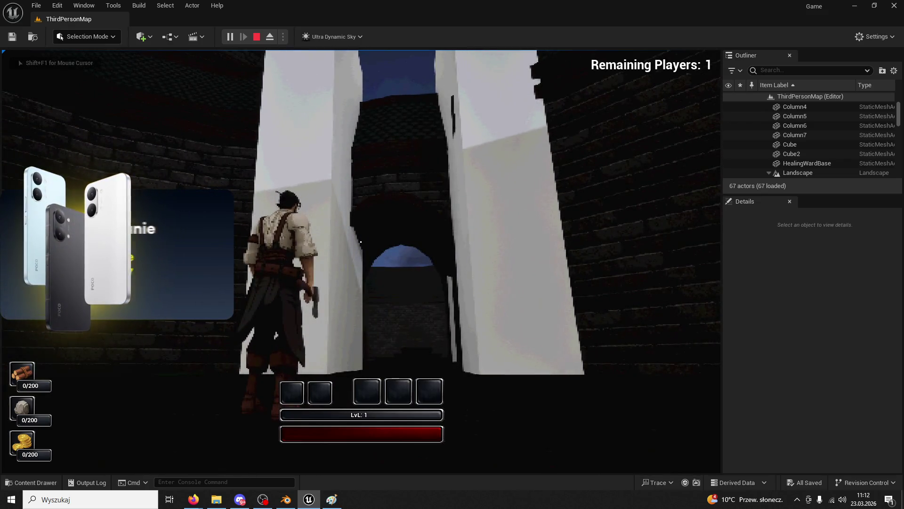
pyautogui.press('ctrl')
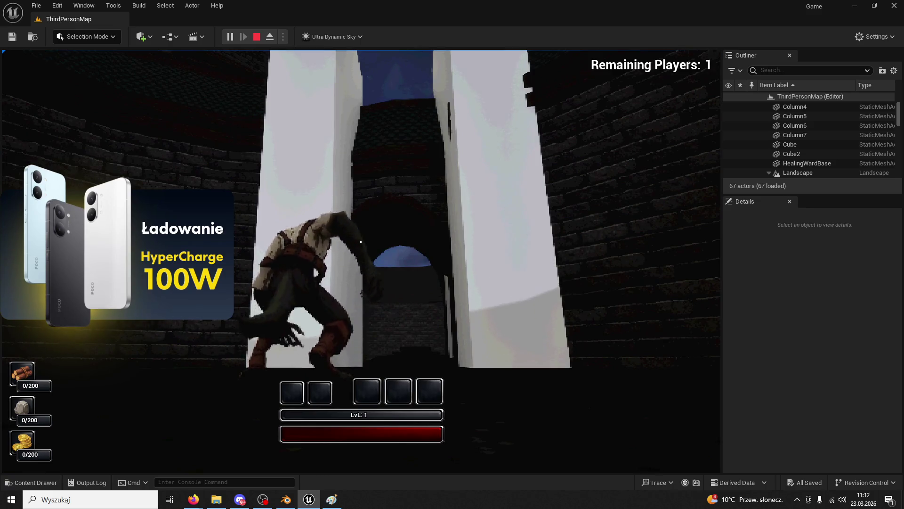
pyautogui.press('Escape')
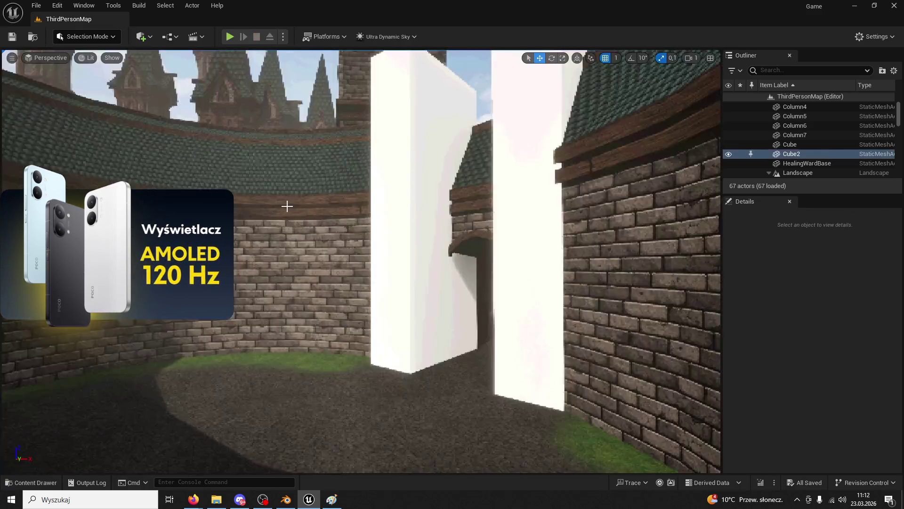
# Delete the left white column Cube and then Cube2, leaving 65 actors in the level
pyautogui.scroll(5, 313, 216)
pyautogui.click(335, 206)
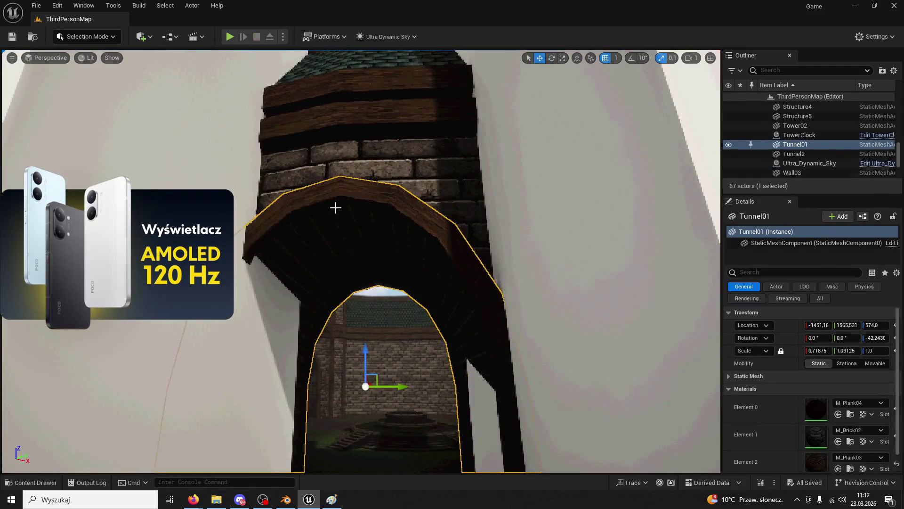
pyautogui.scroll(3, 335, 206)
pyautogui.scroll(-5, 335, 222)
pyautogui.click(335, 222)
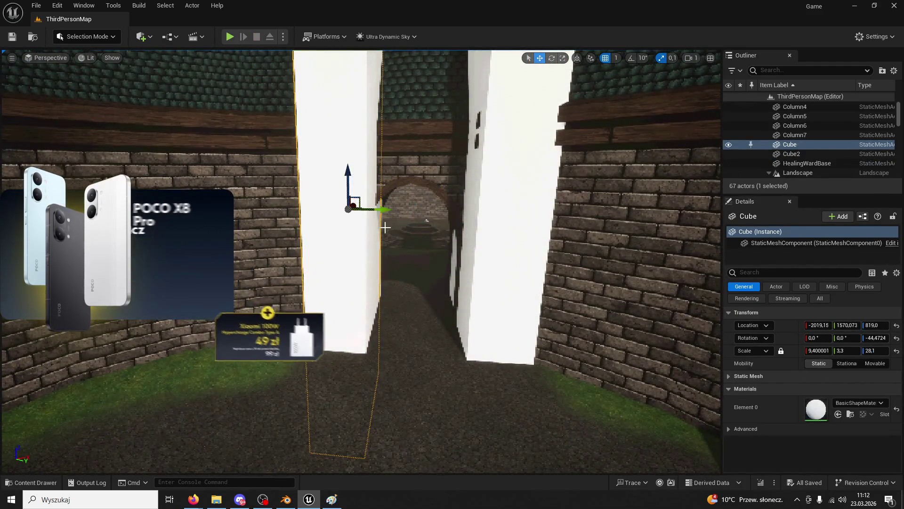
pyautogui.press('Delete')
pyautogui.click(480, 224)
pyautogui.press('Delete')
pyautogui.scroll(-5, 475, 225)
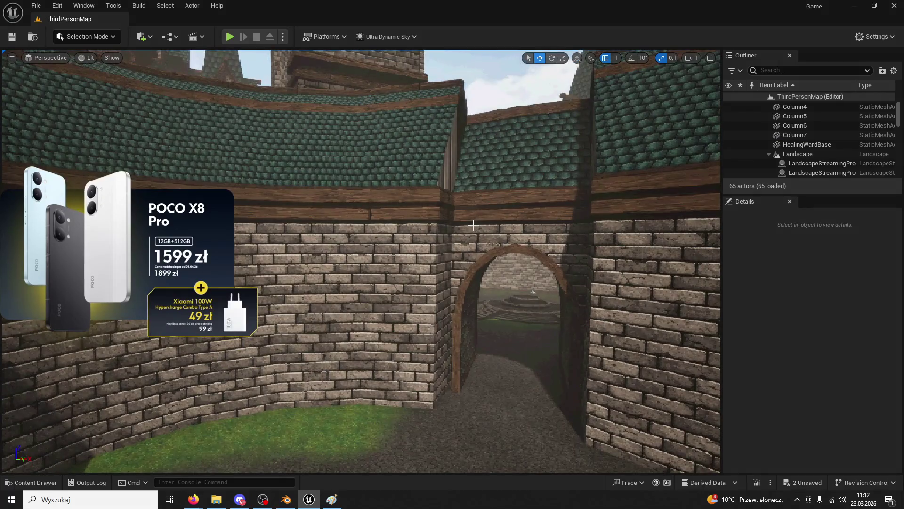
pyautogui.scroll(-5, 472, 226)
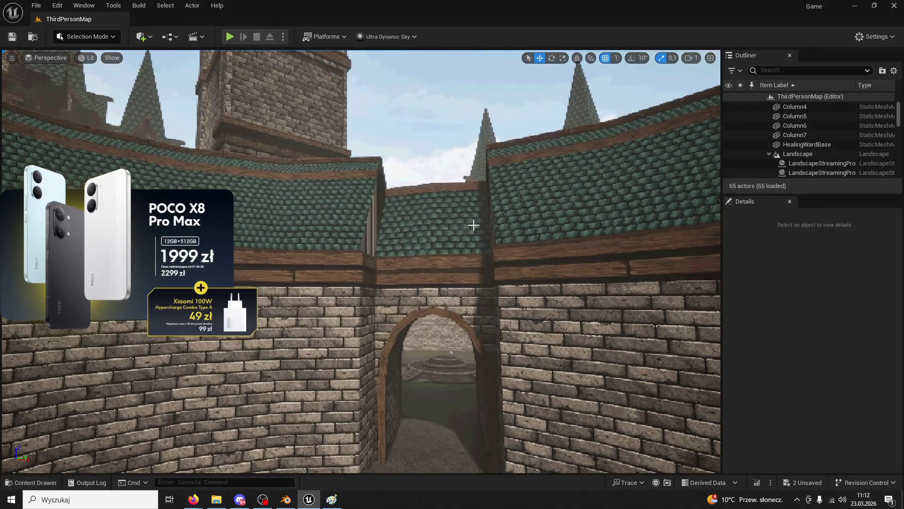
pyautogui.click(43, 483)
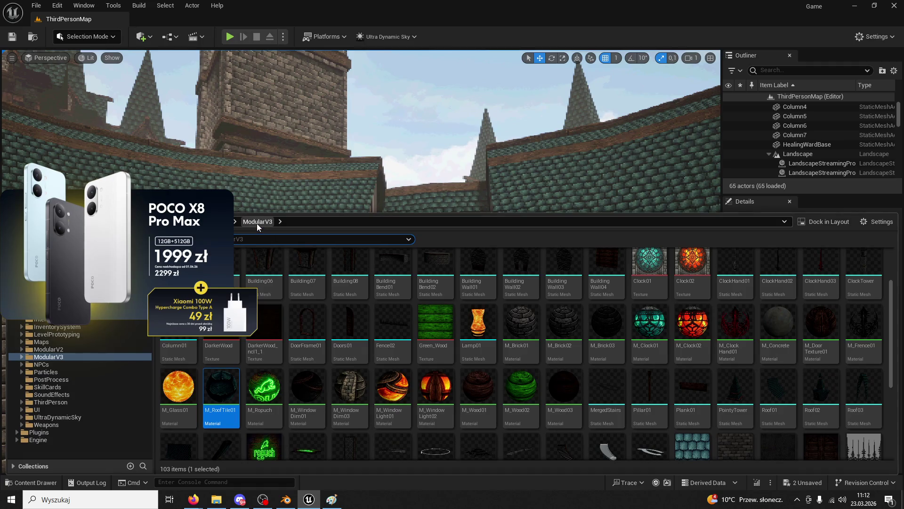
pyautogui.click(219, 222)
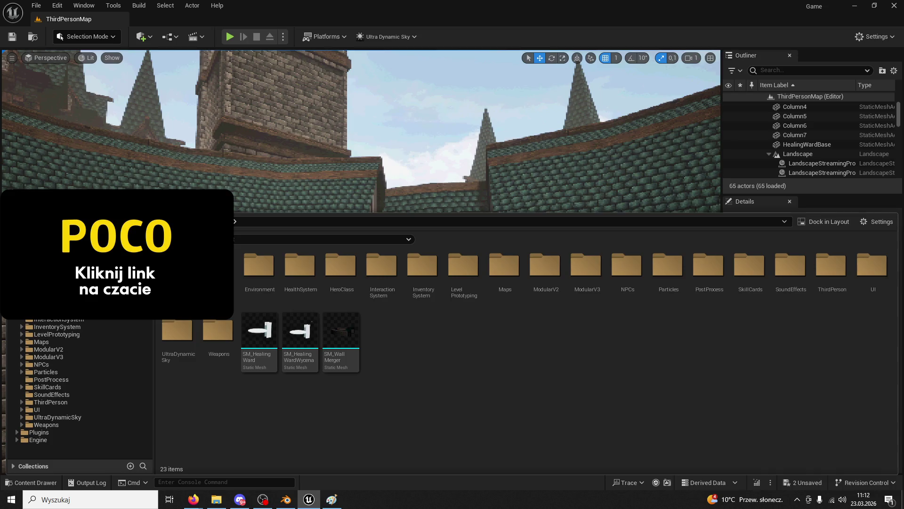
pyautogui.click(48, 357)
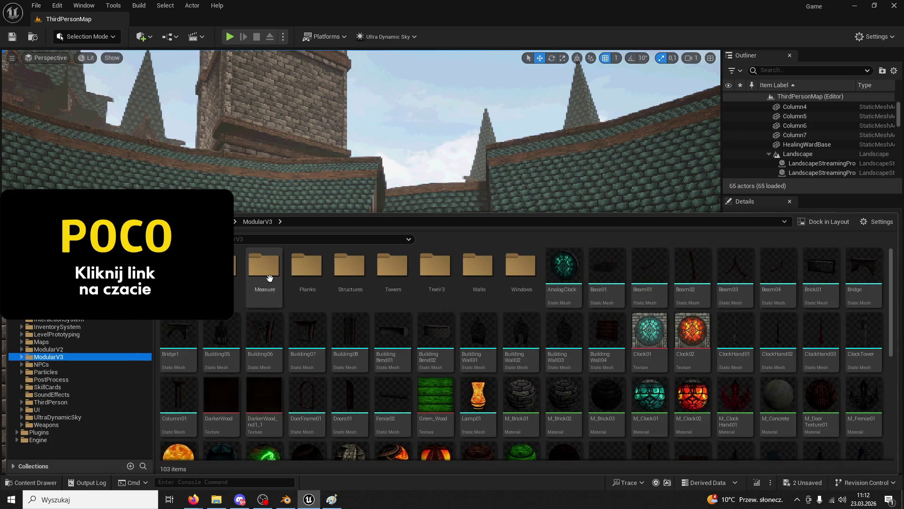
pyautogui.doubleClick(383, 272)
pyautogui.moveTo(299, 266)
pyautogui.mouseDown()
pyautogui.moveTo(404, 207)
pyautogui.moveTo(526, 269)
pyautogui.moveTo(555, 236)
pyautogui.moveTo(554, 179)
pyautogui.mouseUp()
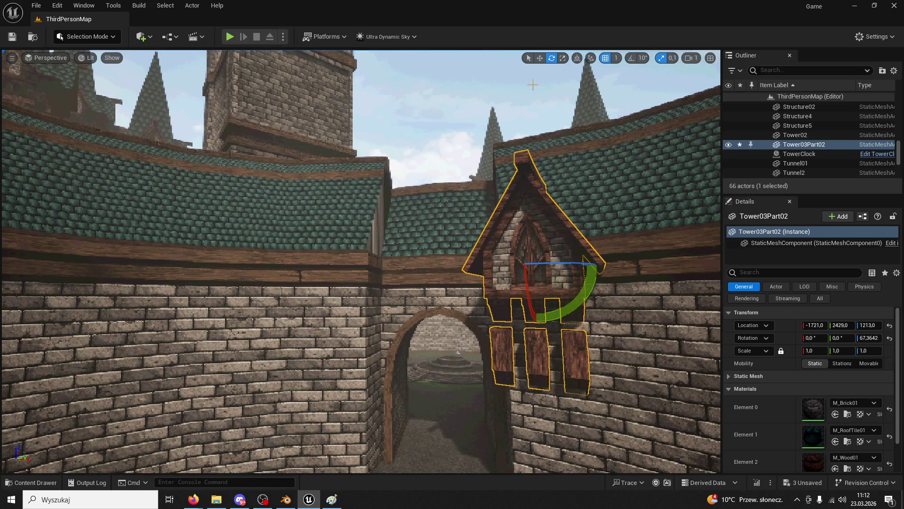
pyautogui.click(539, 58)
pyautogui.moveTo(527, 235)
pyautogui.mouseDown()
pyautogui.moveTo(525, 151)
pyautogui.moveTo(527, 188)
pyautogui.moveTo(472, 270)
pyautogui.moveTo(440, 266)
pyautogui.moveTo(473, 270)
pyautogui.moveTo(453, 275)
pyautogui.mouseUp()
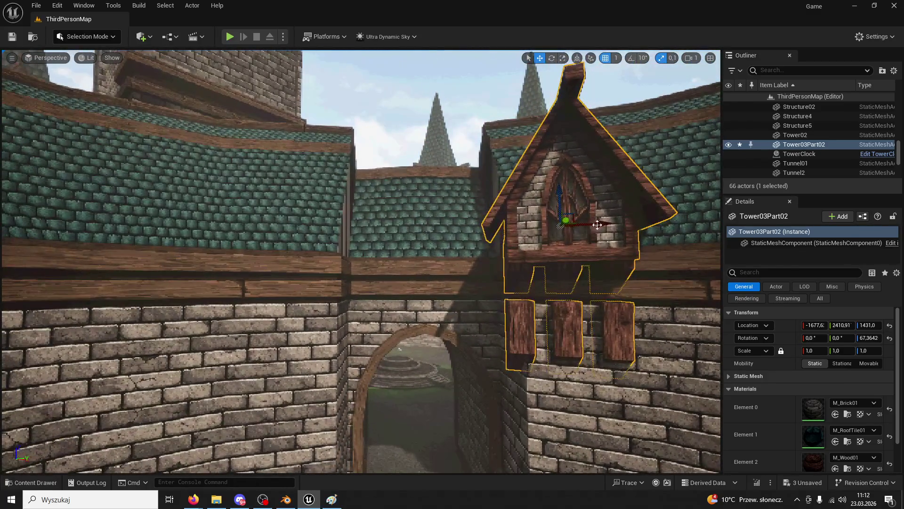
pyautogui.moveTo(593, 218); pyautogui.dragTo(322, 238)
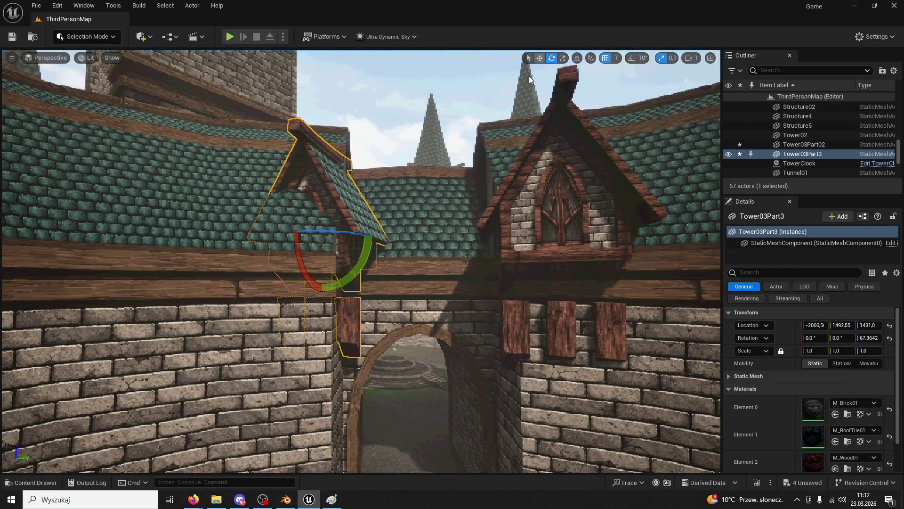
pyautogui.press('a')
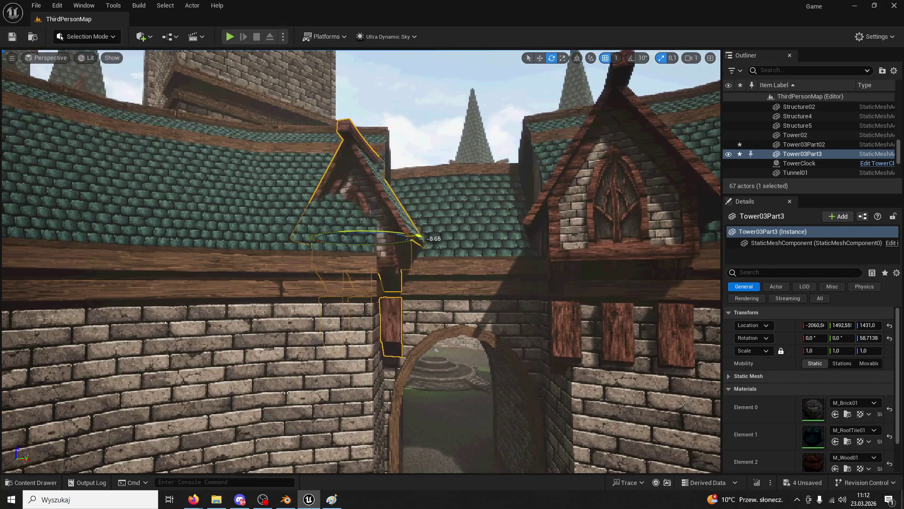
pyautogui.click(540, 58)
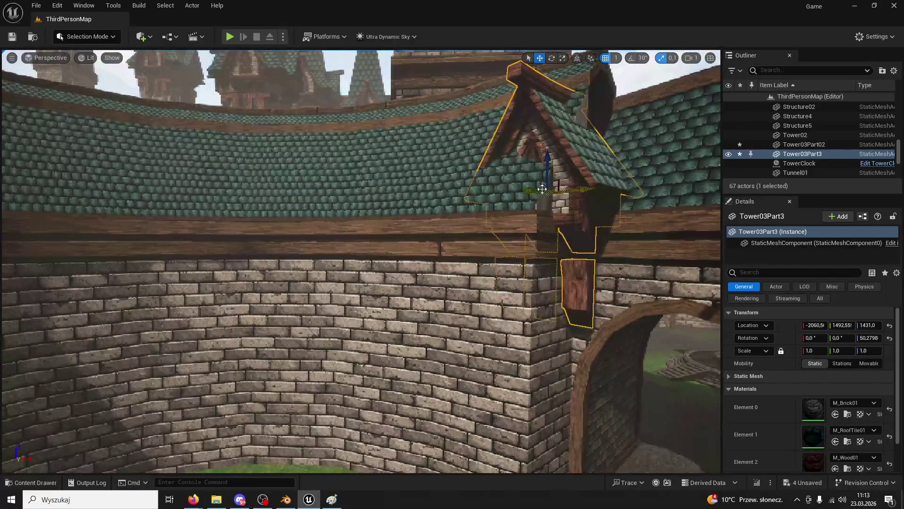
pyautogui.moveTo(497, 198); pyautogui.dragTo(447, 250)
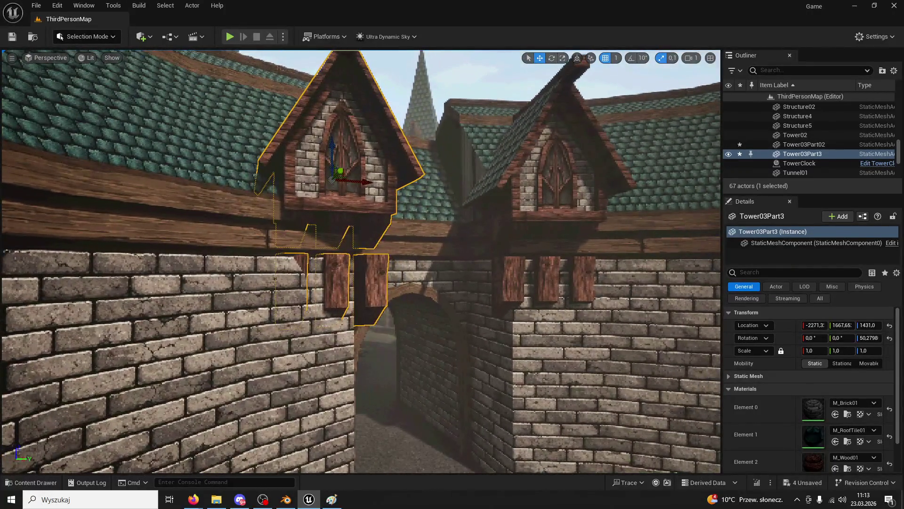
pyautogui.press('Delete')
pyautogui.click(522, 163)
pyautogui.press('Delete')
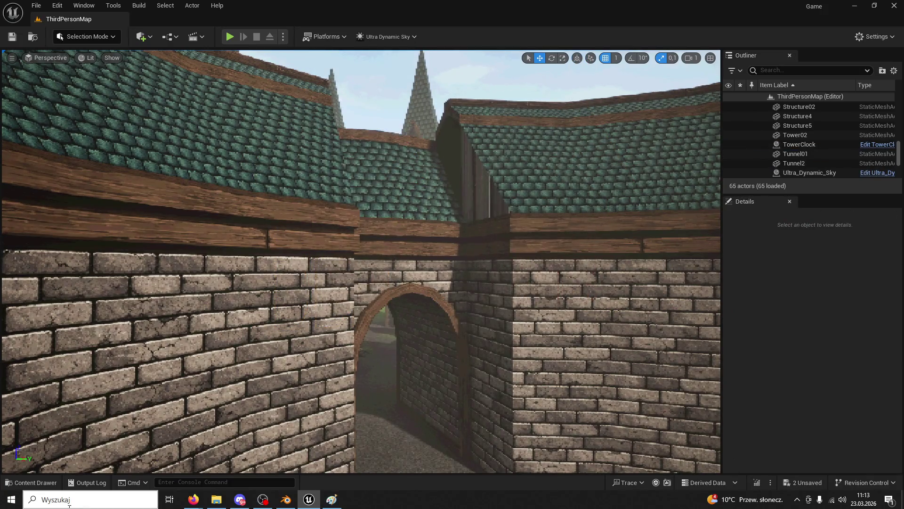
pyautogui.click(32, 482)
pyautogui.moveTo(218, 271)
pyautogui.mouseDown()
pyautogui.moveTo(478, 212)
pyautogui.moveTo(497, 279)
pyautogui.mouseUp()
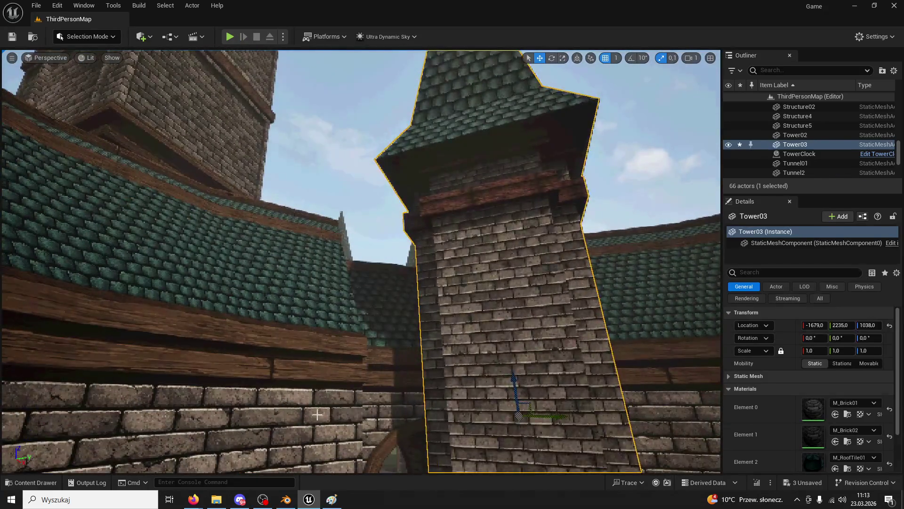
pyautogui.press('Delete')
pyautogui.click(32, 482)
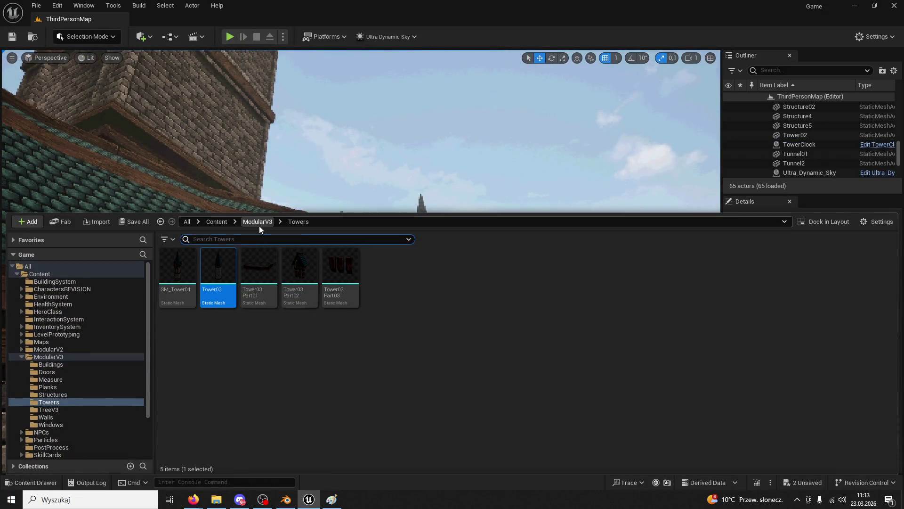
pyautogui.click(258, 222)
pyautogui.click(396, 273)
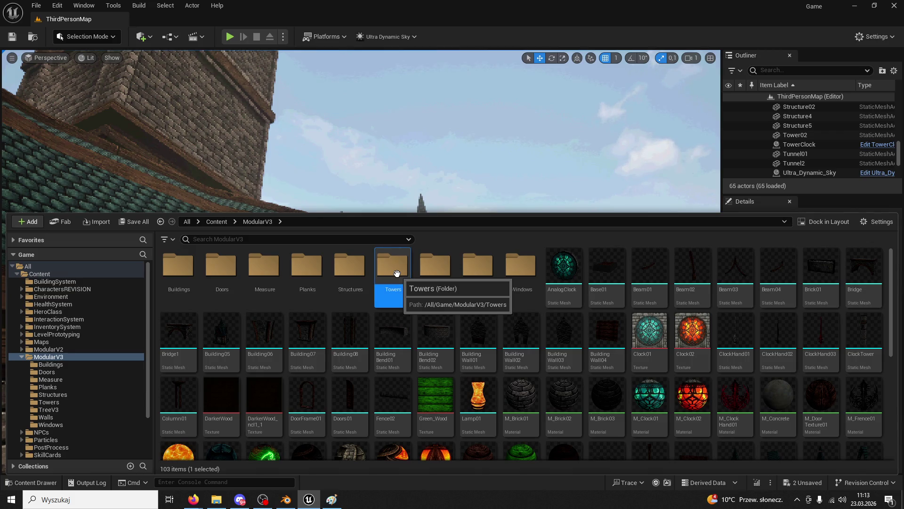
pyautogui.doubleClick(396, 273)
pyautogui.click(257, 222)
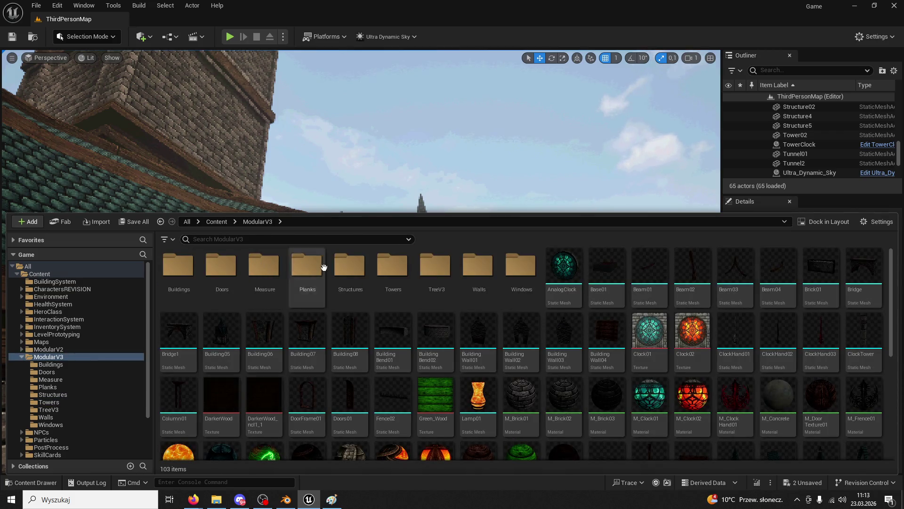
pyautogui.doubleClick(353, 271)
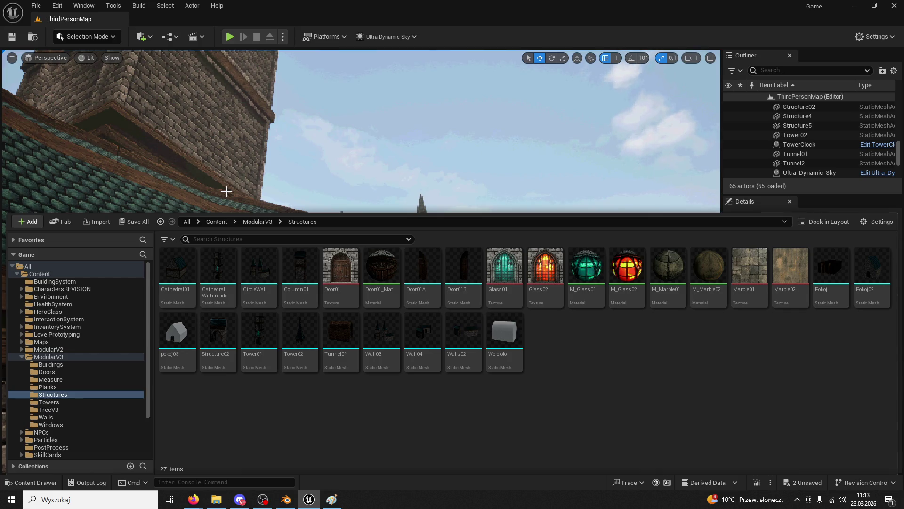
pyautogui.click(258, 221)
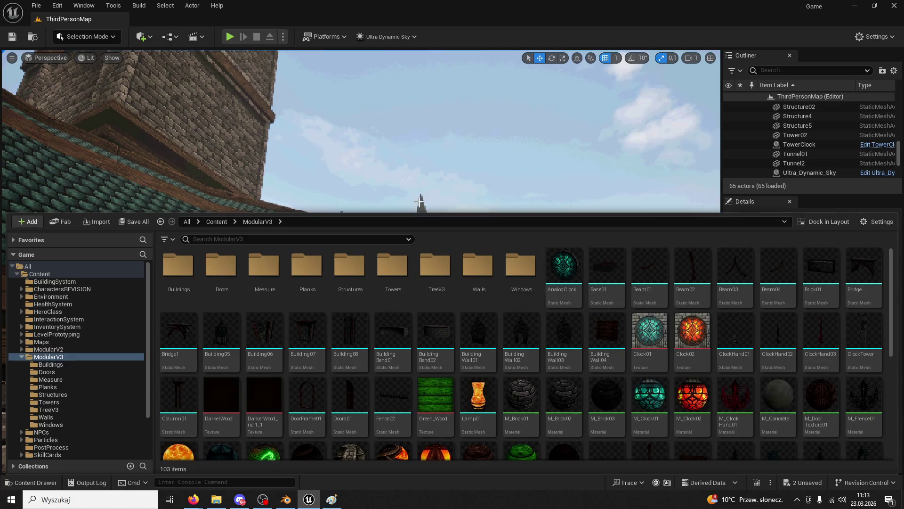
pyautogui.click(471, 142)
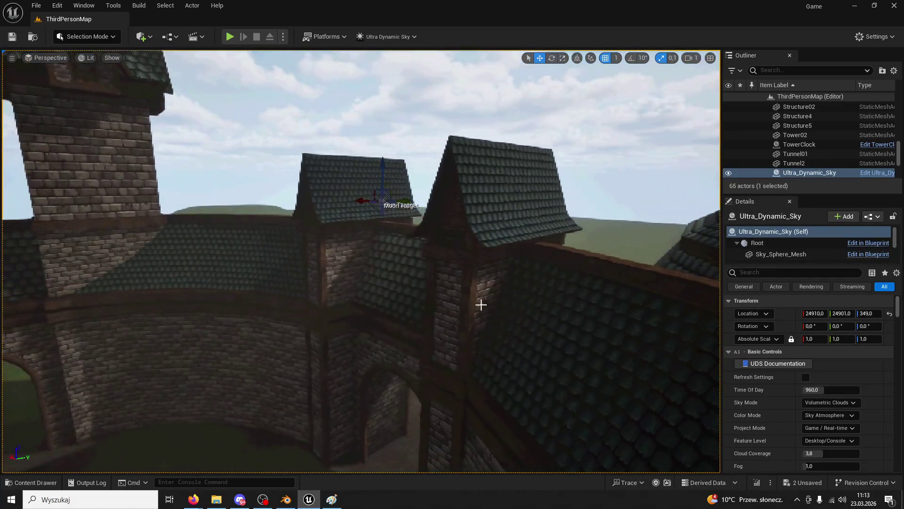
pyautogui.click(503, 255)
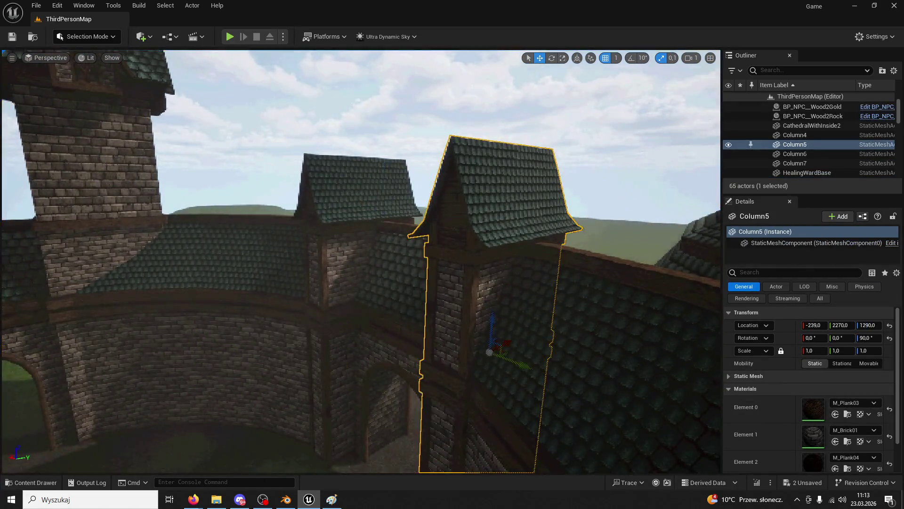
# Frame Column5 and locate its Column01 asset among the Structures assets
pyautogui.press('f')
pyautogui.rightClick(804, 150)
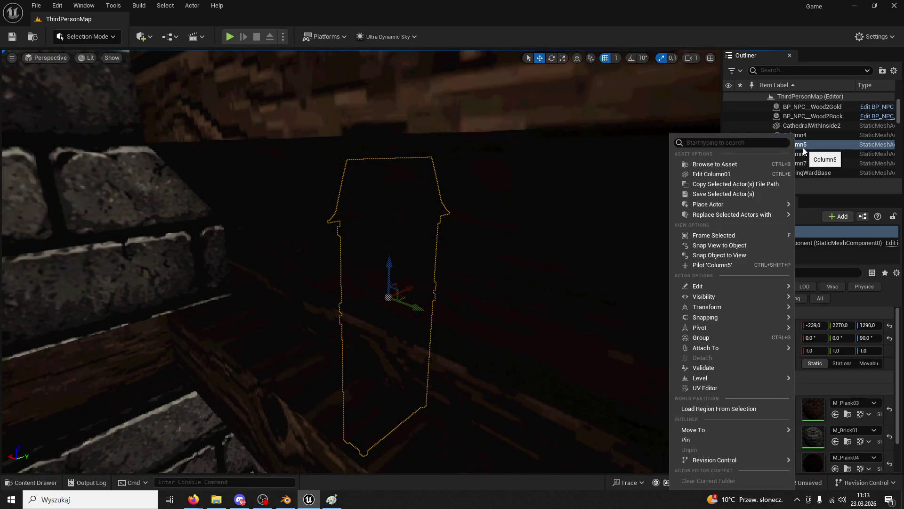
pyautogui.click(754, 164)
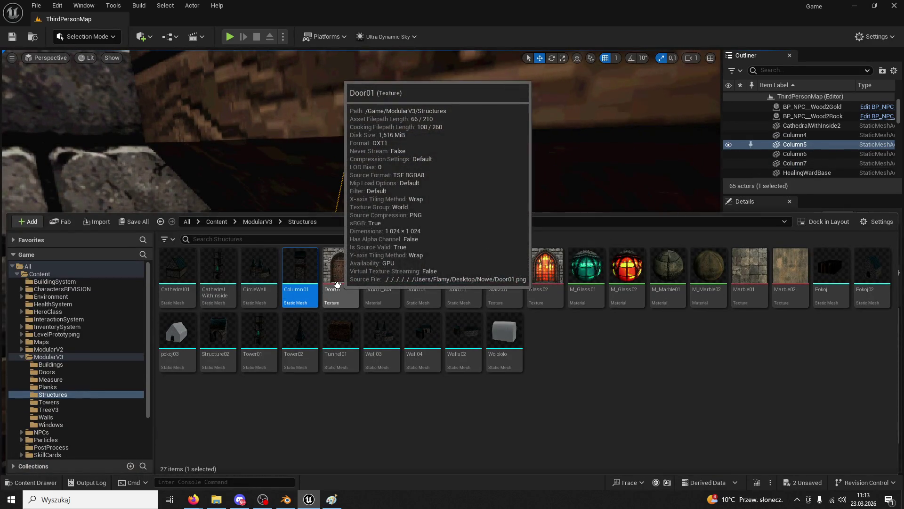
pyautogui.moveTo(430, 127)
pyautogui.mouseDown()
pyautogui.moveTo(262, 207)
pyautogui.moveTo(311, 169)
pyautogui.moveTo(125, 404)
pyautogui.mouseUp()
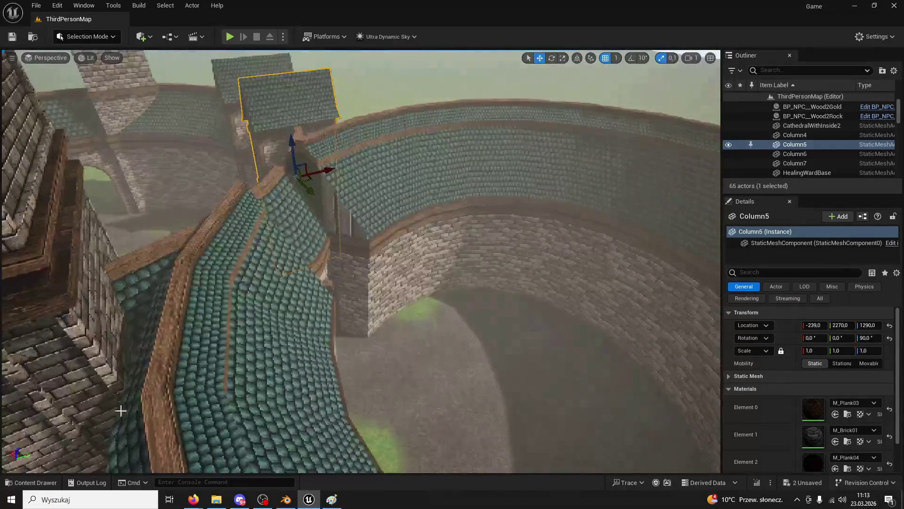
pyautogui.click(33, 482)
# Place another Column01 tower on the wall and rotate it to follow the curve
pyautogui.moveTo(342, 183)
pyautogui.mouseDown()
pyautogui.moveTo(367, 239)
pyautogui.moveTo(358, 217)
pyautogui.moveTo(499, 69)
pyautogui.mouseUp()
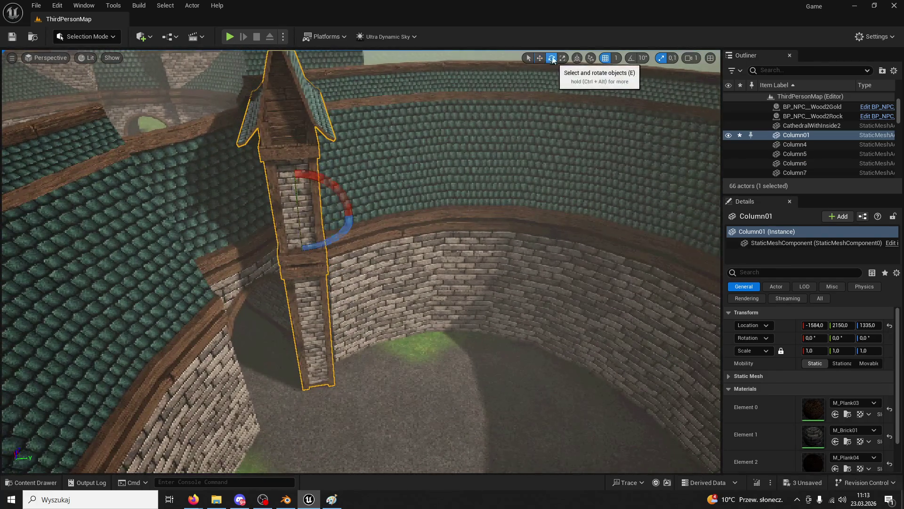
pyautogui.moveTo(298, 195); pyautogui.dragTo(301, 196)
pyautogui.moveTo(495, 77)
pyautogui.mouseDown()
pyautogui.moveTo(496, 109)
pyautogui.moveTo(496, 77)
pyautogui.mouseUp()
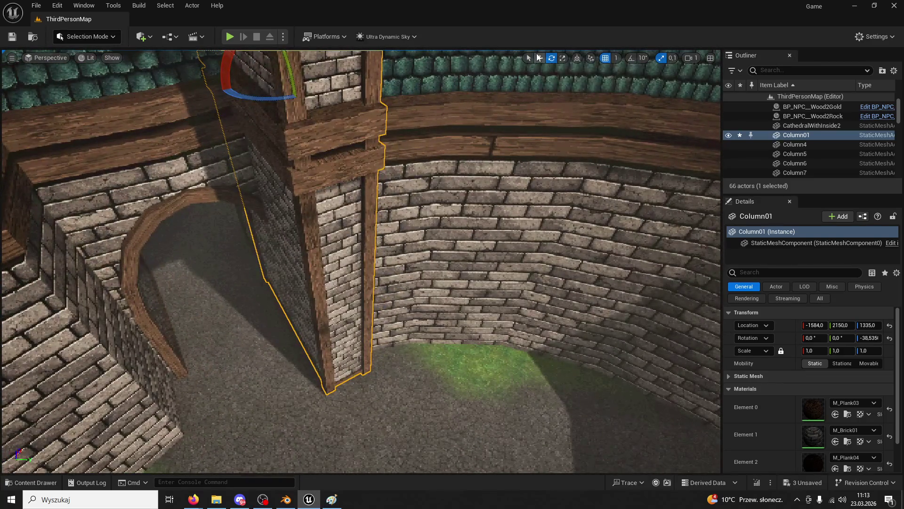
pyautogui.moveTo(344, 229); pyautogui.dragTo(344, 175)
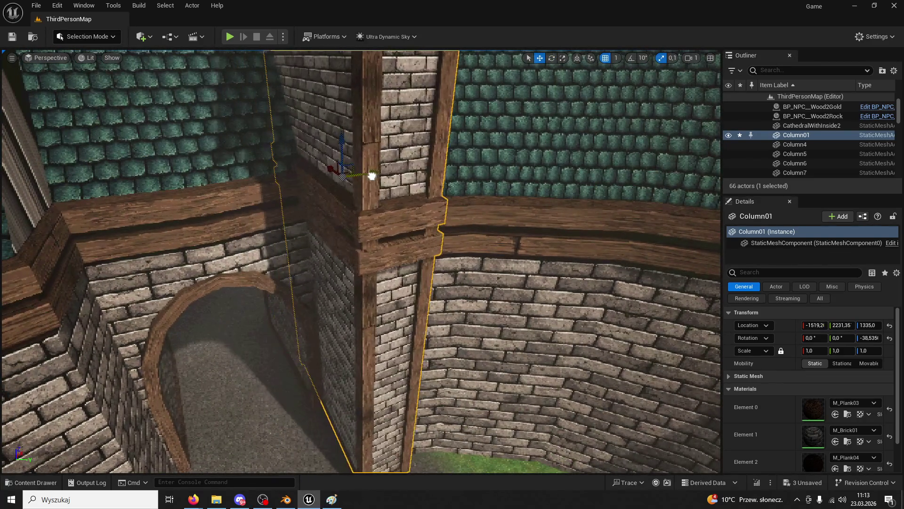
pyautogui.moveTo(355, 204); pyautogui.dragTo(355, 146)
pyautogui.moveTo(550, 82); pyautogui.dragTo(550, 69)
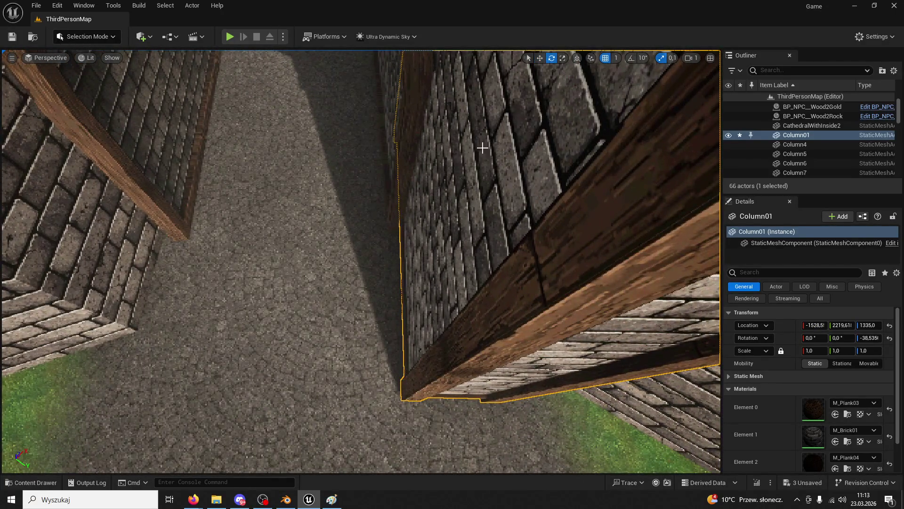
pyautogui.scroll(-10, 489, 142)
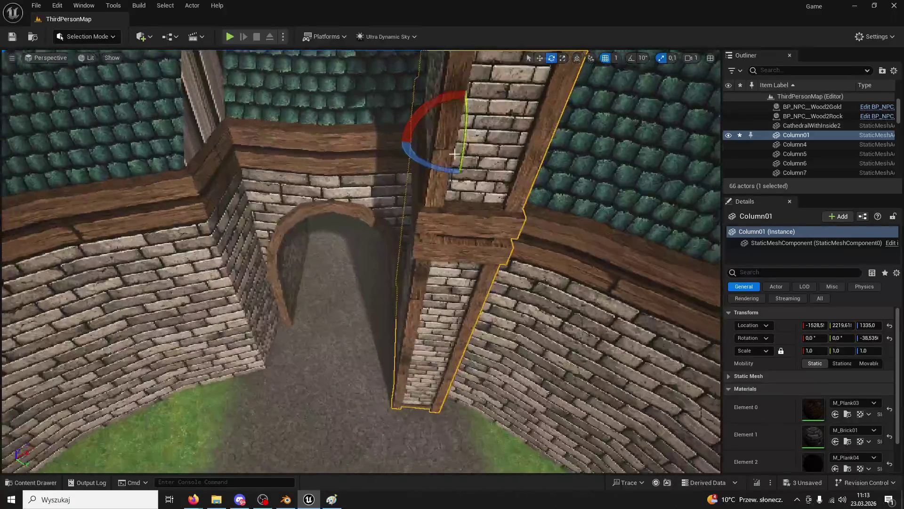
pyautogui.scroll(3, 430, 168)
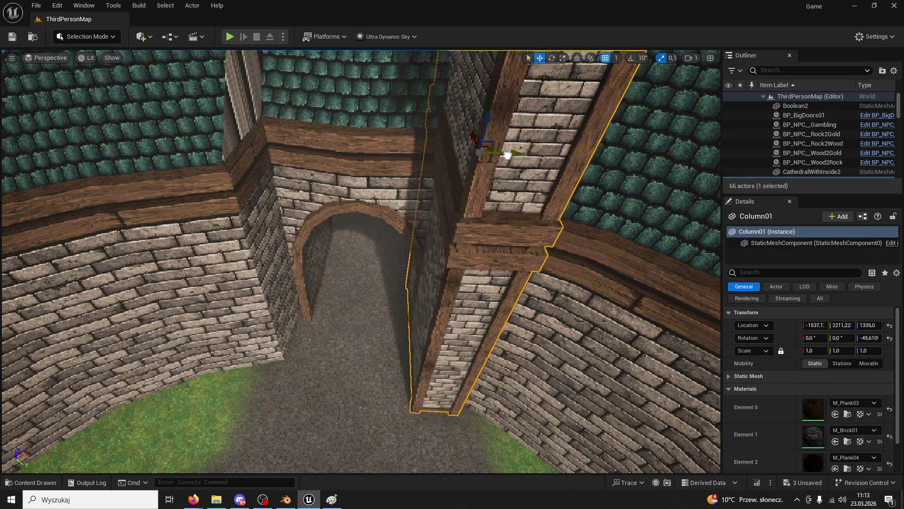
pyautogui.scroll(6, 361, 262)
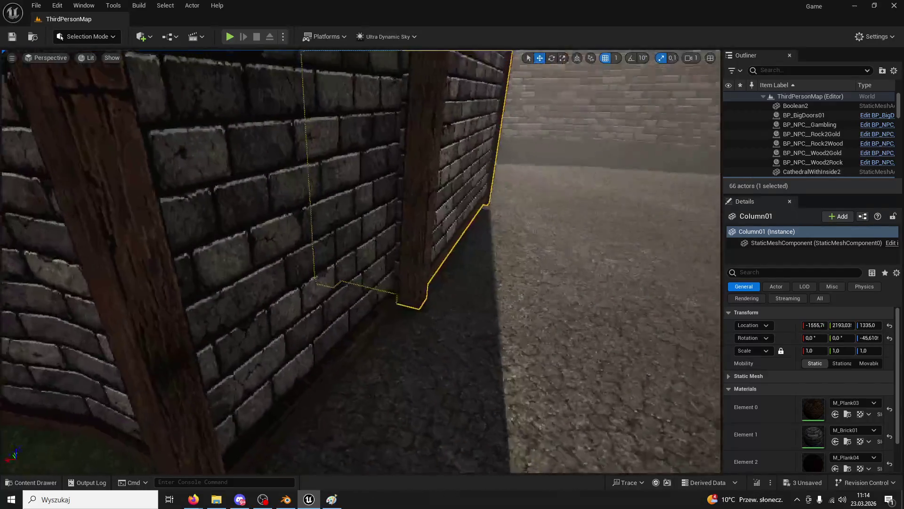
pyautogui.scroll(8, 361, 262)
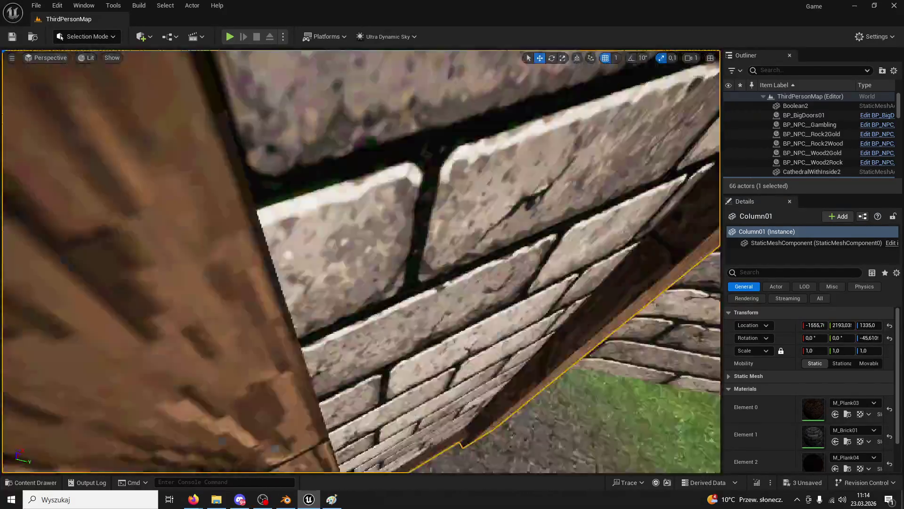
pyautogui.scroll(-10, 361, 261)
# Lower and shift Column01 diagonally against the ring wall, then select both columns
pyautogui.moveTo(359, 93); pyautogui.dragTo(372, 93)
pyautogui.moveTo(345, 56); pyautogui.dragTo(346, 74)
pyautogui.scroll(5, 347, 75)
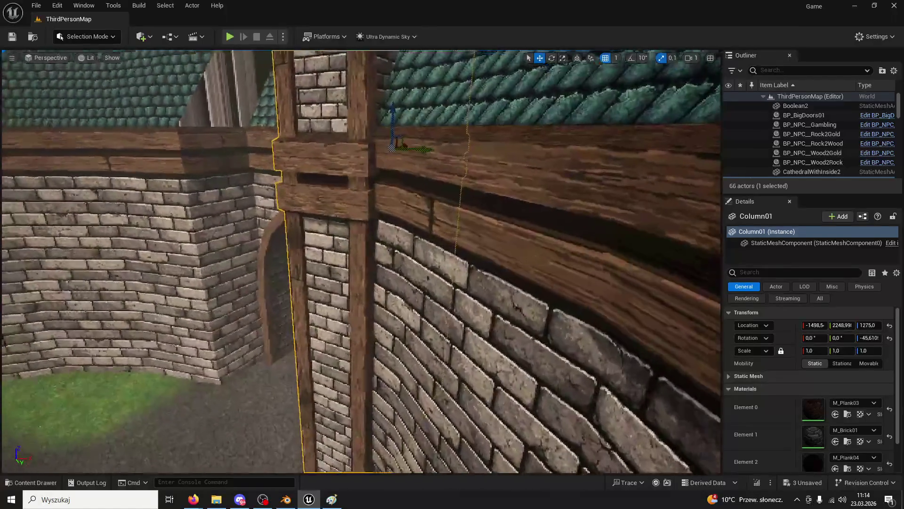
pyautogui.scroll(3, 414, 89)
pyautogui.moveTo(413, 90); pyautogui.dragTo(410, 84)
pyautogui.scroll(-8, 411, 85)
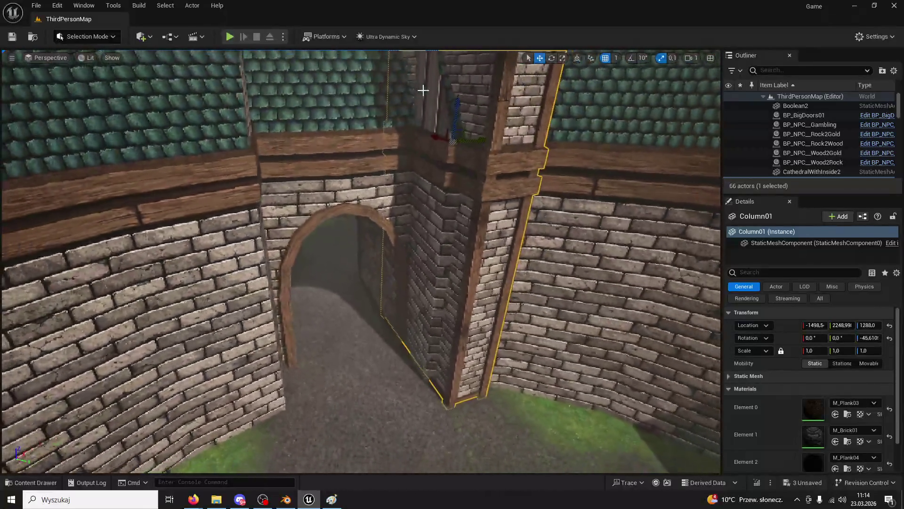
pyautogui.moveTo(483, 140)
pyautogui.mouseDown()
pyautogui.moveTo(488, 135)
pyautogui.moveTo(468, 142)
pyautogui.moveTo(480, 142)
pyautogui.moveTo(481, 159)
pyautogui.moveTo(300, 175)
pyautogui.moveTo(307, 203)
pyautogui.moveTo(306, 136)
pyautogui.moveTo(289, 178)
pyautogui.mouseUp()
pyautogui.keyDown('ctrl'); pyautogui.click(410, 222); pyautogui.keyUp('ctrl')
# Inspect the walls around the archway and switch the gizmo to local coordinates
pyautogui.moveTo(410, 222); pyautogui.dragTo(386, 221)
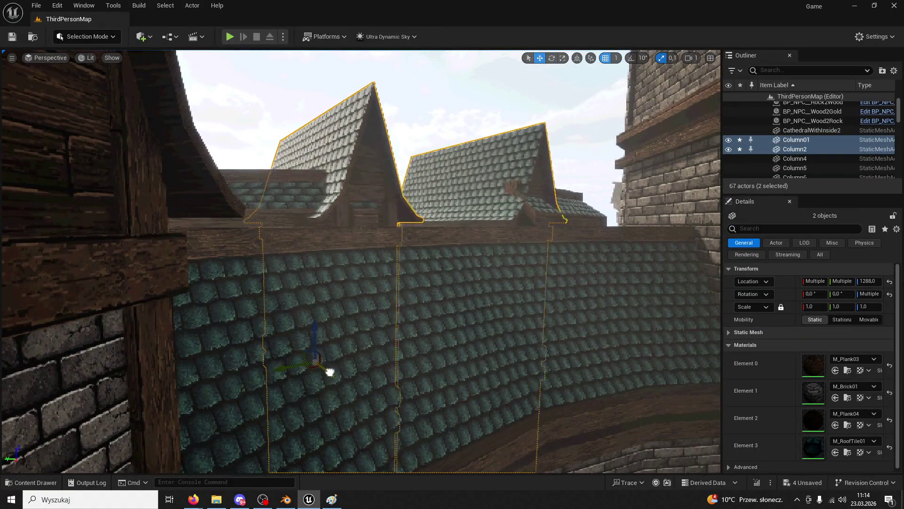
pyautogui.moveTo(338, 377)
pyautogui.mouseDown()
pyautogui.moveTo(467, 192)
pyautogui.moveTo(448, 189)
pyautogui.moveTo(471, 179)
pyautogui.moveTo(452, 198)
pyautogui.moveTo(424, 193)
pyautogui.moveTo(424, 235)
pyautogui.moveTo(436, 217)
pyautogui.mouseUp()
pyautogui.click(467, 193)
pyautogui.moveTo(289, 266); pyautogui.dragTo(288, 266)
pyautogui.click(289, 266)
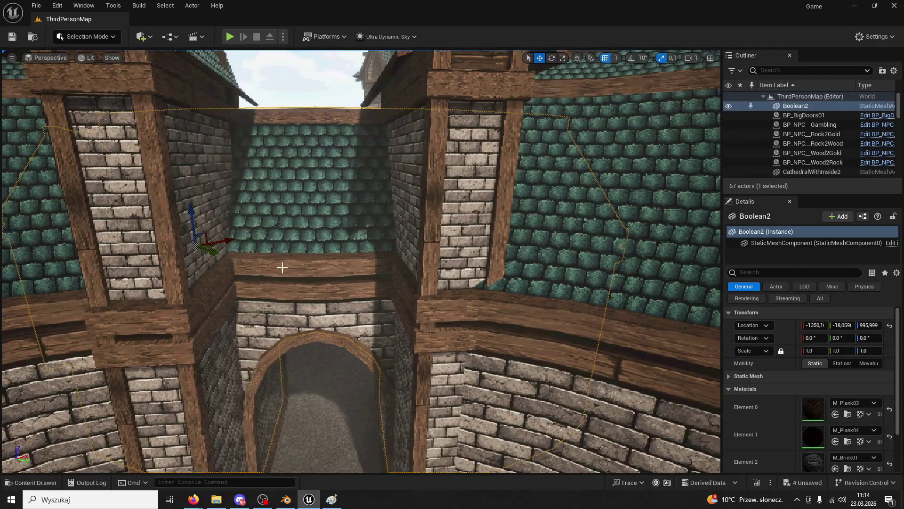
pyautogui.moveTo(595, 238); pyautogui.dragTo(596, 238)
pyautogui.click(606, 237)
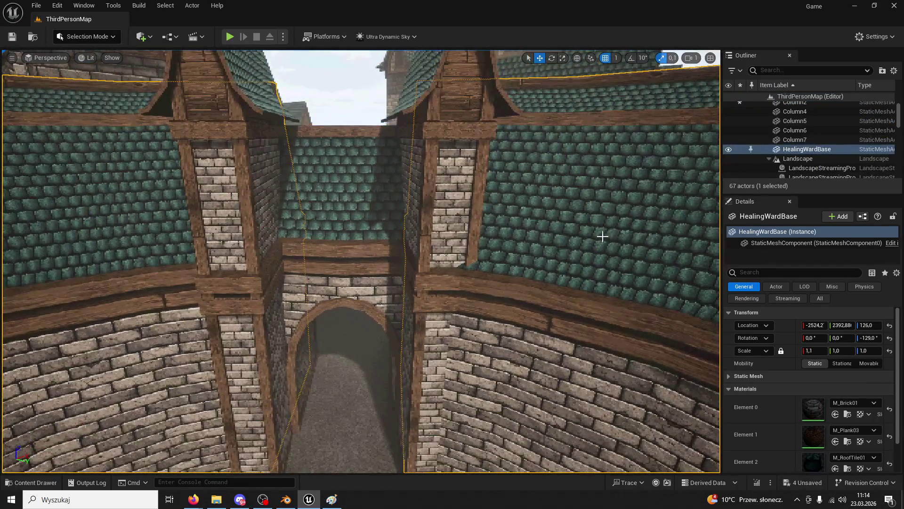
pyautogui.click(576, 59)
pyautogui.press('f')
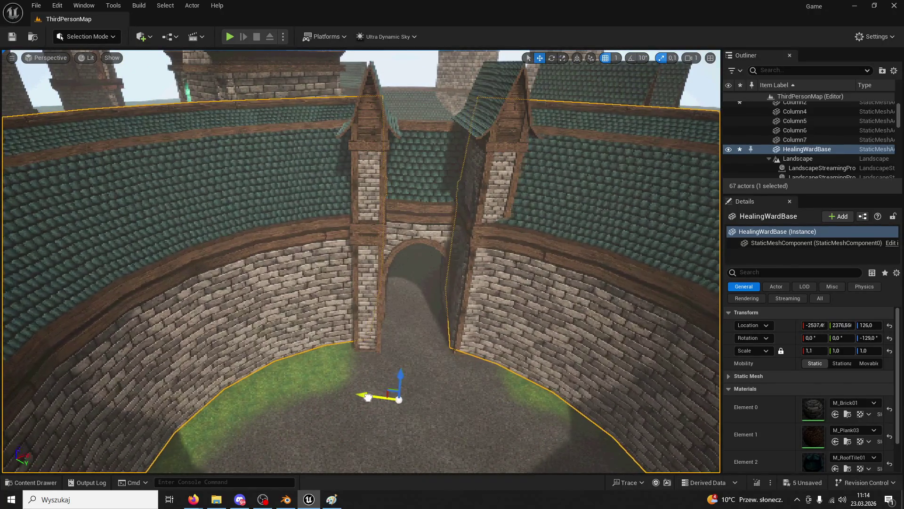
# Slide Column01 along the wall and turn it to about −43.87°
pyautogui.moveTo(369, 398)
pyautogui.mouseDown()
pyautogui.moveTo(369, 264)
pyautogui.moveTo(369, 459)
pyautogui.mouseUp()
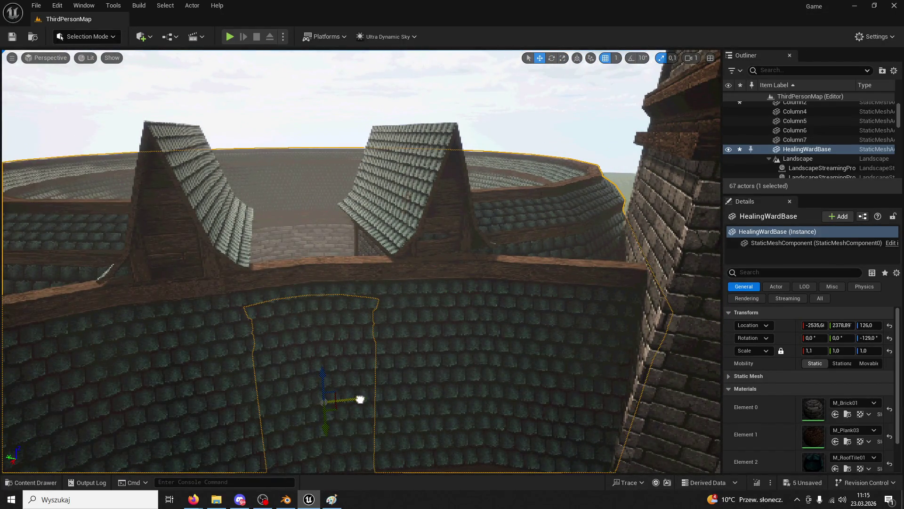
pyautogui.click(387, 347)
pyautogui.moveTo(388, 347)
pyautogui.mouseDown()
pyautogui.moveTo(388, 283)
pyautogui.moveTo(387, 343)
pyautogui.moveTo(388, 296)
pyautogui.moveTo(388, 329)
pyautogui.moveTo(387, 302)
pyautogui.moveTo(388, 321)
pyautogui.mouseUp()
pyautogui.click(408, 197)
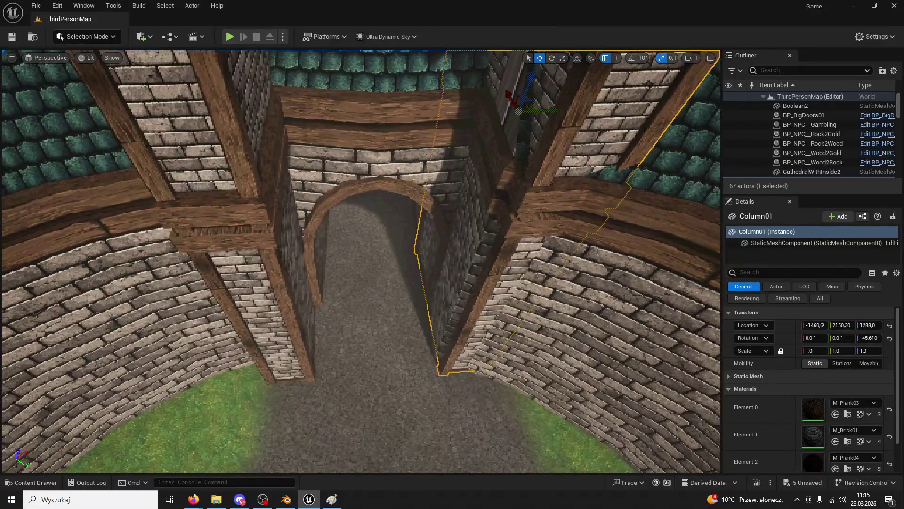
pyautogui.moveTo(550, 109); pyautogui.dragTo(500, 159)
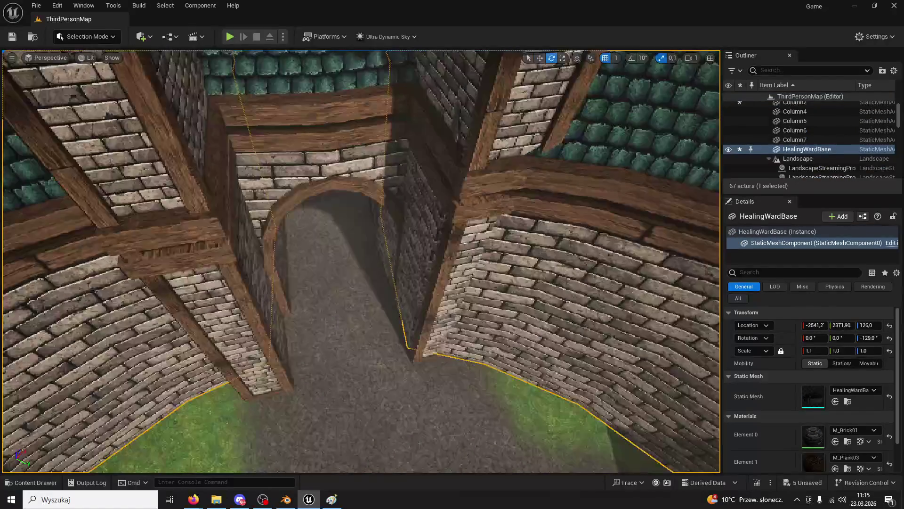
pyautogui.moveTo(463, 130); pyautogui.dragTo(462, 130)
pyautogui.moveTo(211, 267); pyautogui.dragTo(213, 246)
# Delete the extra column and move Column01 slightly to the left
pyautogui.press('Delete')
pyautogui.click(540, 57)
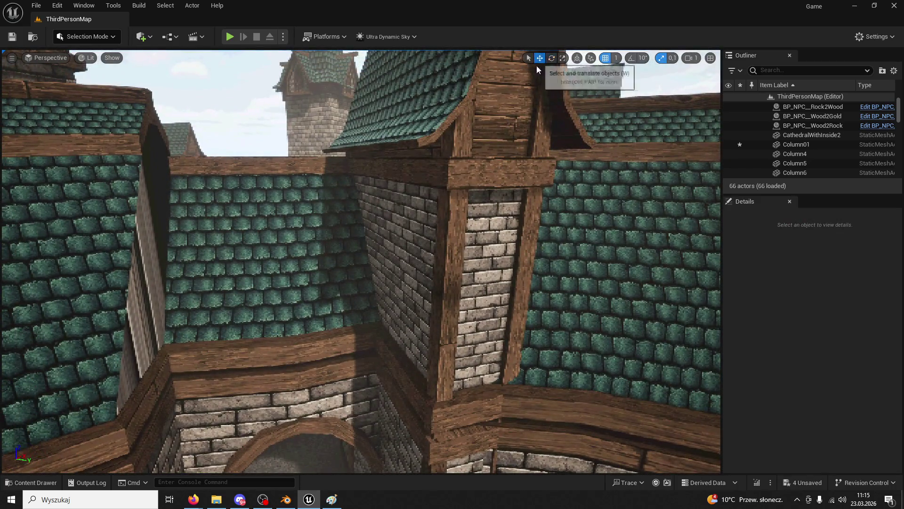
pyautogui.doubleClick(796, 144)
pyautogui.moveTo(442, 214); pyautogui.dragTo(422, 243)
# Fine-tune Column01 to about −39.67° rotation and X −1499.7 along the wall
pyautogui.click(551, 58)
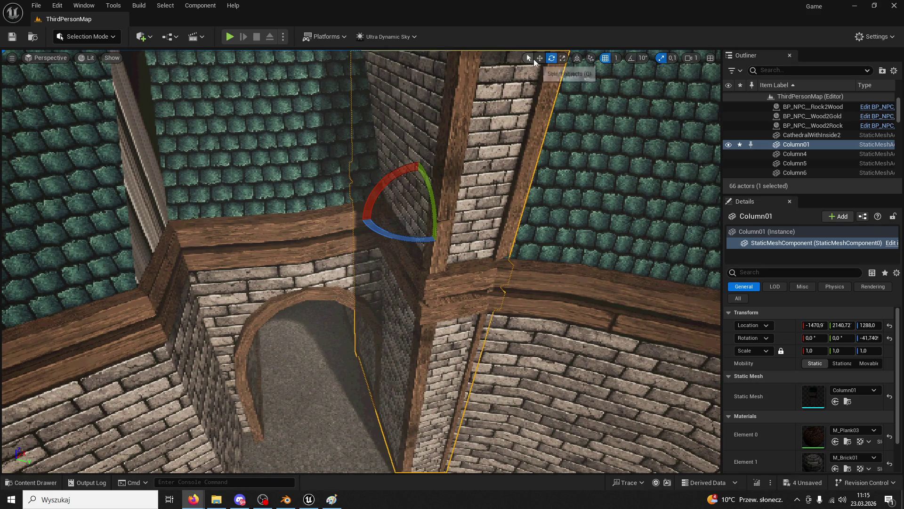
pyautogui.click(540, 58)
pyautogui.moveTo(450, 212)
pyautogui.mouseDown()
pyautogui.moveTo(420, 202)
pyautogui.moveTo(454, 204)
pyautogui.moveTo(447, 207)
pyautogui.mouseUp()
pyautogui.click(552, 58)
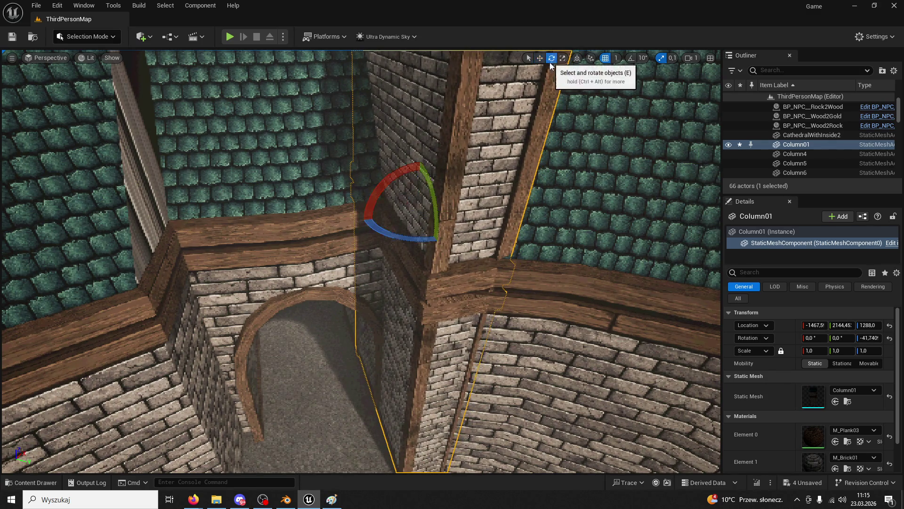
pyautogui.moveTo(422, 241); pyautogui.dragTo(421, 240)
pyautogui.click(540, 58)
pyautogui.moveTo(441, 211); pyautogui.dragTo(449, 210)
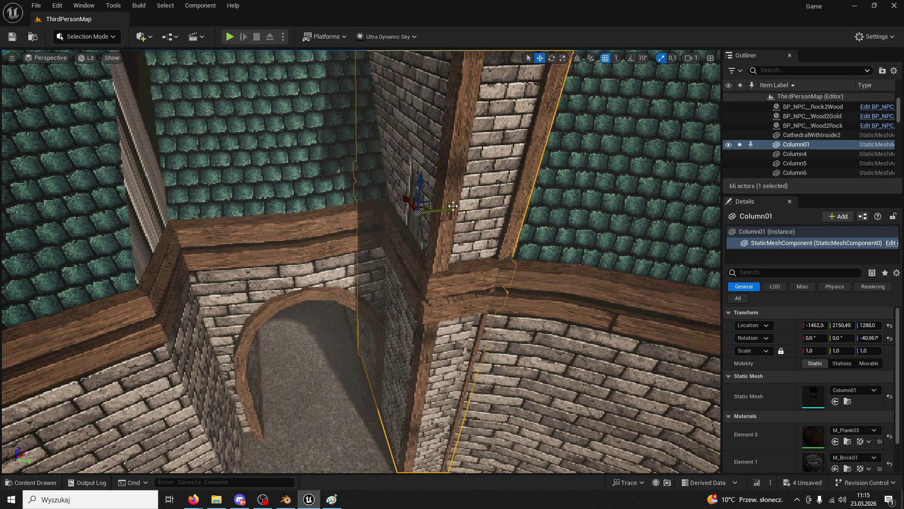
pyautogui.moveTo(432, 242); pyautogui.dragTo(435, 240)
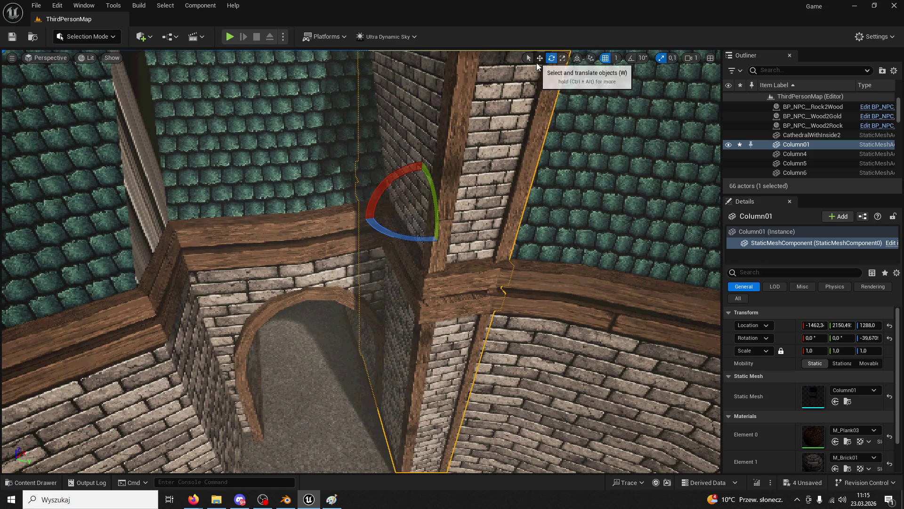
pyautogui.click(540, 57)
pyautogui.moveTo(446, 213); pyautogui.dragTo(445, 215)
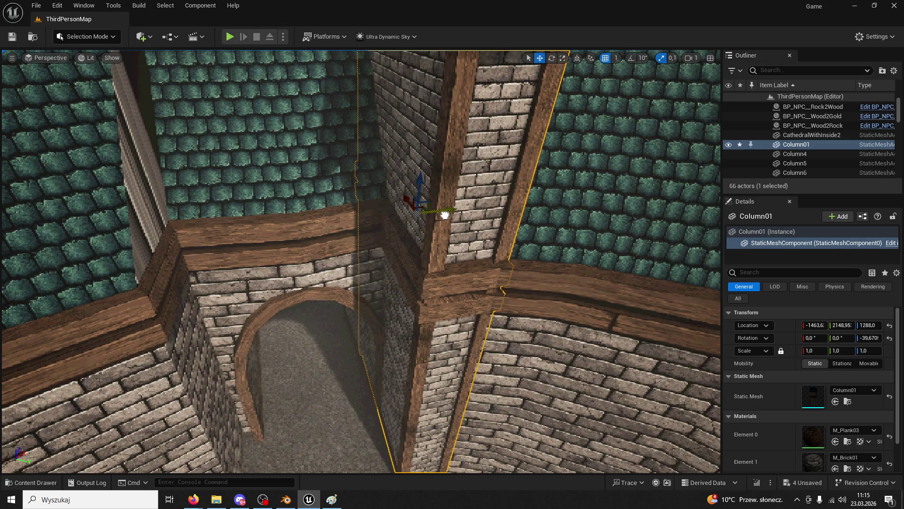
# Duplicate the column across the archway
pyautogui.scroll(-5, 445, 215)
pyautogui.scroll(2, 453, 192)
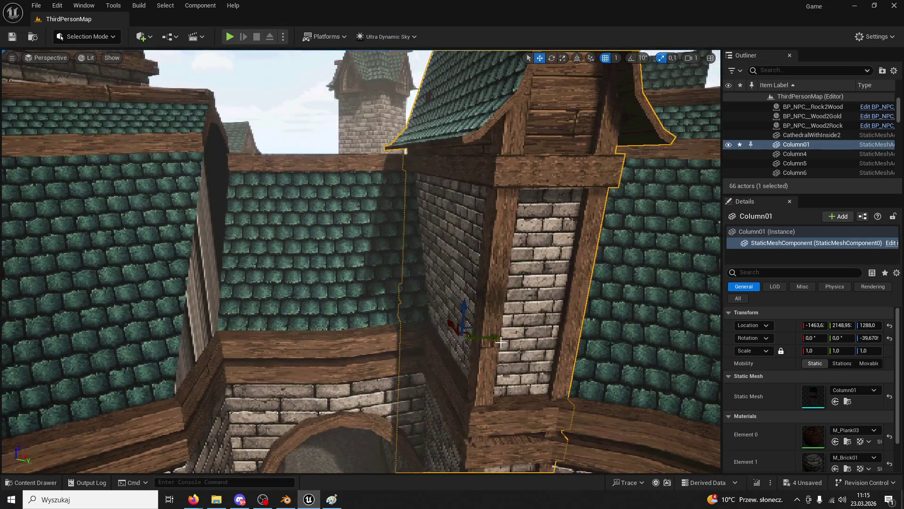
pyautogui.keyDown('alt'); pyautogui.moveTo(498, 339); pyautogui.dragTo(337, 344); pyautogui.keyUp('alt')
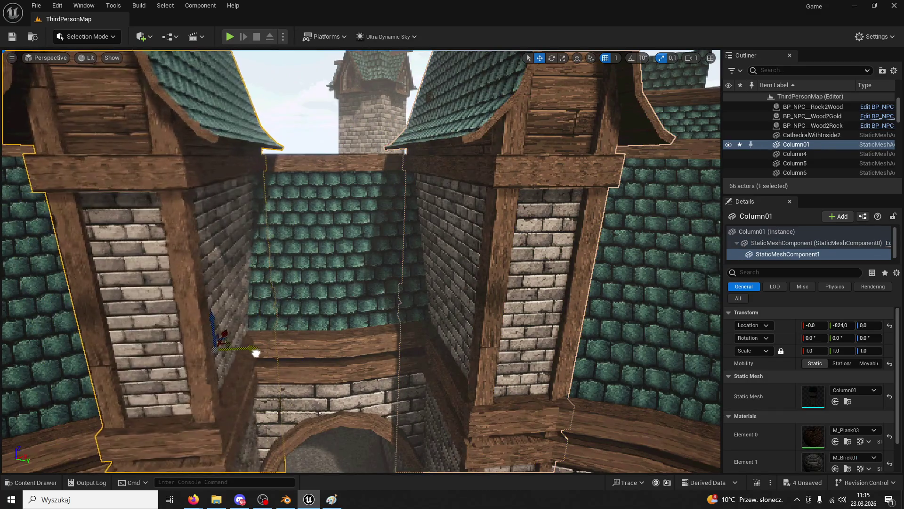
pyautogui.scroll(8, 256, 356)
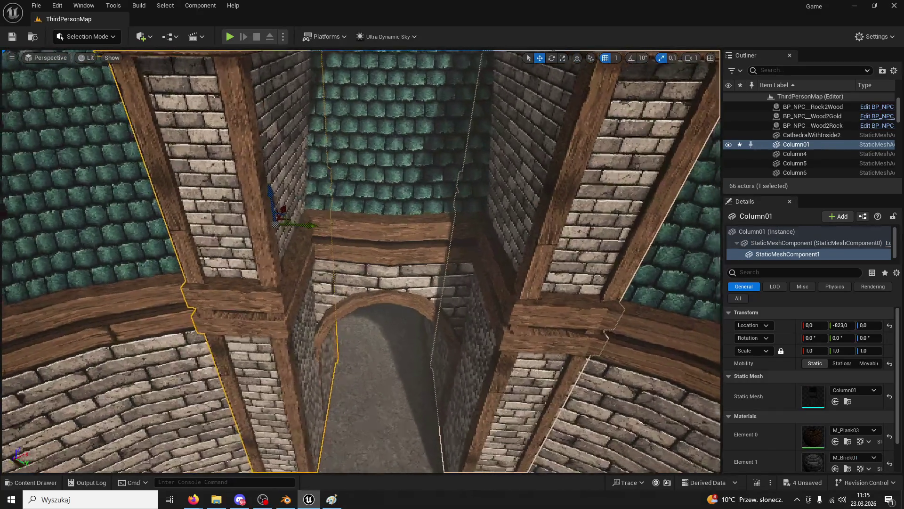
pyautogui.scroll(10, 360, 261)
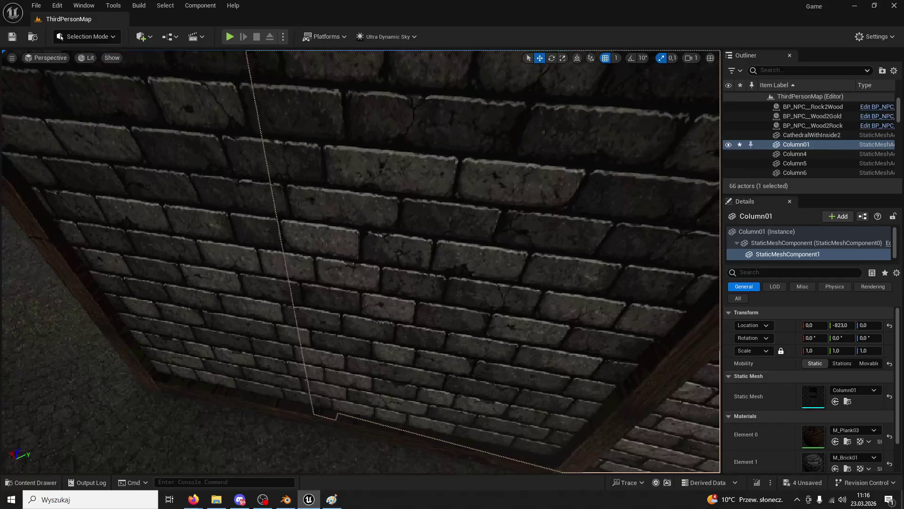
pyautogui.scroll(-15, 361, 262)
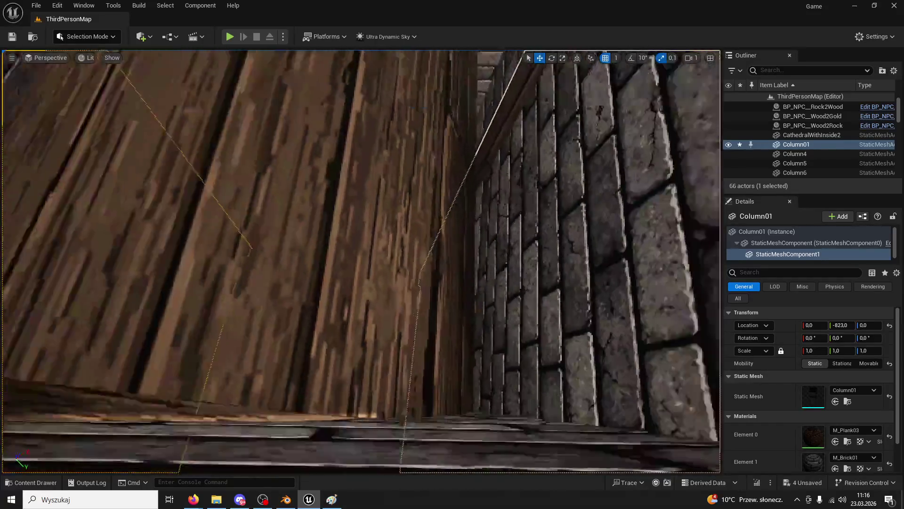
pyautogui.scroll(-15, 361, 262)
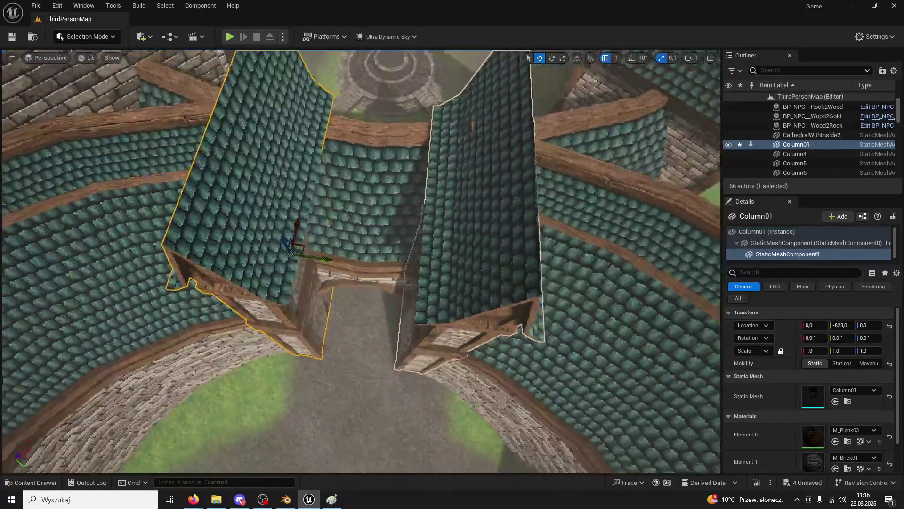
pyautogui.scroll(15, 361, 261)
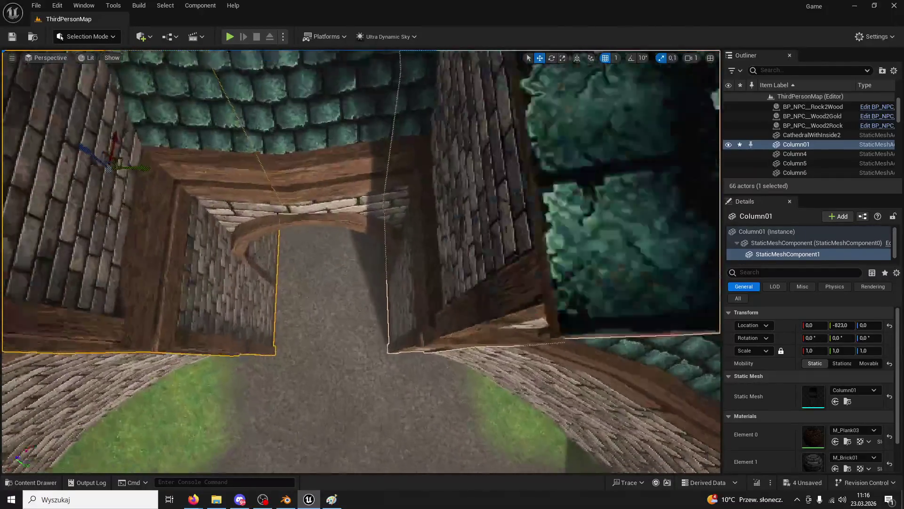
pyautogui.scroll(-10, 429, 175)
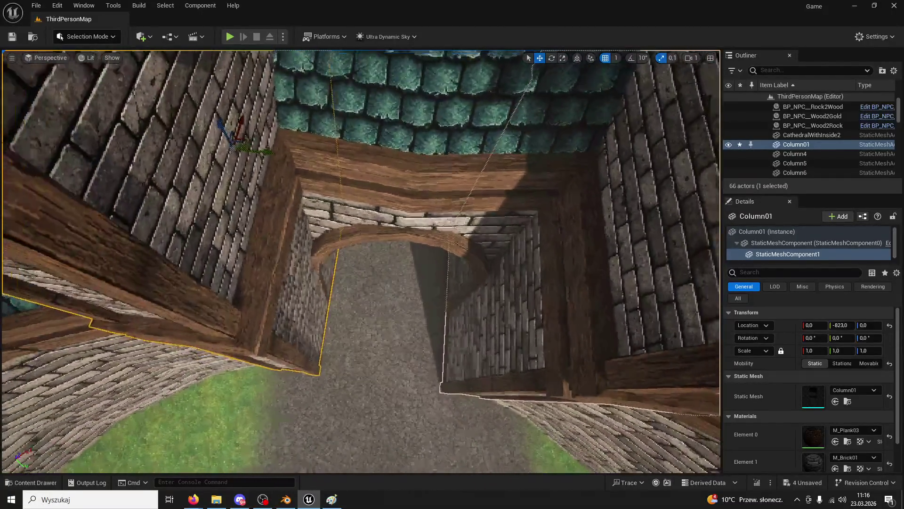
pyautogui.scroll(-10, 428, 174)
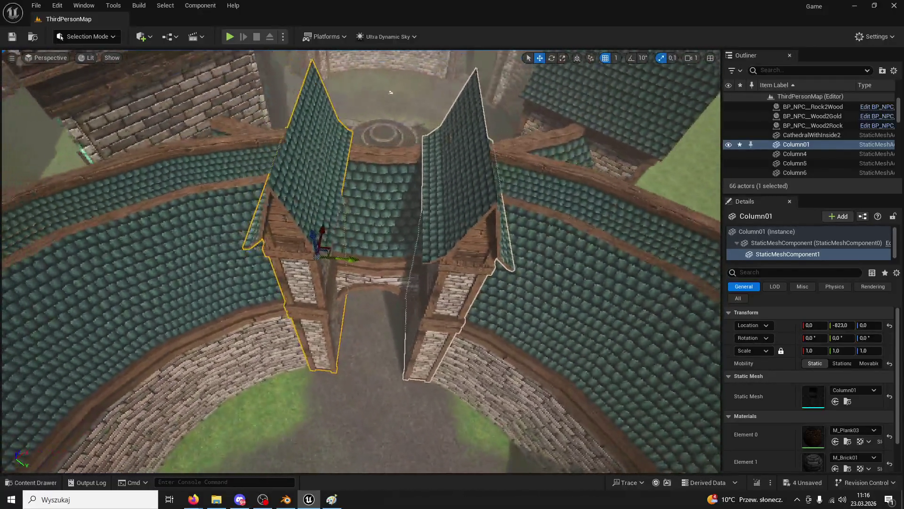
pyautogui.moveTo(391, 92); pyautogui.dragTo(401, 92)
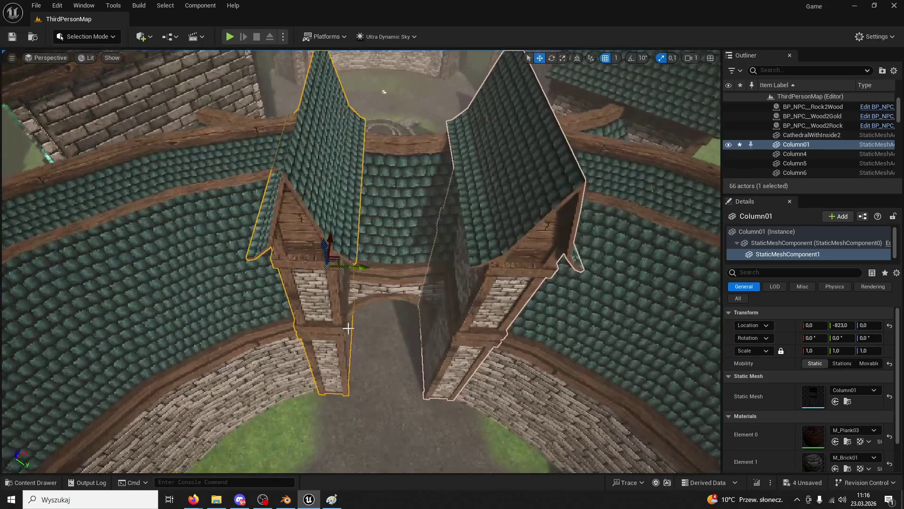
# Undo the stray changes and delete the extra left tower piece from Column01
pyautogui.click(502, 232)
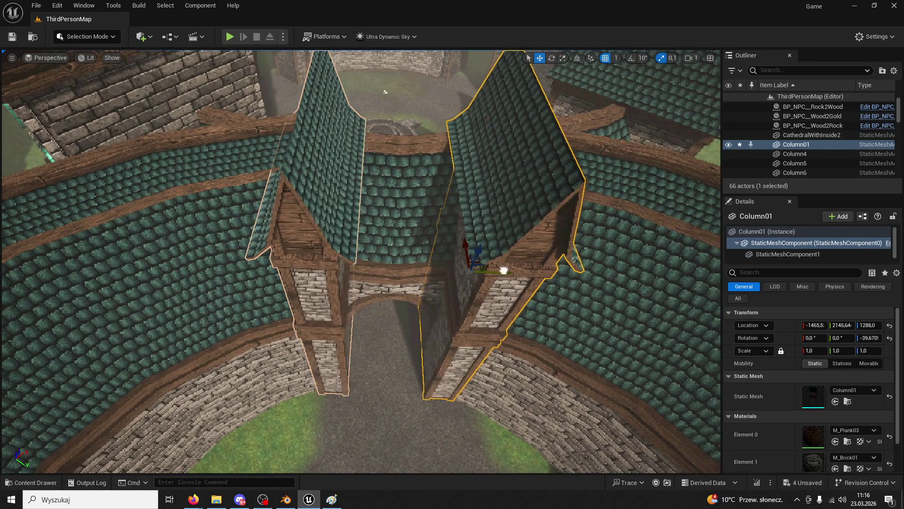
pyautogui.hotkey('ctrl', 'z')
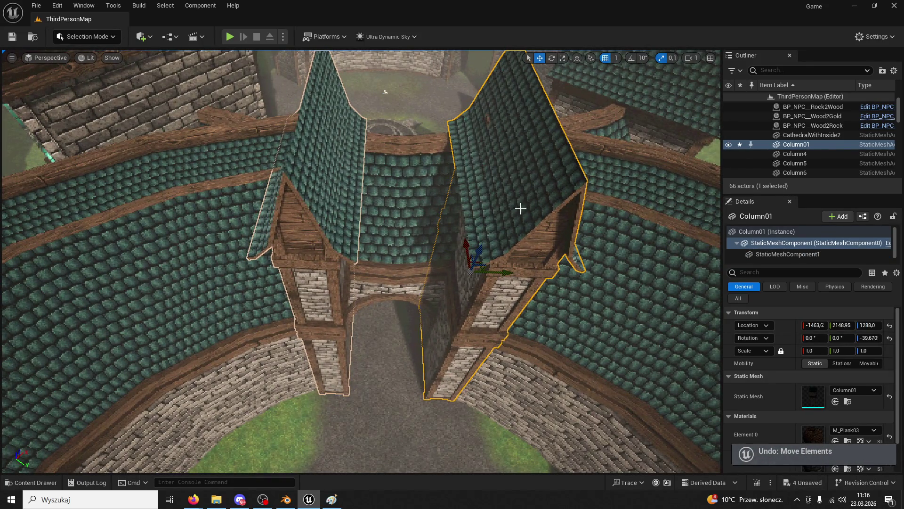
pyautogui.click(561, 252)
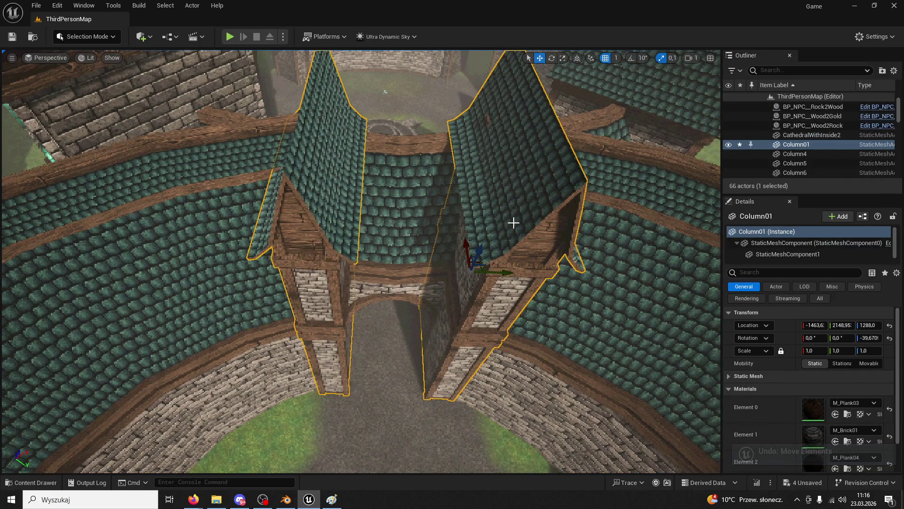
pyautogui.hotkey('ctrl', 'z')
pyautogui.hotkey('ctrl', 'z')
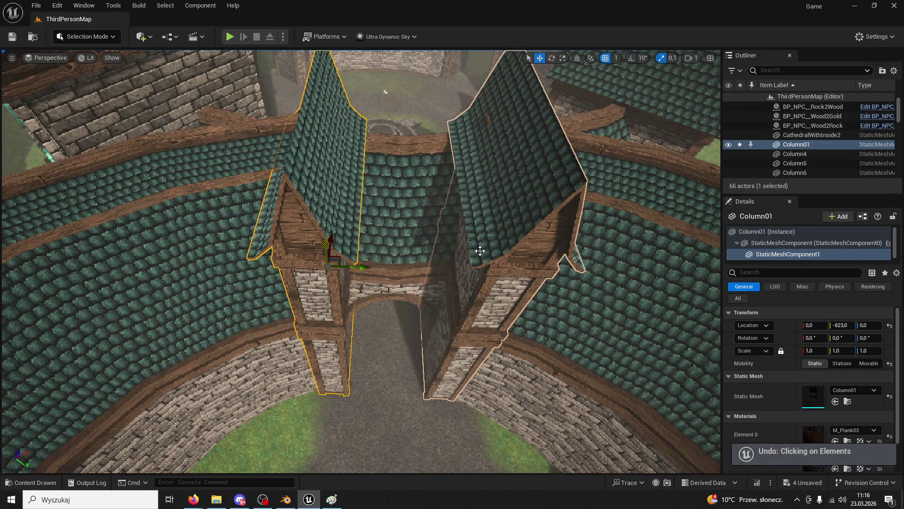
pyautogui.hotkey('ctrl', 'z')
pyautogui.hotkey('ctrl', 'y')
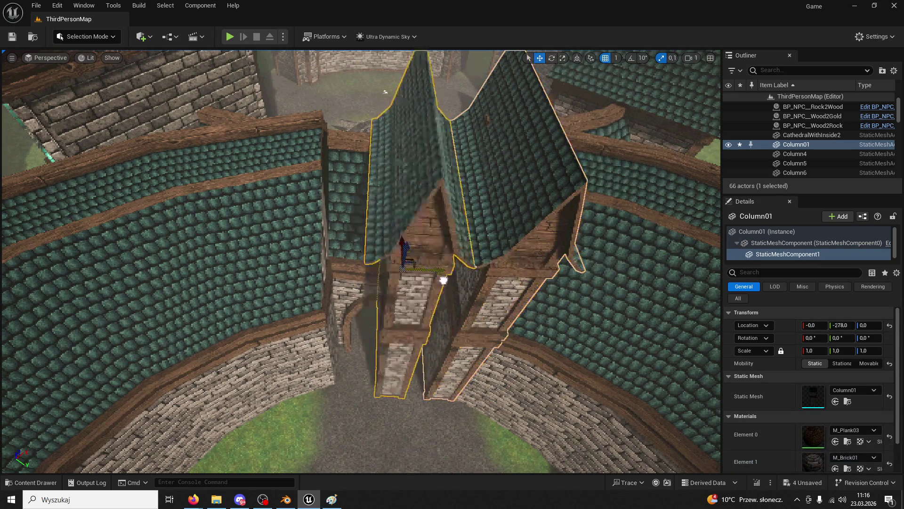
pyautogui.press('Delete')
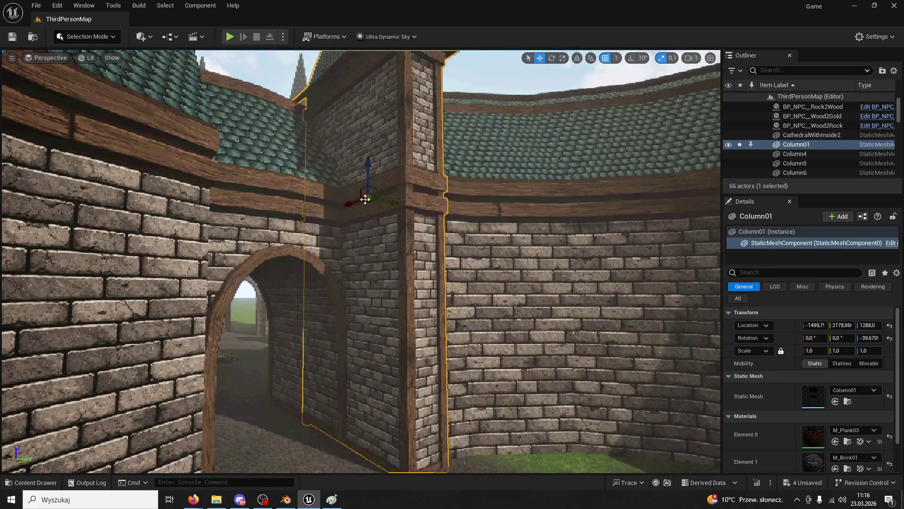
# Nudge Column01, undo the stray copy, and duplicate Column01 as Column2
pyautogui.moveTo(361, 202)
pyautogui.mouseDown()
pyautogui.moveTo(345, 207)
pyautogui.moveTo(356, 209)
pyautogui.mouseUp()
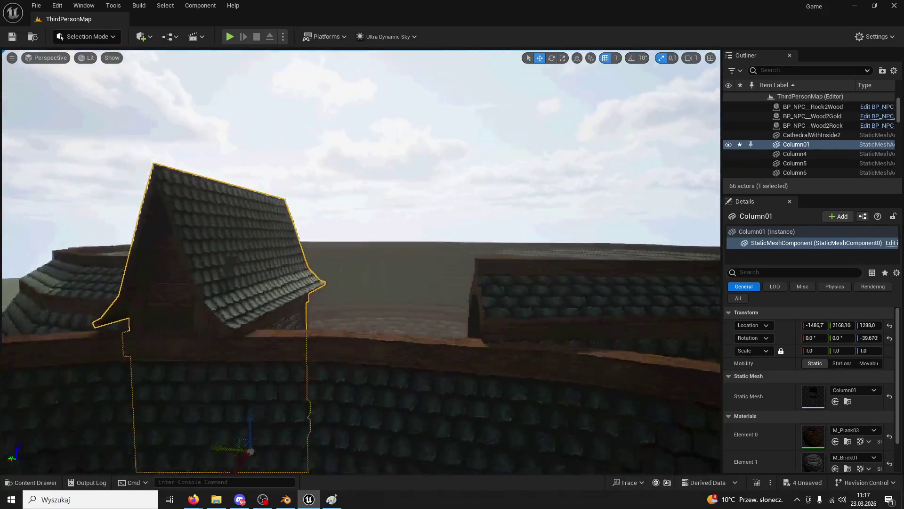
pyautogui.moveTo(249, 333); pyautogui.dragTo(365, 335)
pyautogui.hotkey('ctrl', 'z')
pyautogui.hotkey('ctrl', 'z')
pyautogui.hotkey('ctrl', 'z')
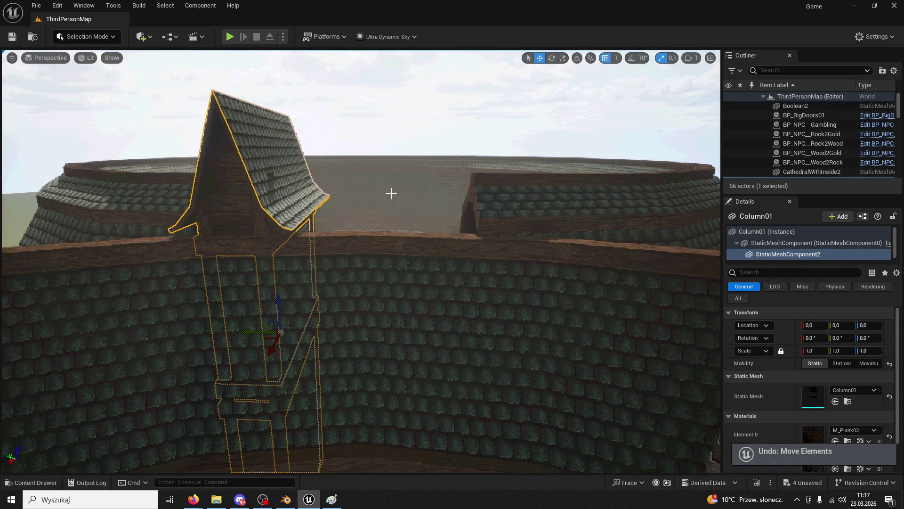
pyautogui.hotkey('ctrl', 'z')
pyautogui.hotkey('ctrl', 'z')
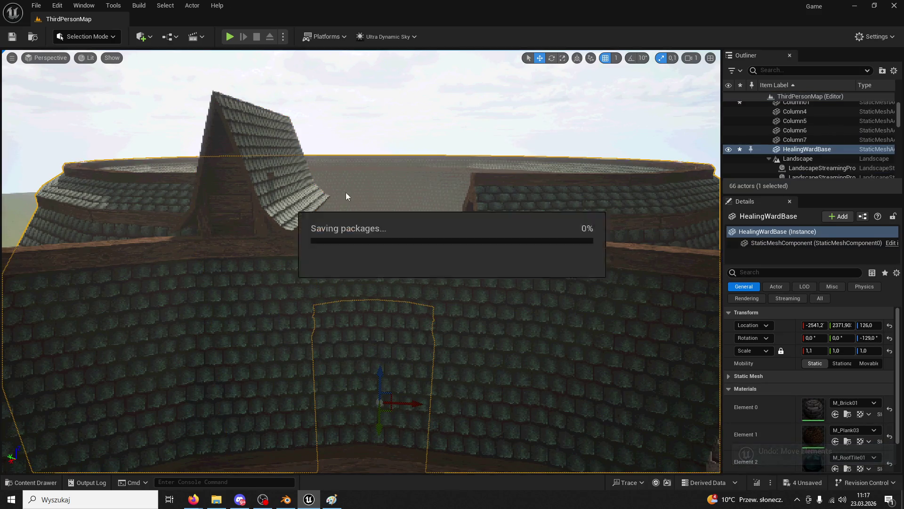
pyautogui.hotkey('ctrl', 'y')
pyautogui.hotkey('ctrl', 'y')
# Select Column2 at −39.67° beside the gate arch, fly in close, and start a test play
pyautogui.click(319, 240)
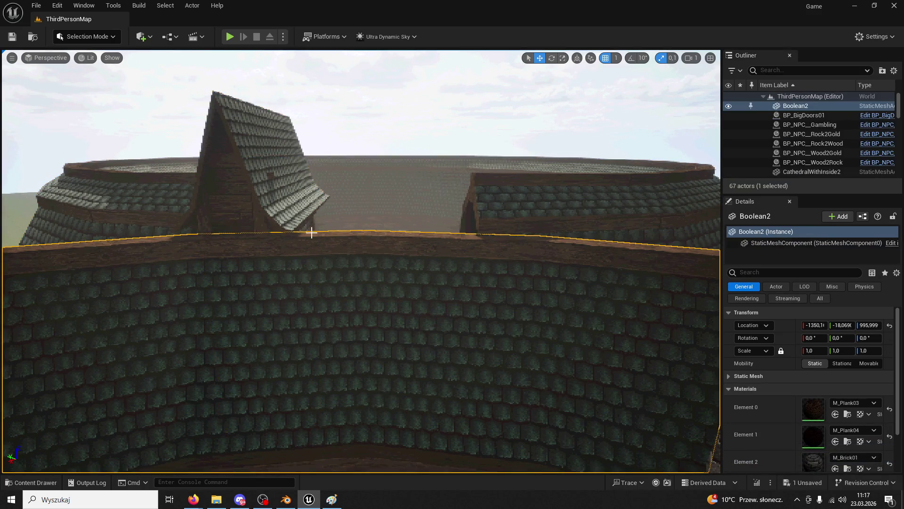
pyautogui.click(267, 226)
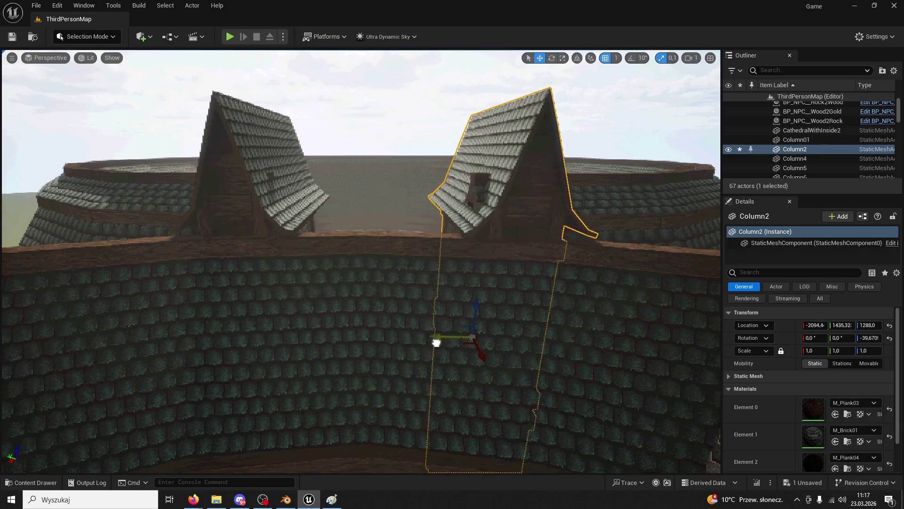
pyautogui.moveTo(440, 295)
pyautogui.mouseDown()
pyautogui.moveTo(405, 245)
pyautogui.moveTo(379, 242)
pyautogui.moveTo(365, 226)
pyautogui.mouseUp()
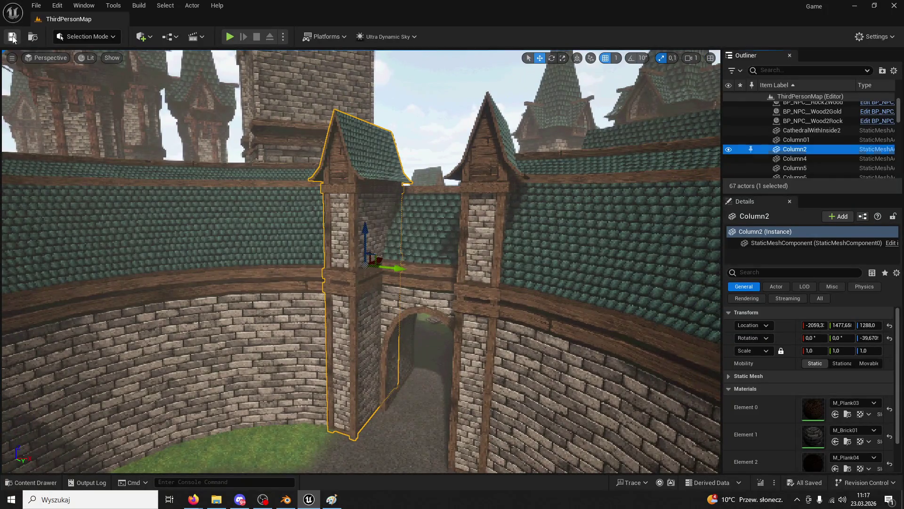
pyautogui.click(223, 36)
# After a quick play test, drag Tower03Part02 from ModularV3 > Towers onto the ring wall
pyautogui.press('w')
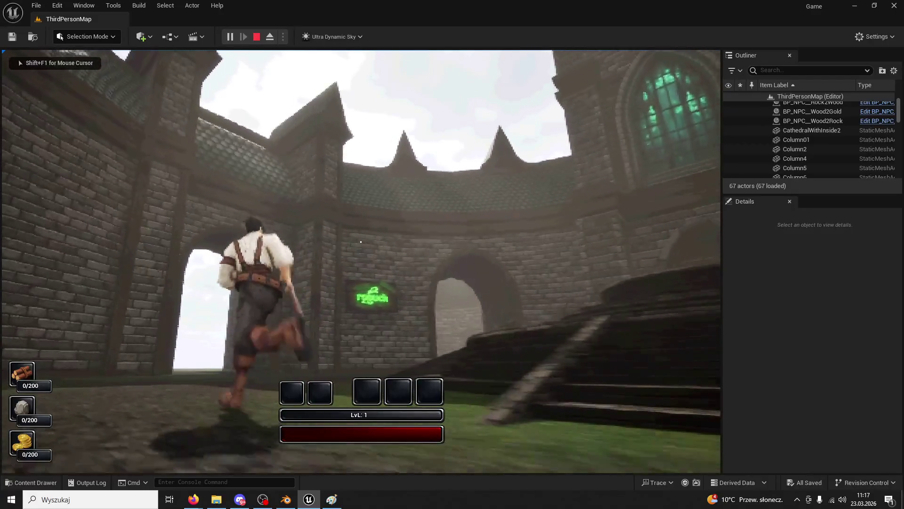
pyautogui.press('Escape')
pyautogui.moveTo(278, 105)
pyautogui.mouseDown()
pyautogui.moveTo(278, 75)
pyautogui.moveTo(268, 107)
pyautogui.mouseUp()
pyautogui.click(31, 482)
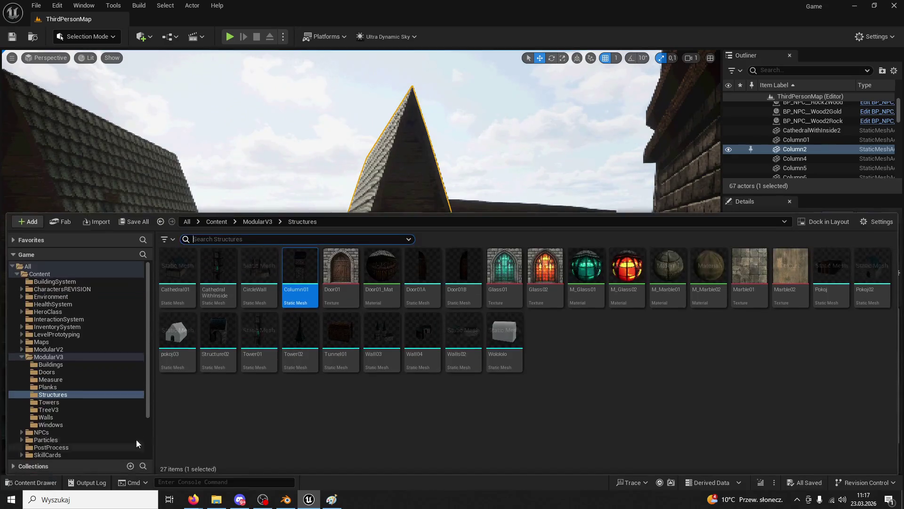
pyautogui.click(262, 222)
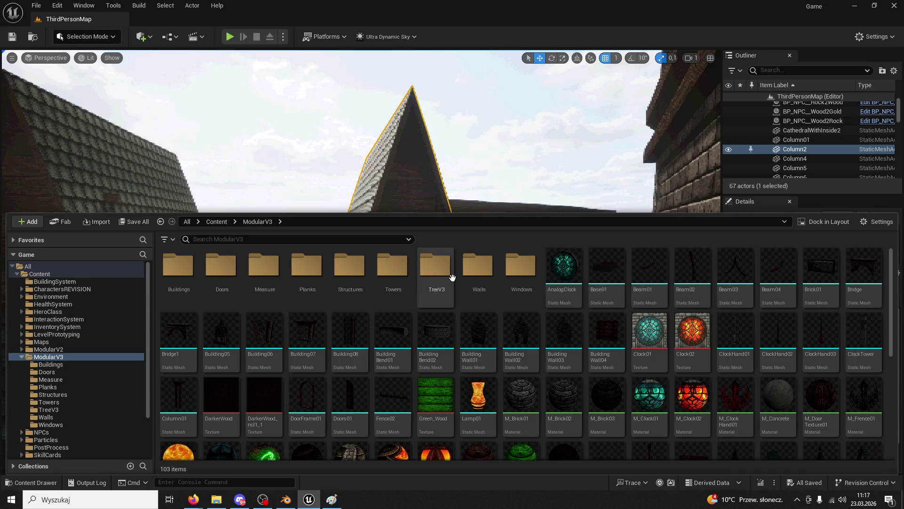
pyautogui.doubleClick(402, 273)
pyautogui.moveTo(300, 268)
pyautogui.mouseDown()
pyautogui.moveTo(299, 260)
pyautogui.moveTo(414, 264)
pyautogui.moveTo(415, 308)
pyautogui.mouseUp()
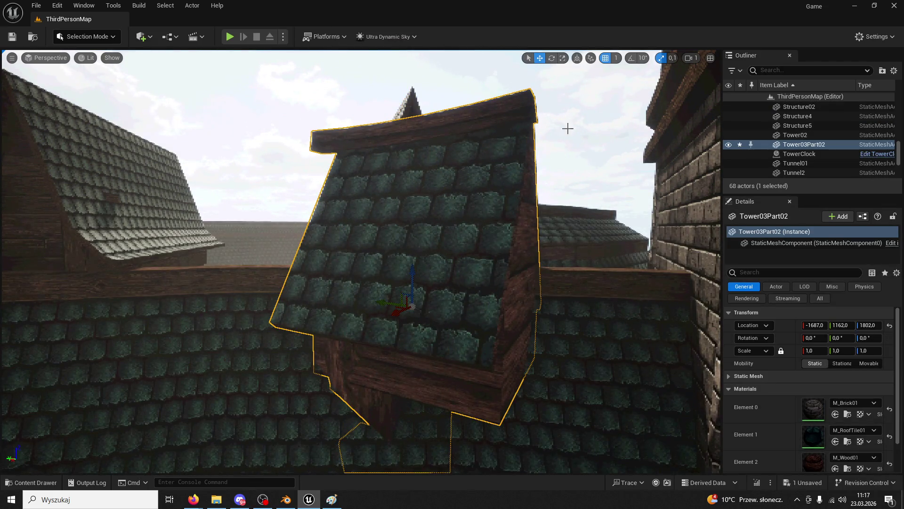
# Turn Tower03Part02 to −131.64°, raise it onto the wall, and copy it further along as Tower03Part3
pyautogui.click(552, 59)
pyautogui.moveTo(403, 321)
pyautogui.mouseDown()
pyautogui.moveTo(311, 321)
pyautogui.moveTo(339, 321)
pyautogui.mouseUp()
pyautogui.click(540, 58)
pyautogui.moveTo(415, 282); pyautogui.dragTo(421, 239)
pyautogui.moveTo(446, 272)
pyautogui.mouseDown()
pyautogui.moveTo(47, 283)
pyautogui.moveTo(28, 295)
pyautogui.moveTo(19, 274)
pyautogui.mouseUp()
# Frame the new tower piece, save the map, and run a short play test
pyautogui.press('f')
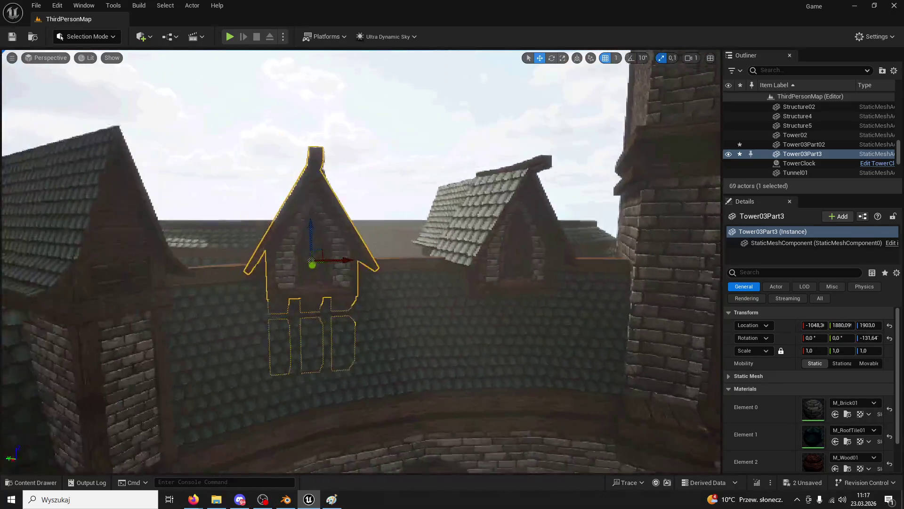
pyautogui.click(16, 41)
pyautogui.click(230, 36)
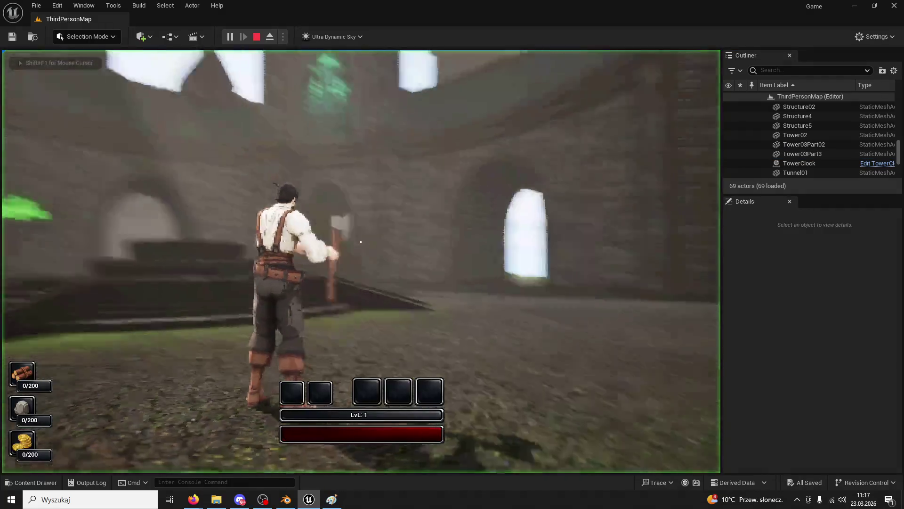
pyautogui.press('w')
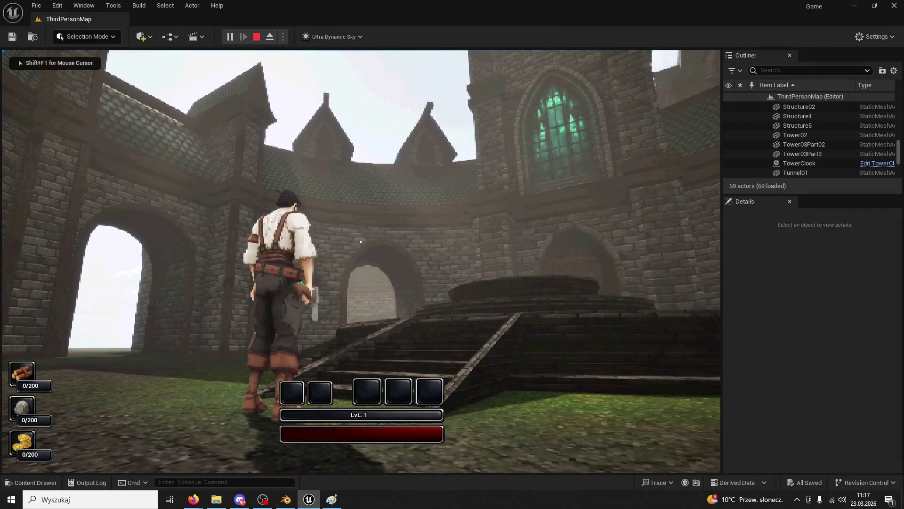
pyautogui.press('Escape')
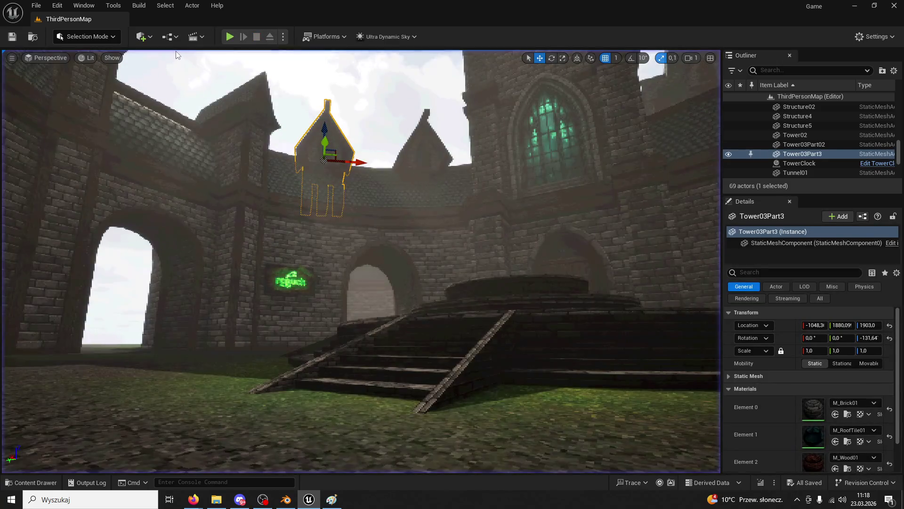
# Delete Tower03Part3 and Tower03Part02, then play-test again, jumping and running toward the arch
pyautogui.press('Delete')
pyautogui.click(325, 146)
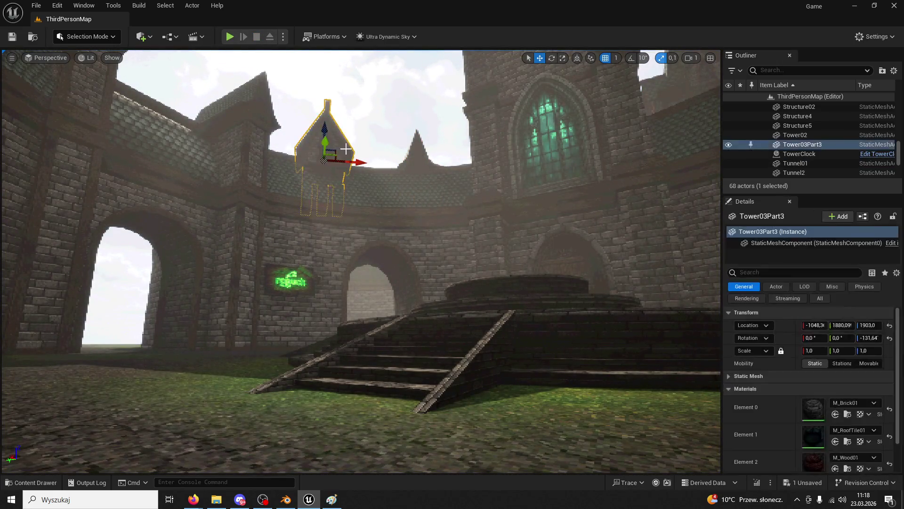
pyautogui.press('Delete')
pyautogui.scroll(5, 349, 151)
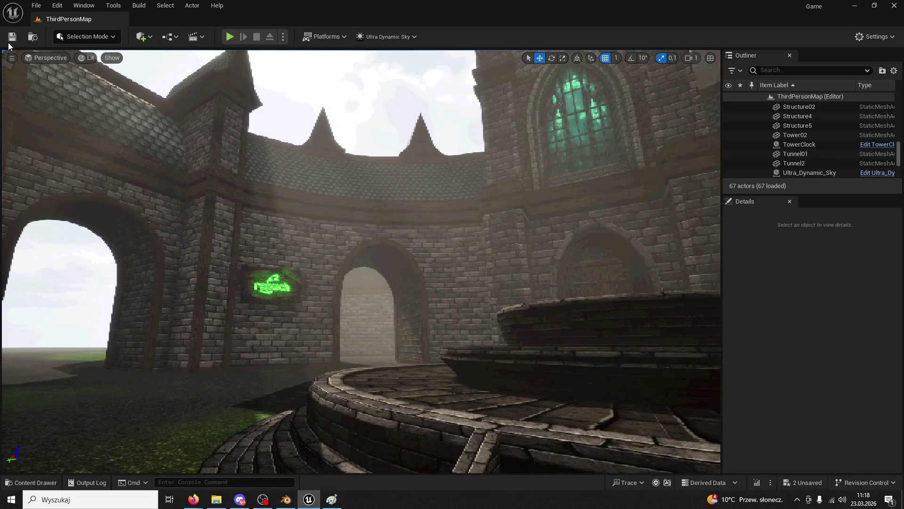
pyautogui.click(230, 36)
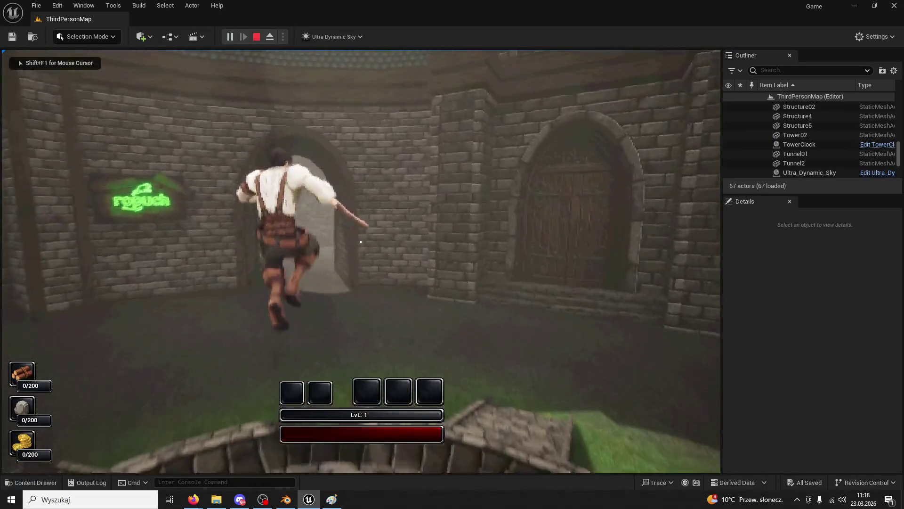
pyautogui.press('space')
pyautogui.press('w')
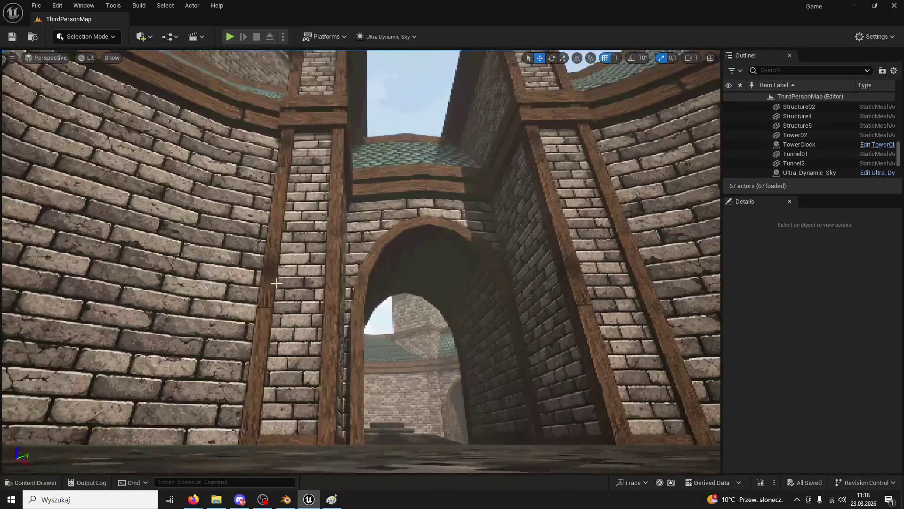
# Shift Column2 closer to the arch and move Column01 to line up with it
pyautogui.click(306, 282)
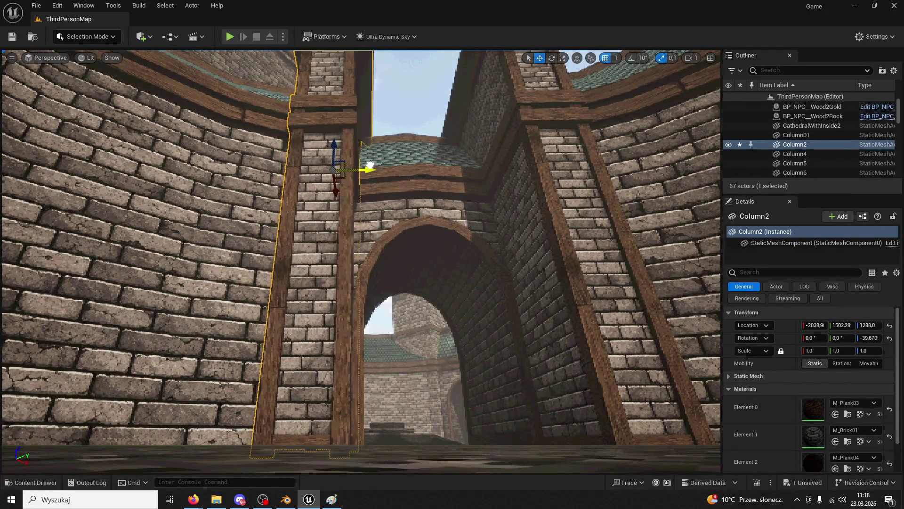
pyautogui.press('w')
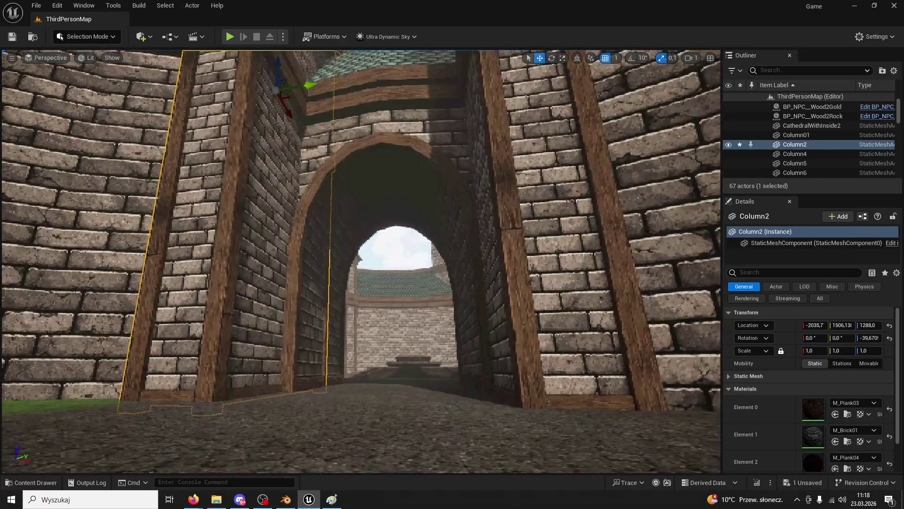
pyautogui.press('s')
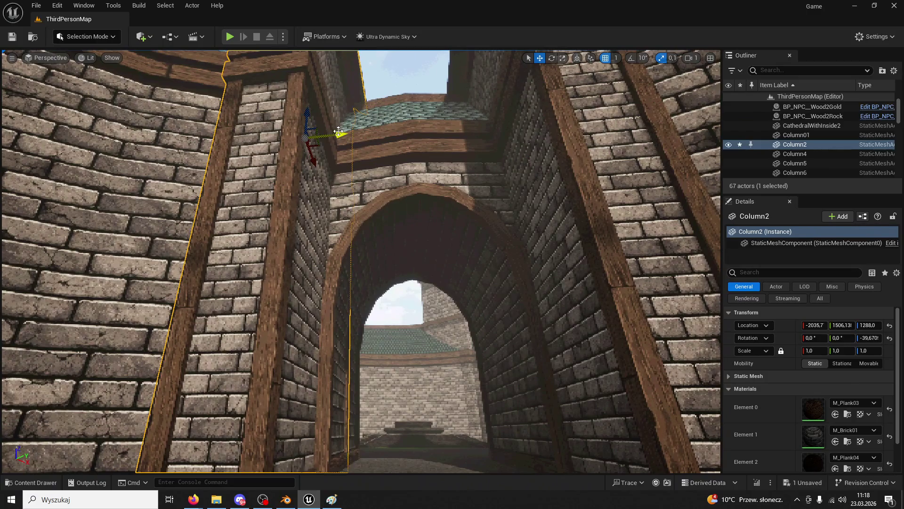
pyautogui.moveTo(338, 131); pyautogui.dragTo(325, 136)
pyautogui.click(561, 112)
pyautogui.moveTo(561, 112); pyautogui.dragTo(561, 114)
pyautogui.click(338, 132)
pyautogui.moveTo(338, 133); pyautogui.dragTo(327, 142)
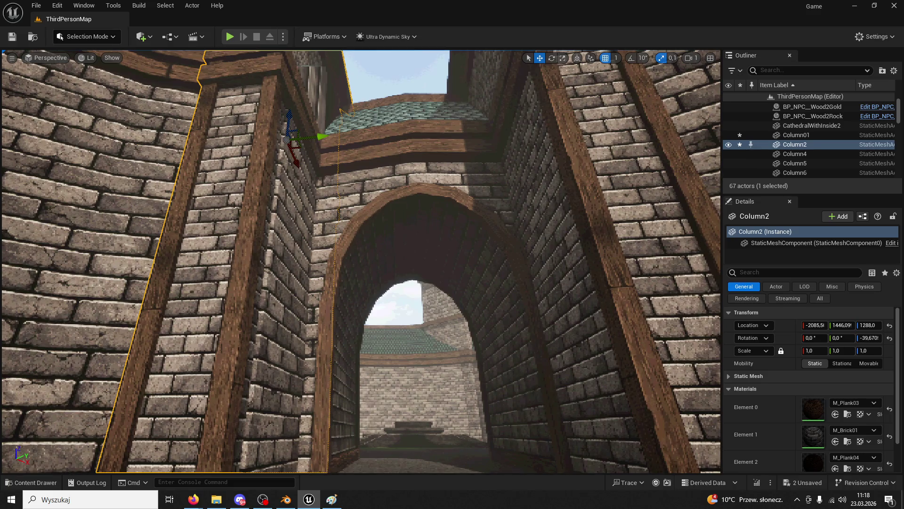
pyautogui.click(558, 210)
pyautogui.moveTo(562, 109); pyautogui.dragTo(589, 108)
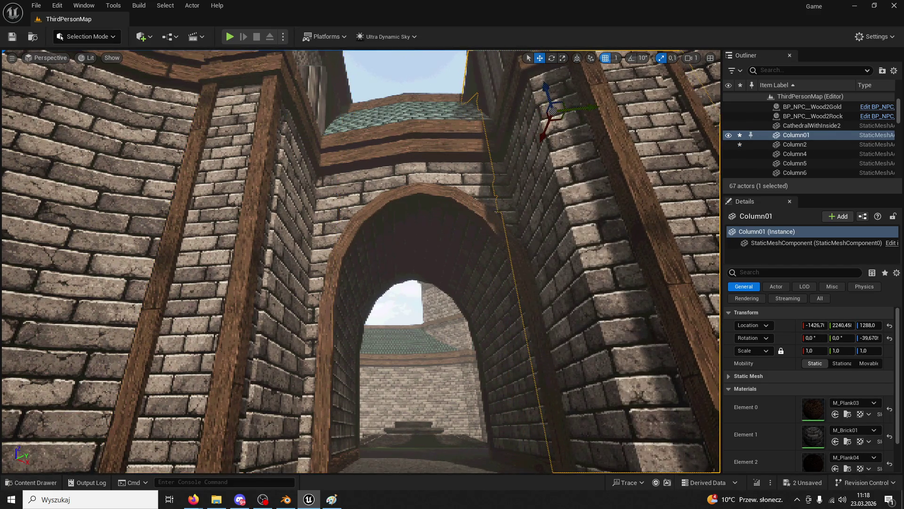
pyautogui.click(562, 177)
# Nudge Column2 right, then slide Column01 left along the wall to about X −1466.9, Y 2191.96
pyautogui.moveTo(405, 113)
pyautogui.mouseDown()
pyautogui.moveTo(291, 388)
pyautogui.moveTo(296, 398)
pyautogui.moveTo(336, 399)
pyautogui.mouseUp()
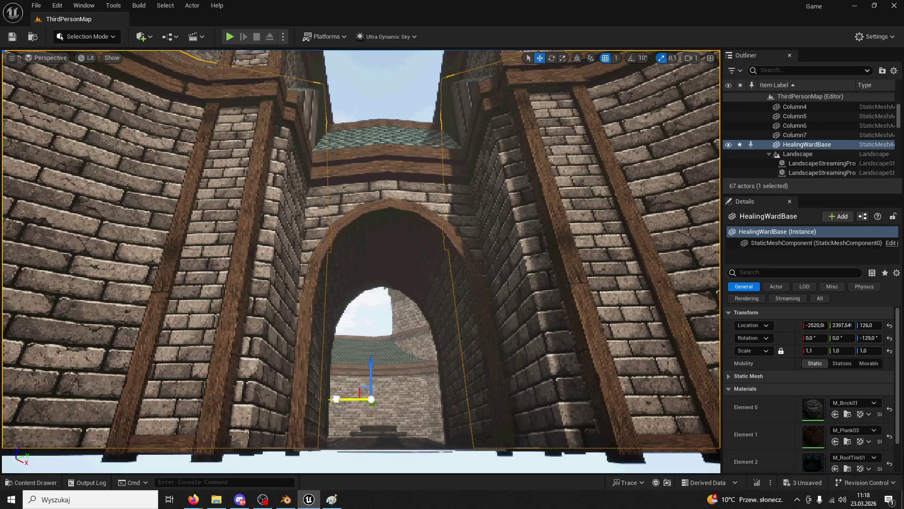
pyautogui.click(241, 287)
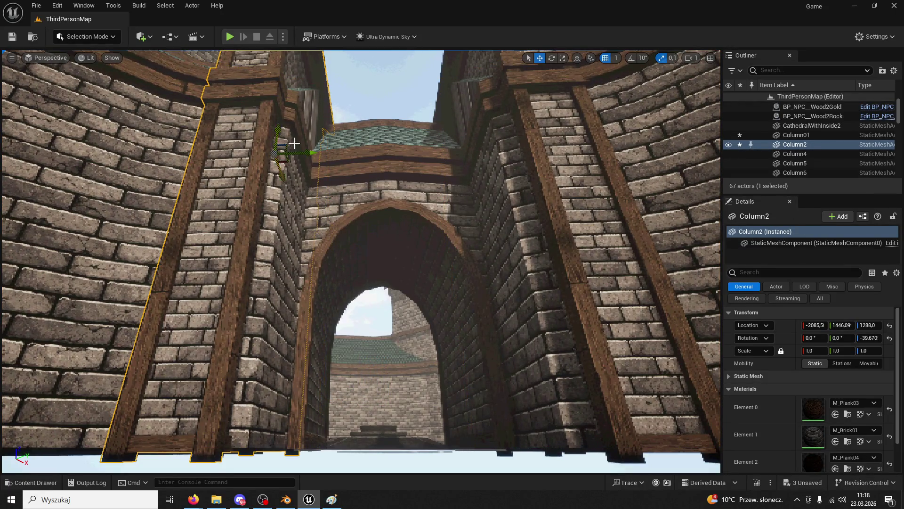
pyautogui.moveTo(311, 154); pyautogui.dragTo(325, 159)
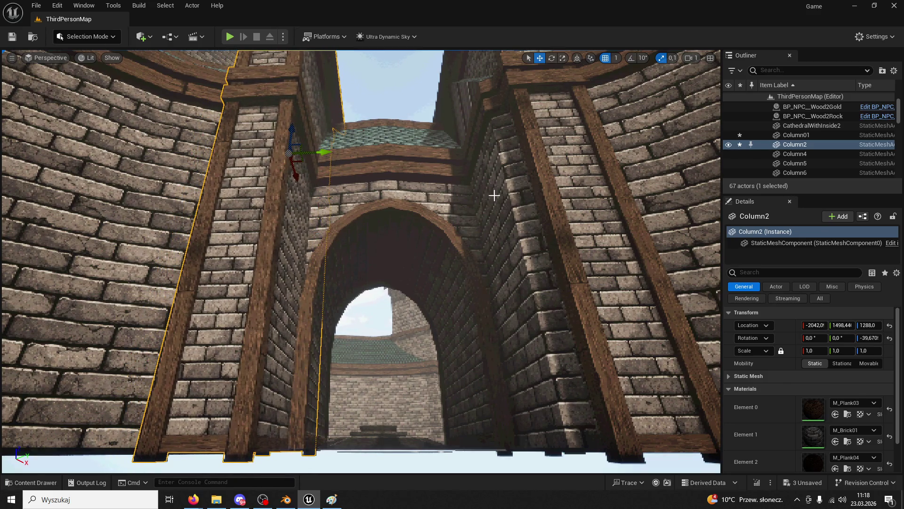
pyautogui.click(563, 207)
pyautogui.moveTo(536, 146)
pyautogui.mouseDown()
pyautogui.moveTo(518, 148)
pyautogui.moveTo(518, 113)
pyautogui.moveTo(528, 156)
pyautogui.moveTo(521, 240)
pyautogui.moveTo(506, 210)
pyautogui.moveTo(515, 168)
pyautogui.moveTo(471, 245)
pyautogui.mouseUp()
pyautogui.click(430, 293)
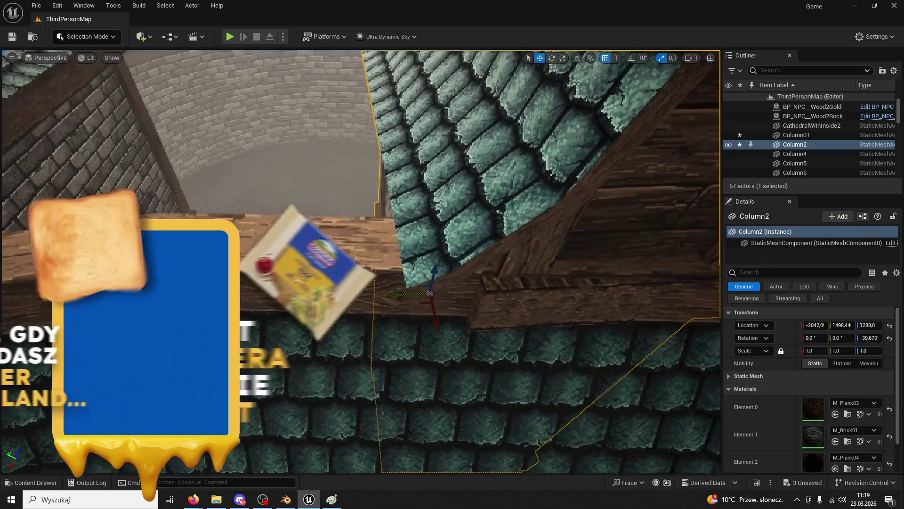
pyautogui.click(417, 309)
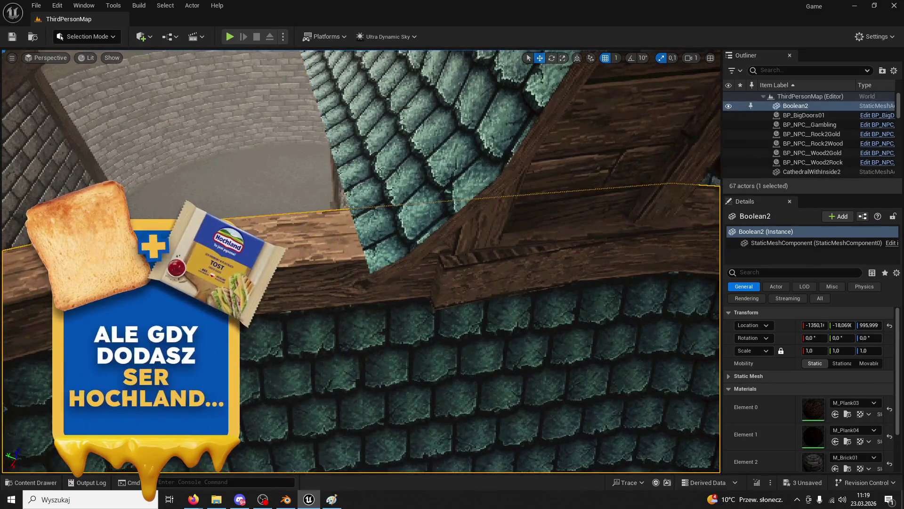
# Undo the last column move, frame both roof columns, and save all changes
pyautogui.click(407, 309)
pyautogui.moveTo(392, 303); pyautogui.dragTo(362, 283)
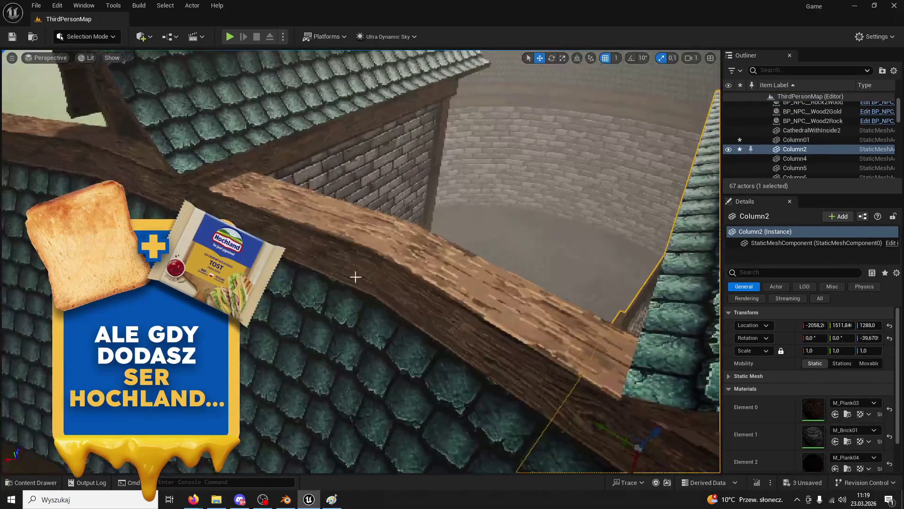
pyautogui.hotkey('ctrl', 'z')
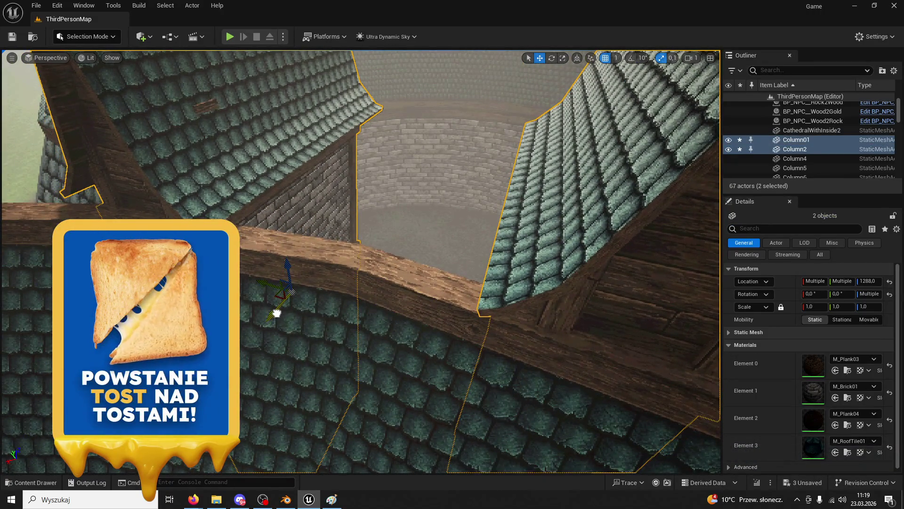
pyautogui.press('f')
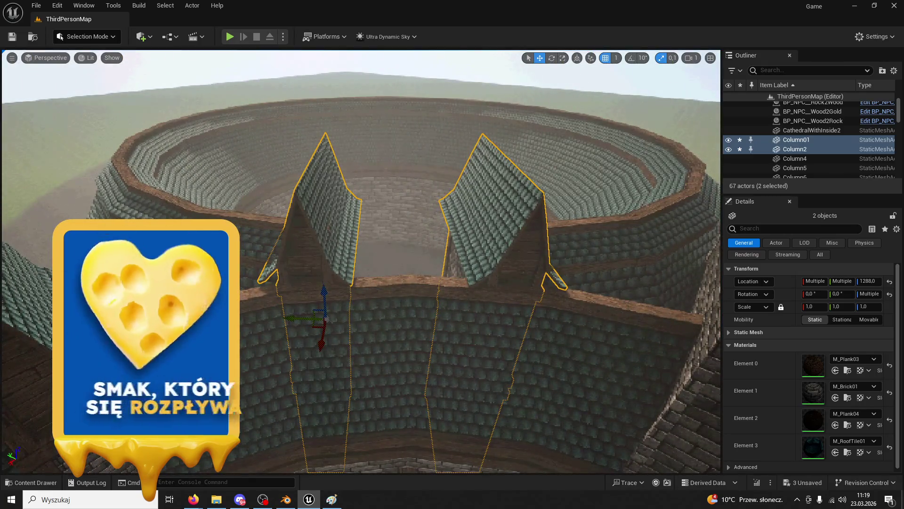
pyautogui.click(13, 37)
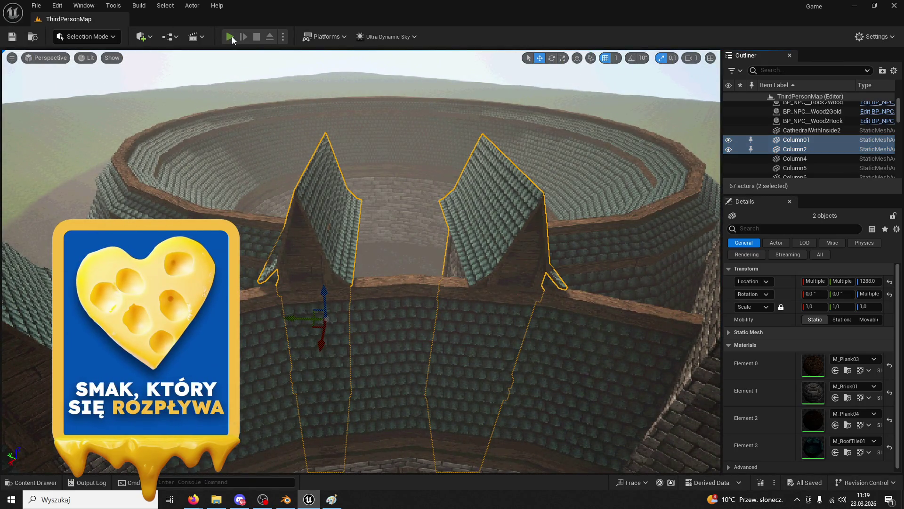
# Play-test the level twice, jumping and running around the dais toward the stairs
pyautogui.click(230, 37)
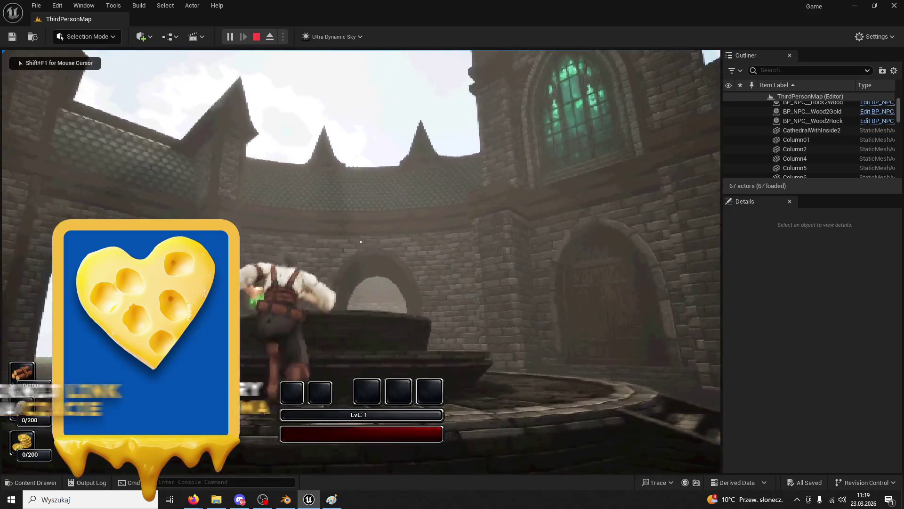
pyautogui.press('space')
pyautogui.press('Escape')
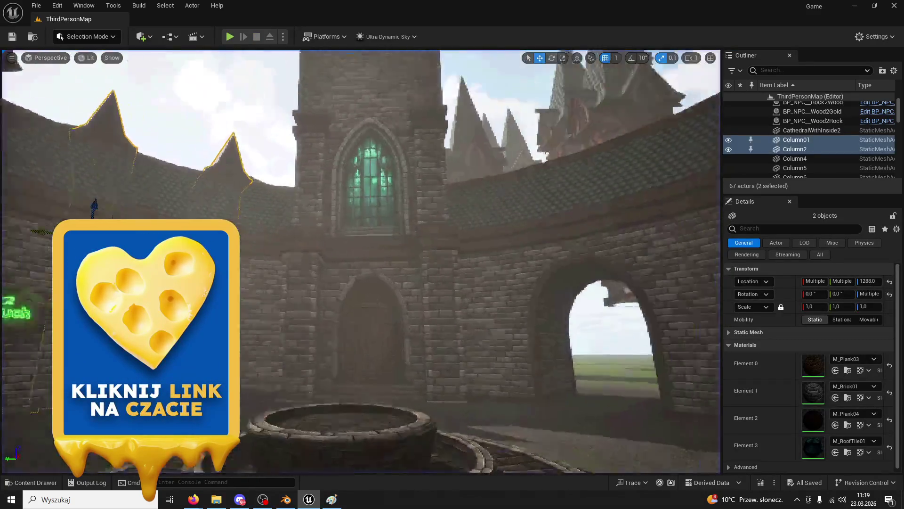
pyautogui.press('s')
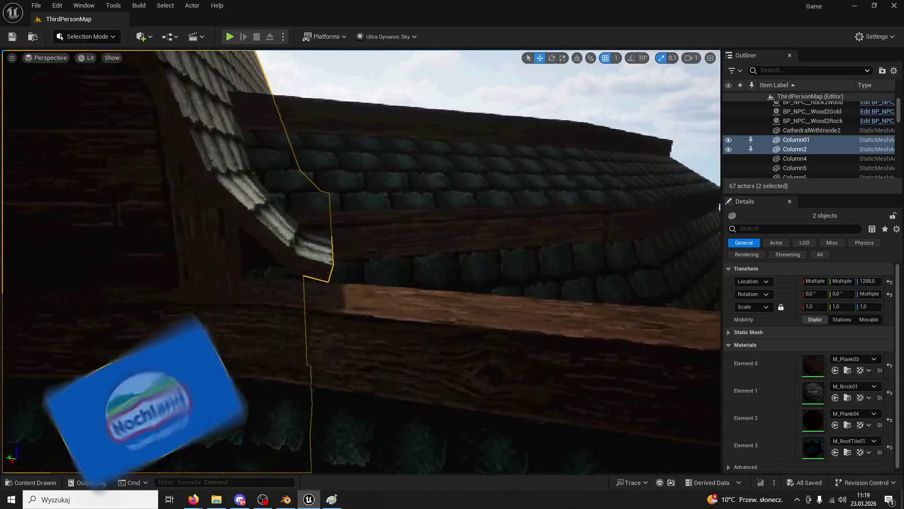
pyautogui.press('s')
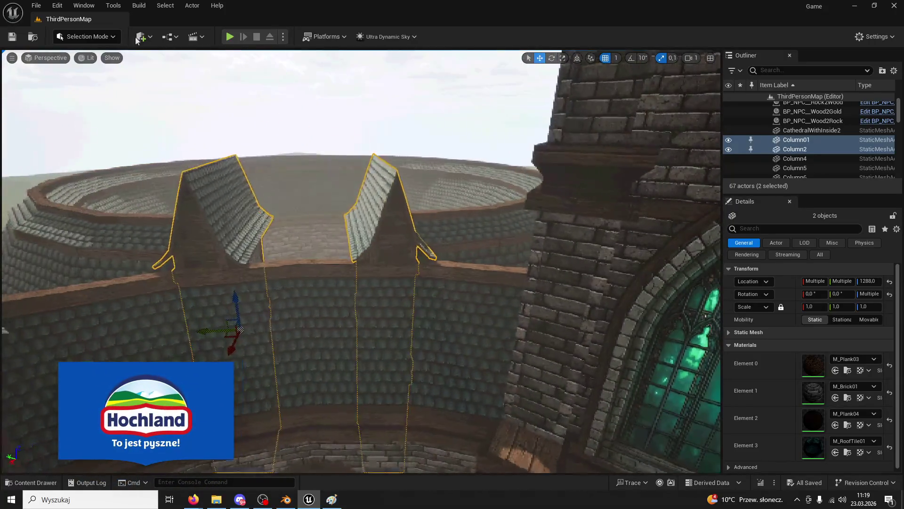
pyautogui.hotkey('alt', 'p')
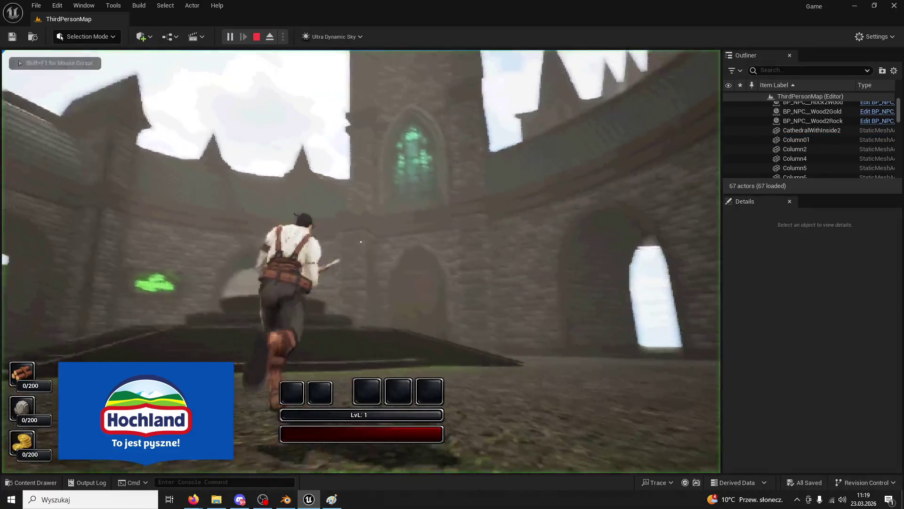
pyautogui.press('w')
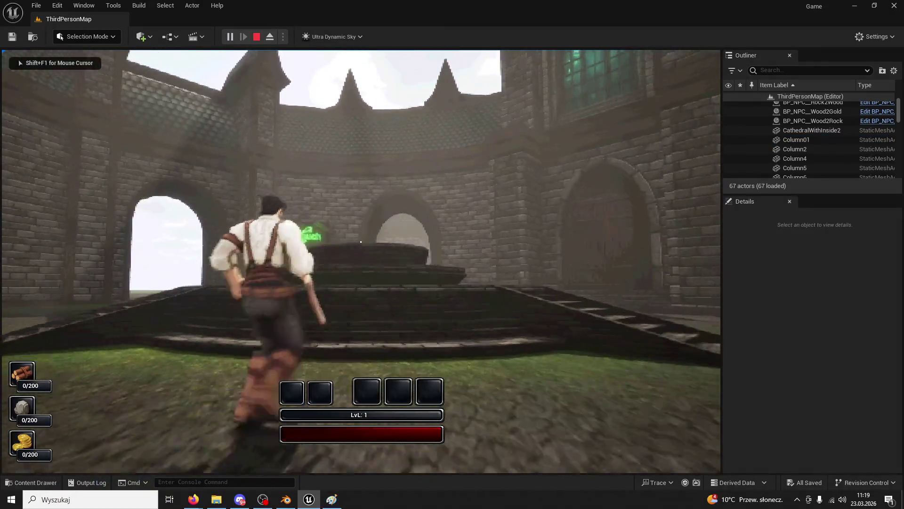
pyautogui.press('w')
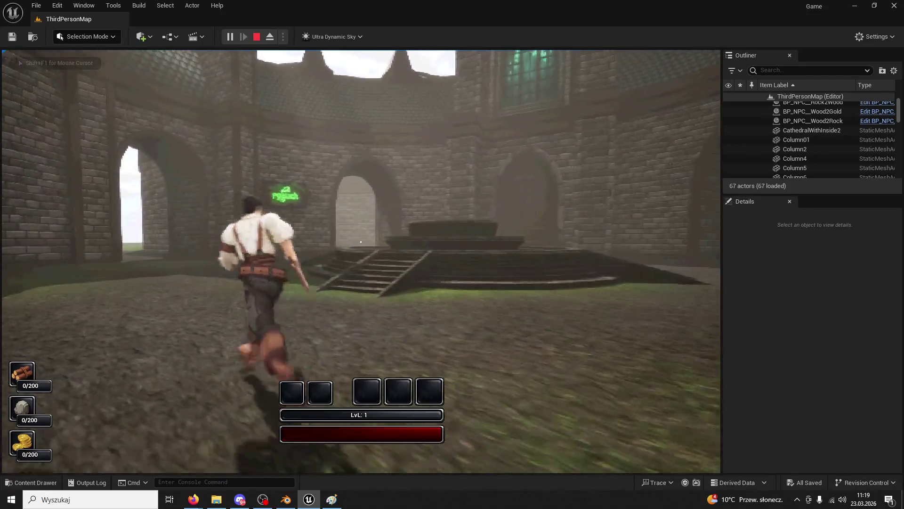
pyautogui.press('Escape')
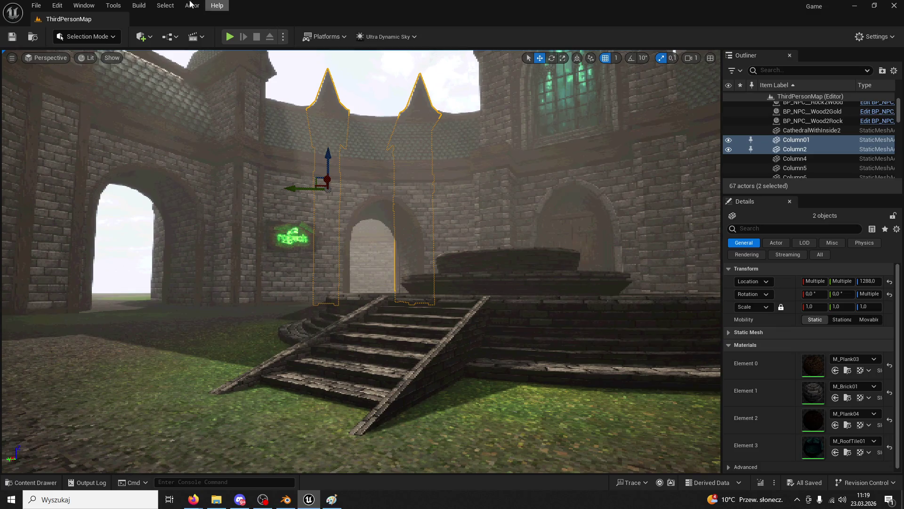
# Play-test again, running over the dais, through the archway passage and around the wall corner
pyautogui.click(226, 37)
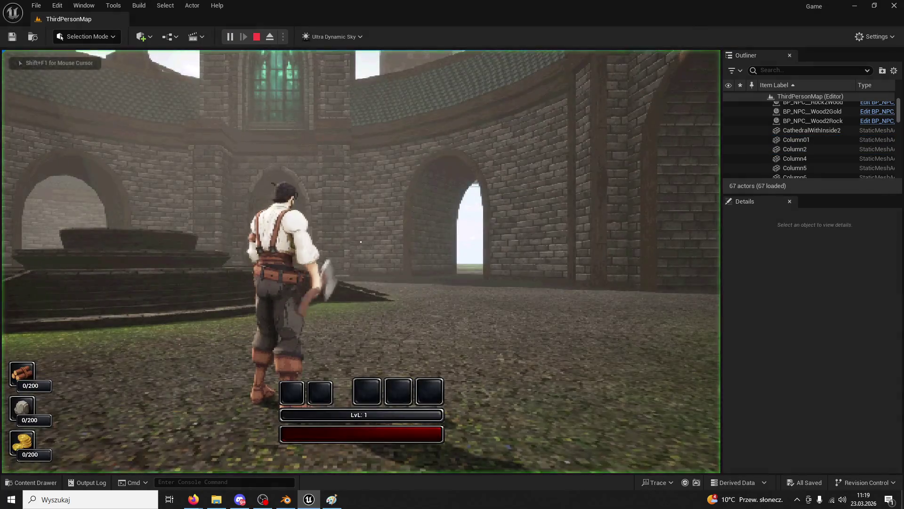
pyautogui.press('w')
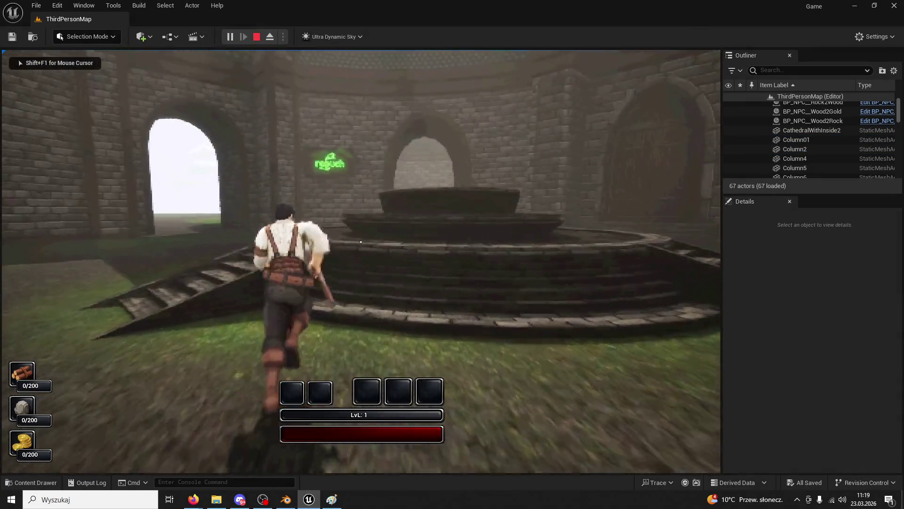
pyautogui.press('w')
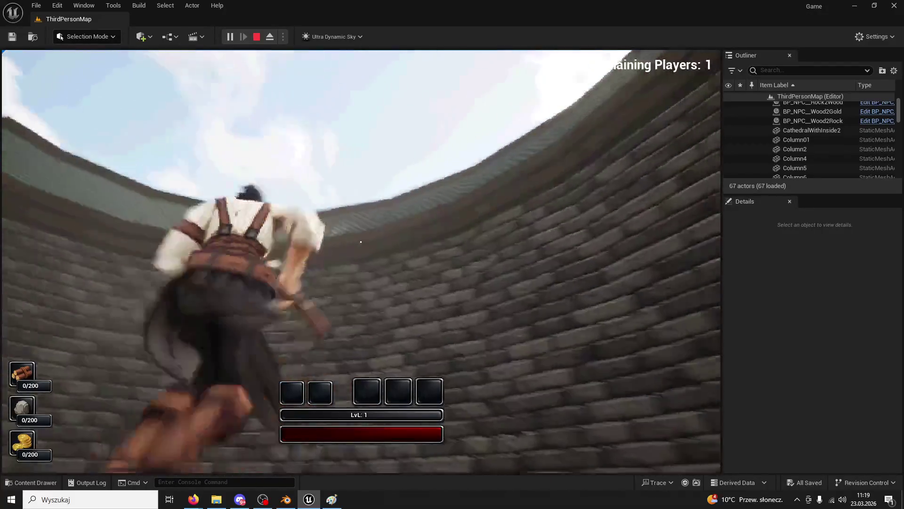
pyautogui.press('w')
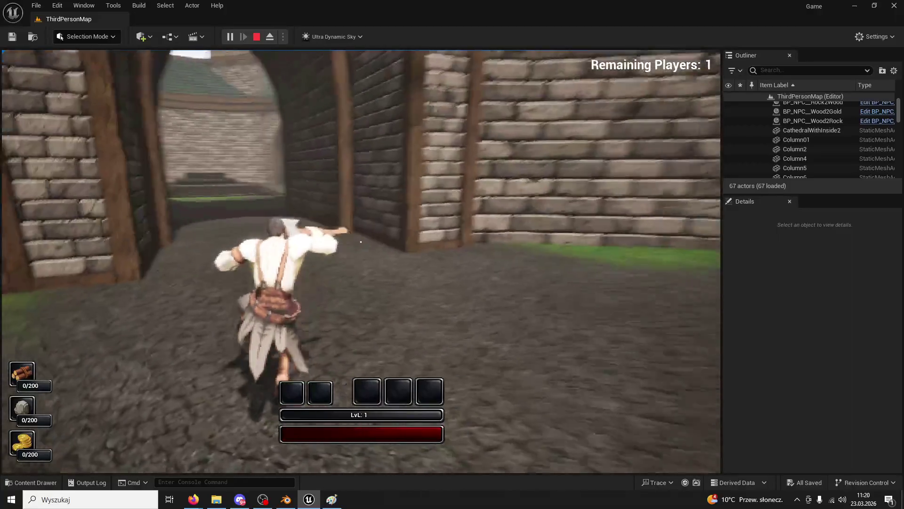
pyautogui.press('w')
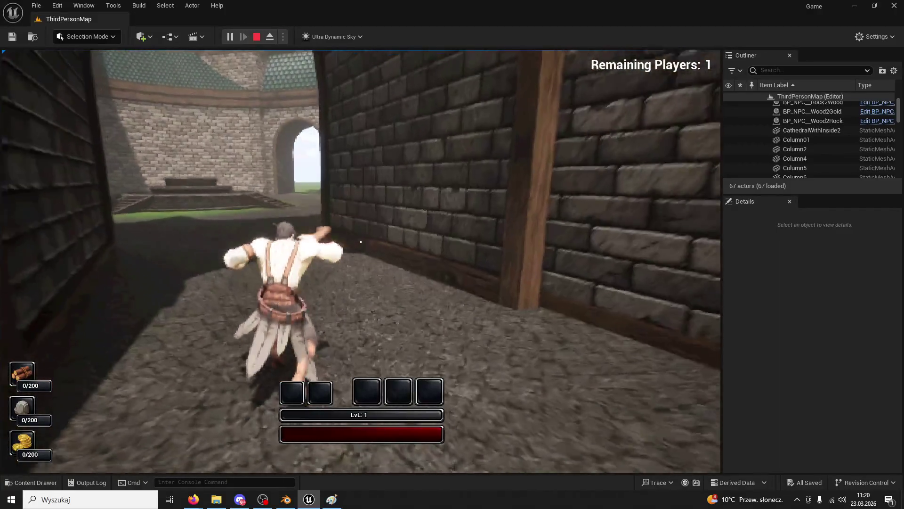
pyautogui.press('w')
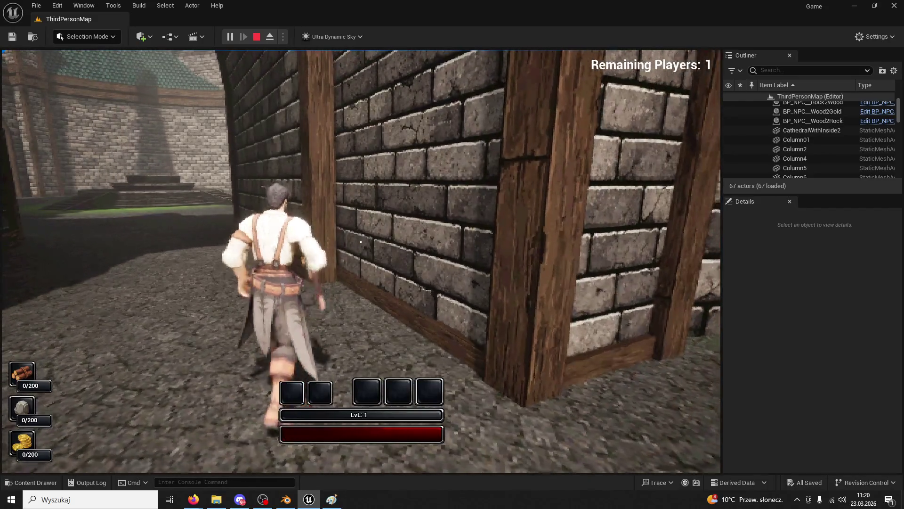
pyautogui.press('w')
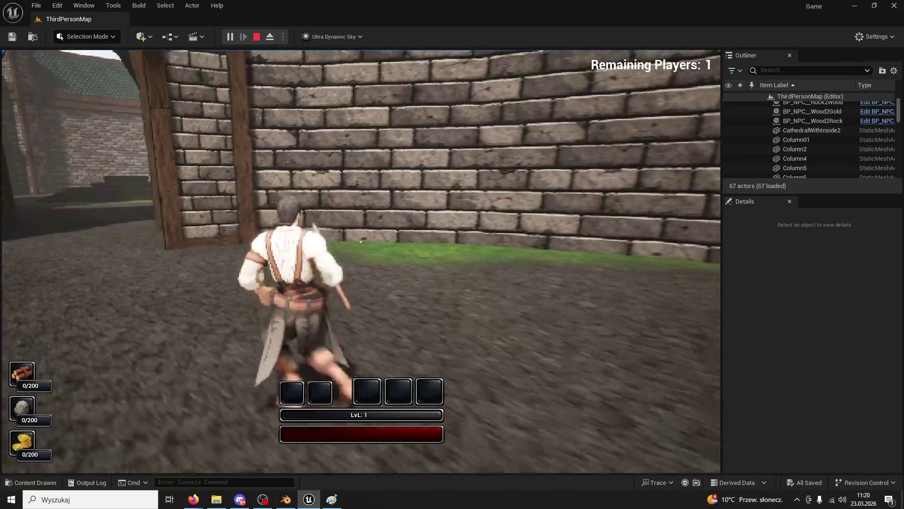
pyautogui.press('w')
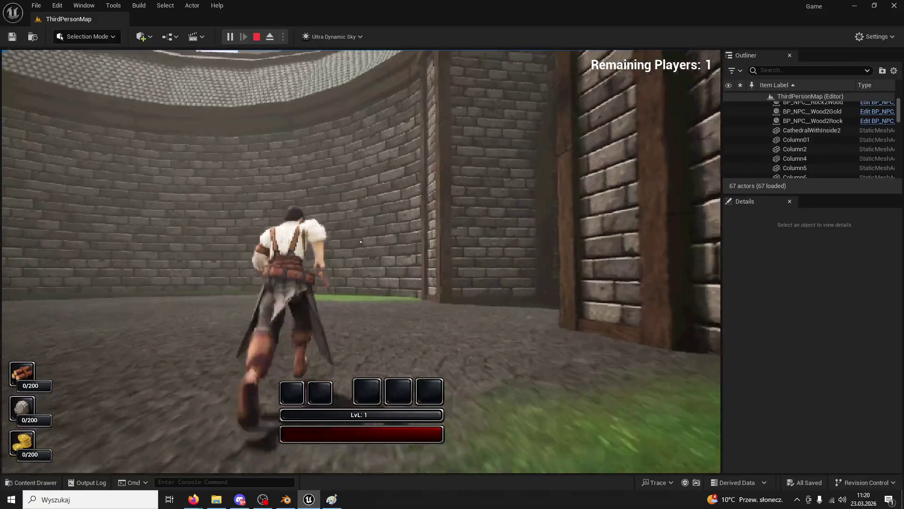
pyautogui.press('Escape')
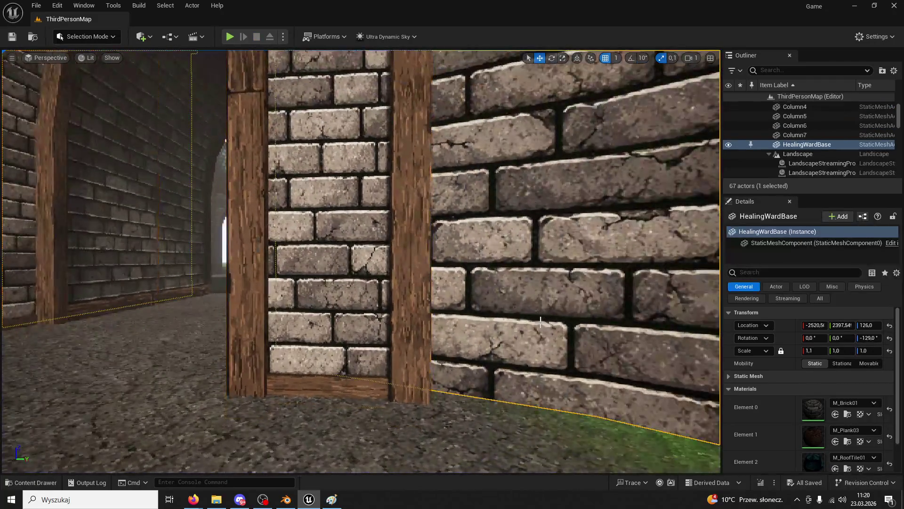
pyautogui.moveTo(540, 321)
pyautogui.mouseDown()
pyautogui.moveTo(621, 330)
pyautogui.moveTo(588, 324)
pyautogui.moveTo(553, 365)
pyautogui.mouseUp()
pyautogui.click(288, 500)
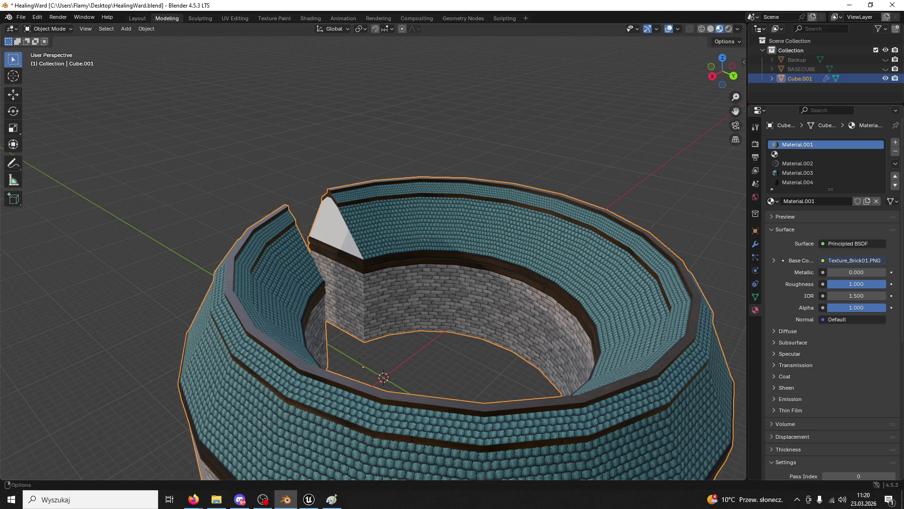
pyautogui.click(309, 499)
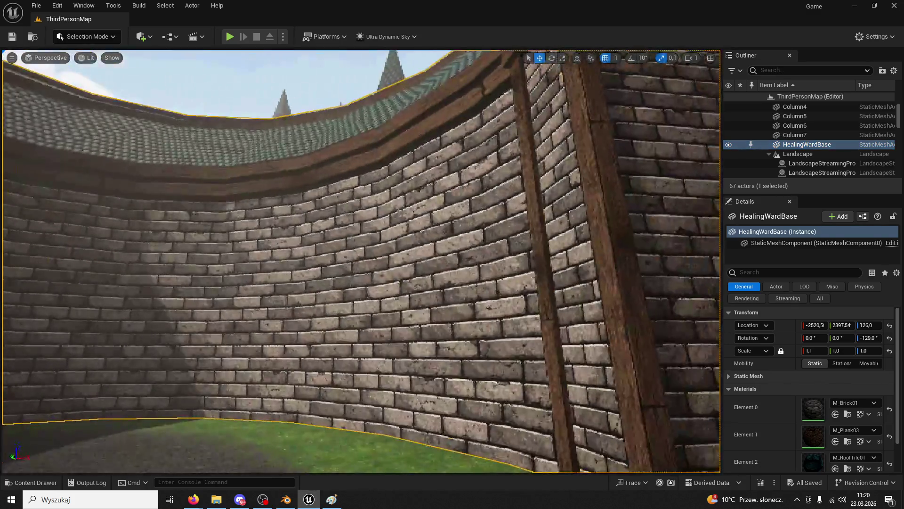
pyautogui.press('w')
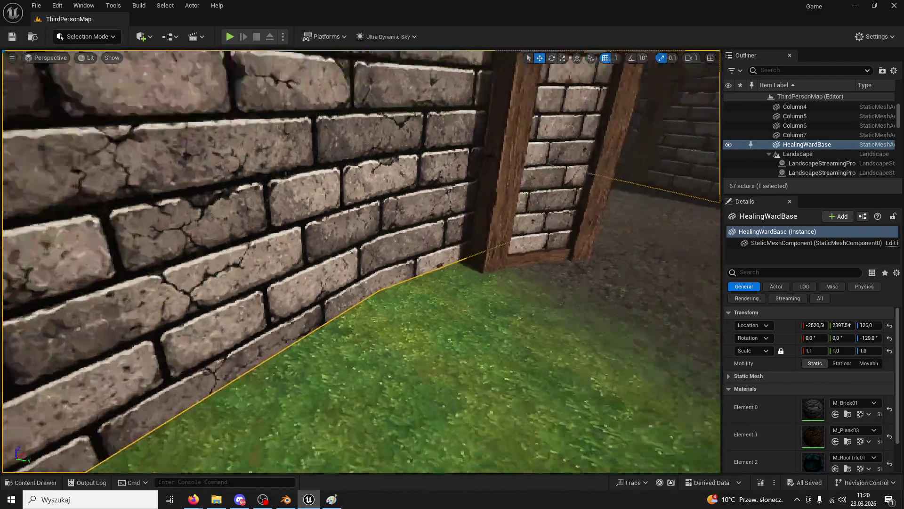
pyautogui.press('s')
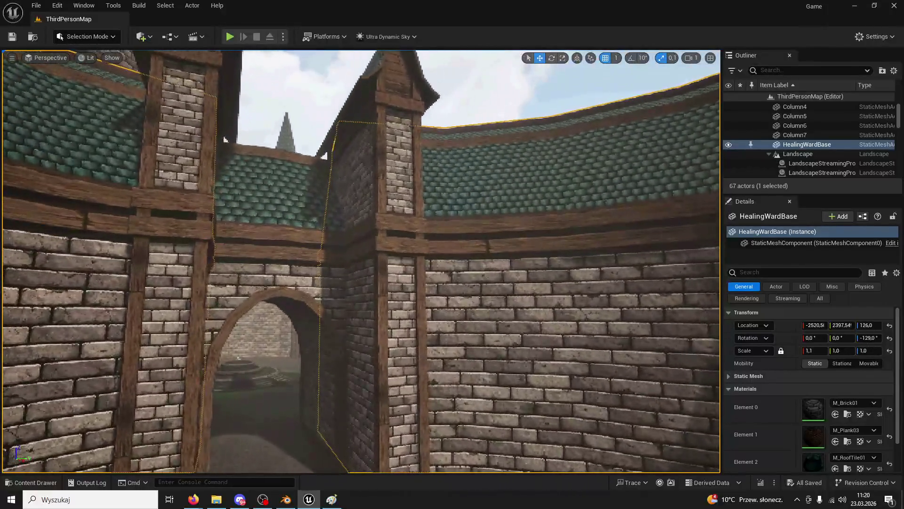
pyautogui.press('w')
pyautogui.press('s')
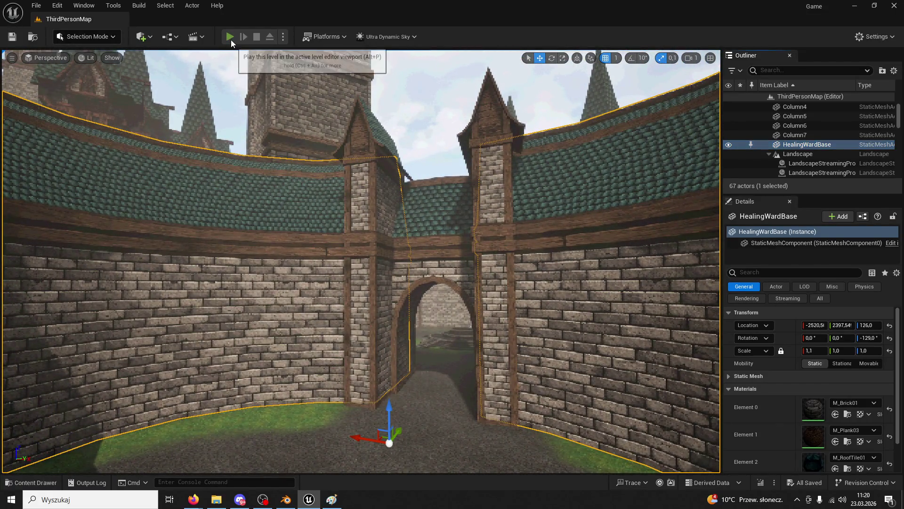
# Play-test the level twice, climbing the steps and reaching the tower floor below the logo sign
pyautogui.click(230, 36)
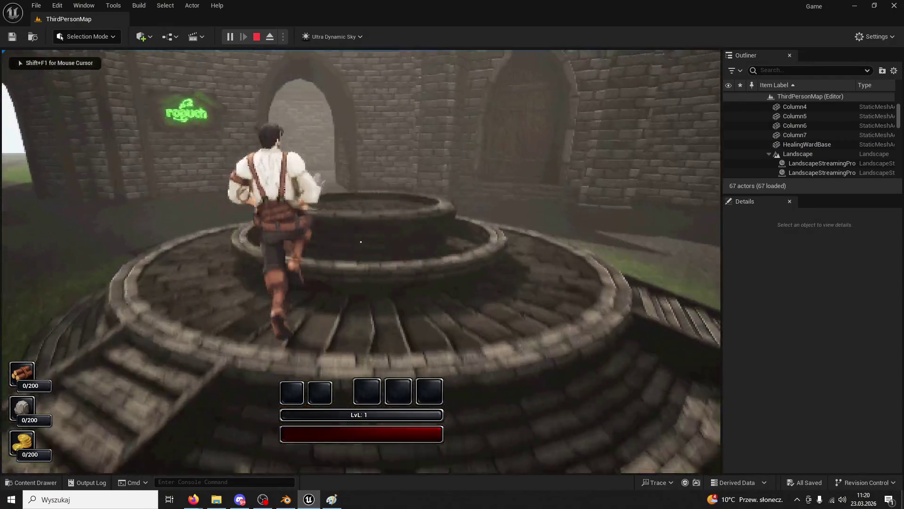
pyautogui.press('space')
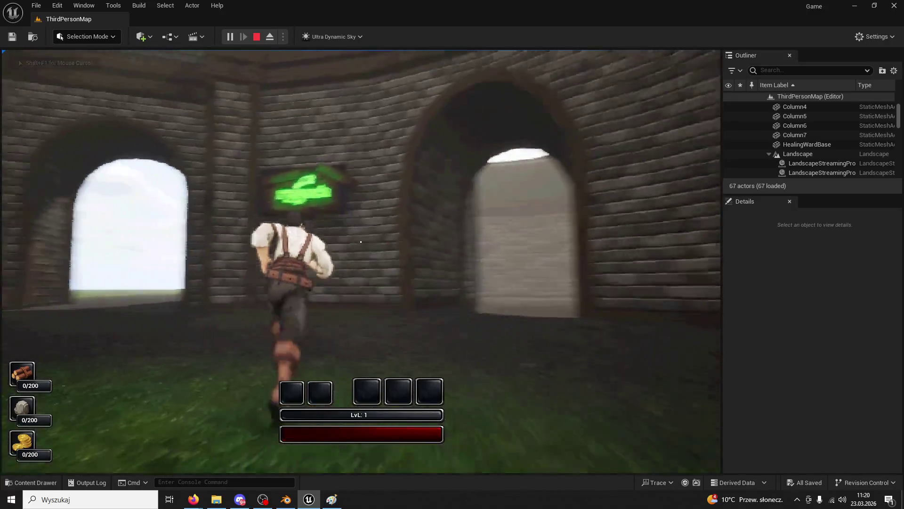
pyautogui.press('Escape')
pyautogui.click(303, 184)
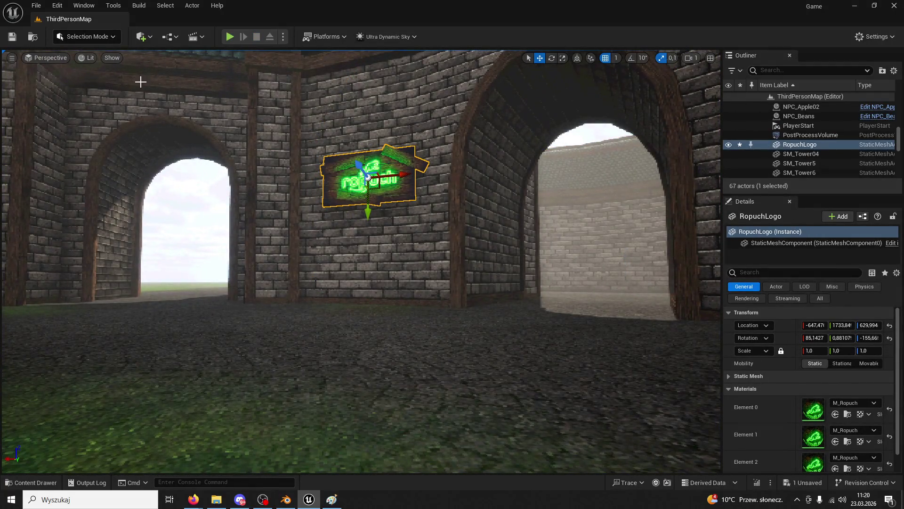
pyautogui.click(230, 37)
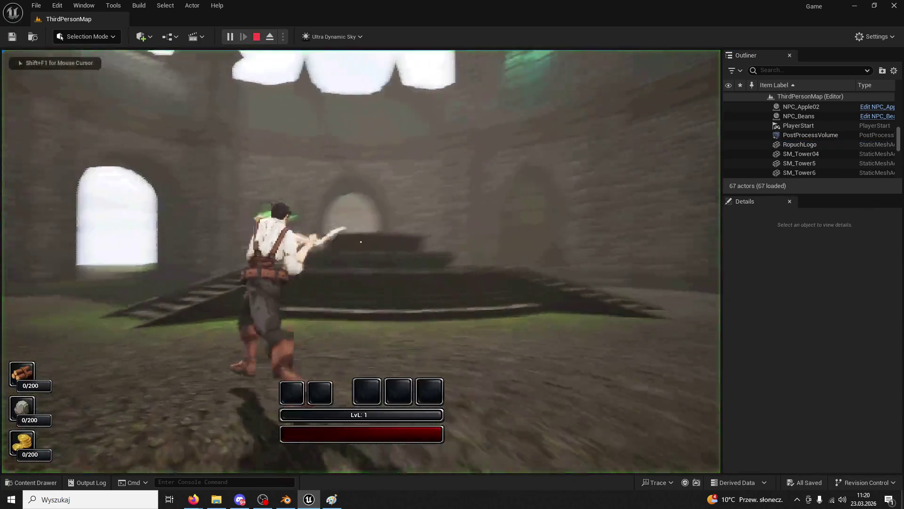
pyautogui.press('w')
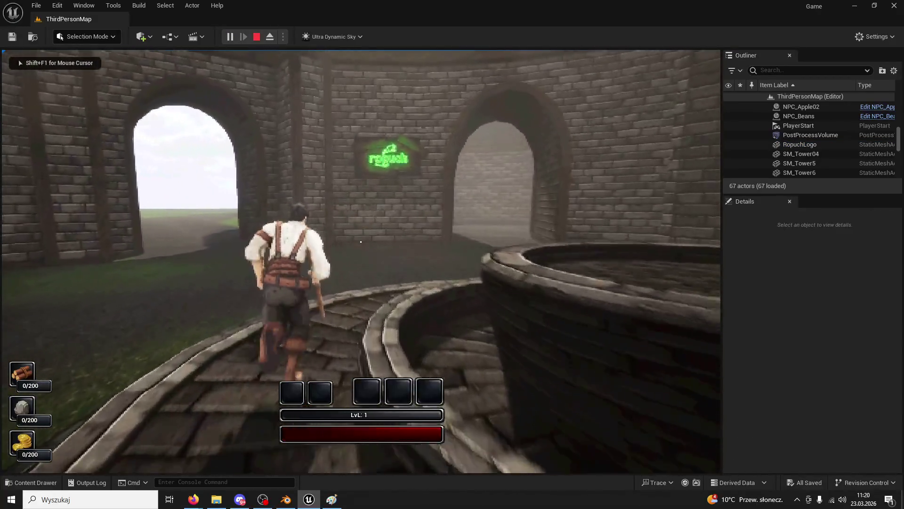
pyautogui.press('Escape')
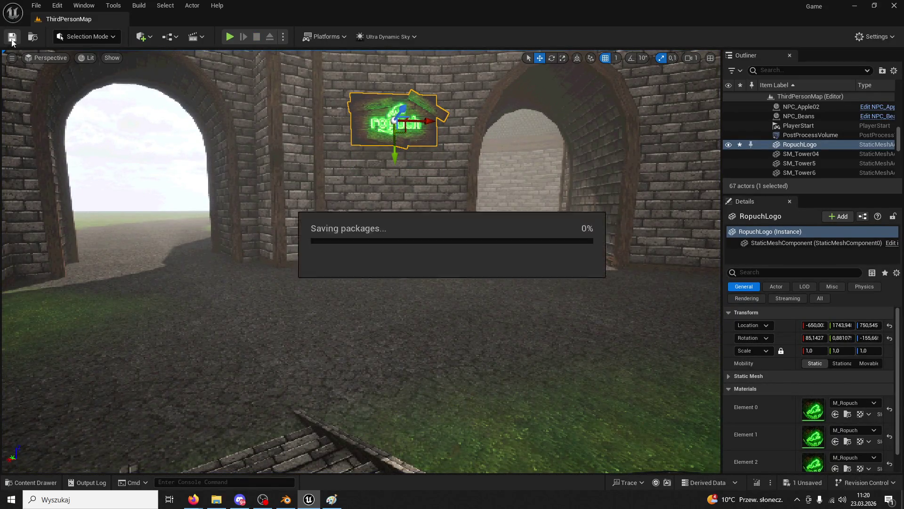
# Play again, running to the brick wall under the glowing sign, then open the Content Drawer at the Towers meshes
pyautogui.hotkey('alt', 'p')
pyautogui.press('w')
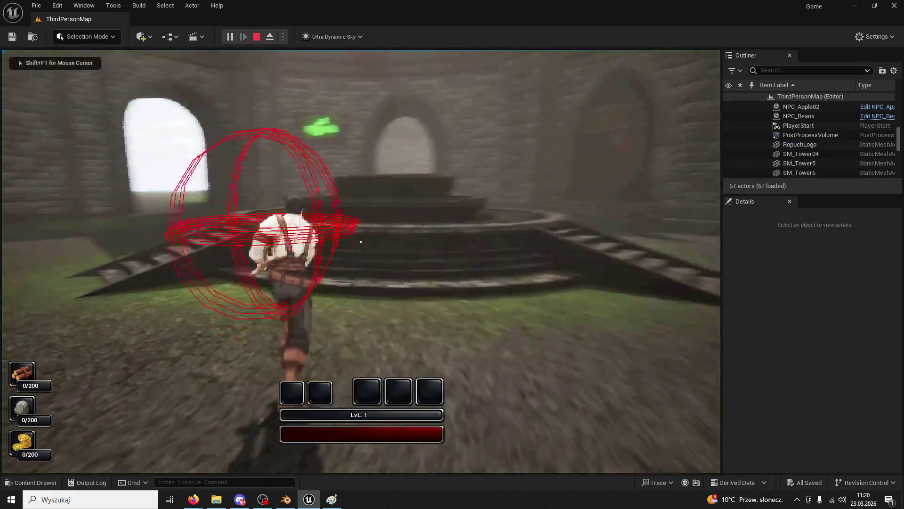
pyautogui.press('w')
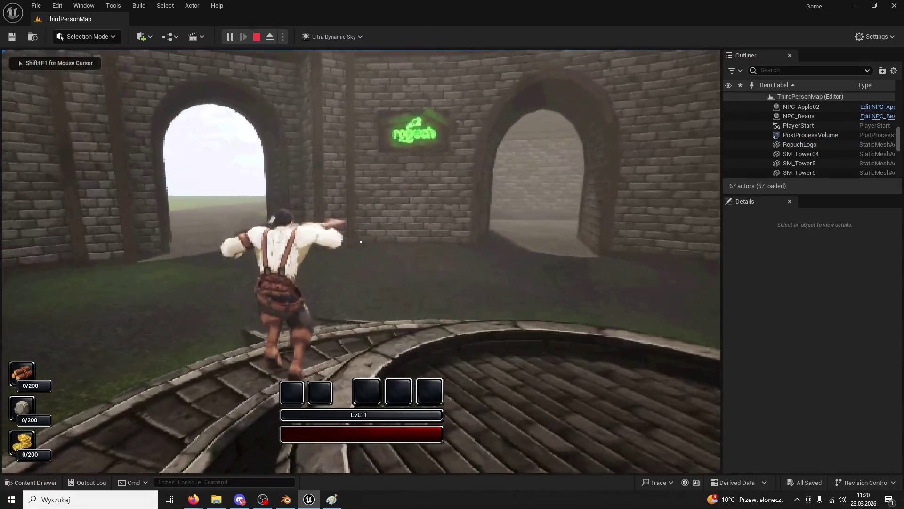
pyautogui.press('w')
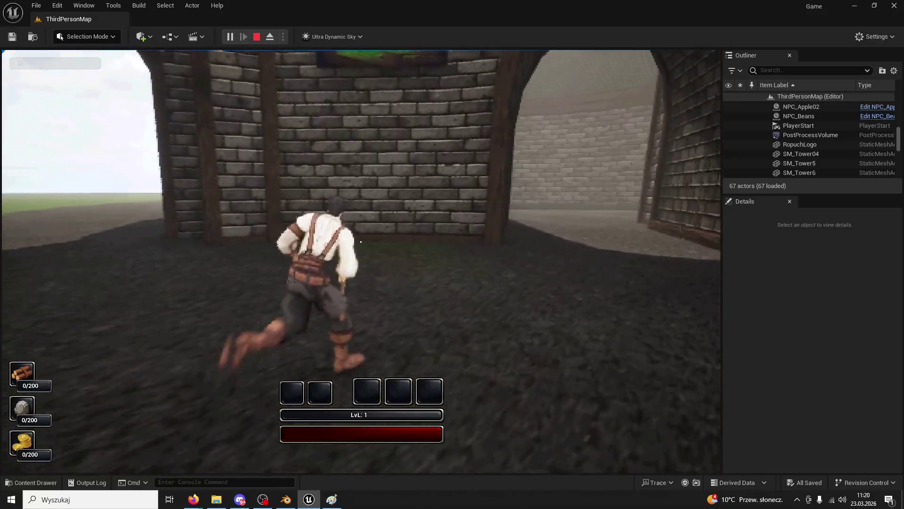
pyautogui.press('w')
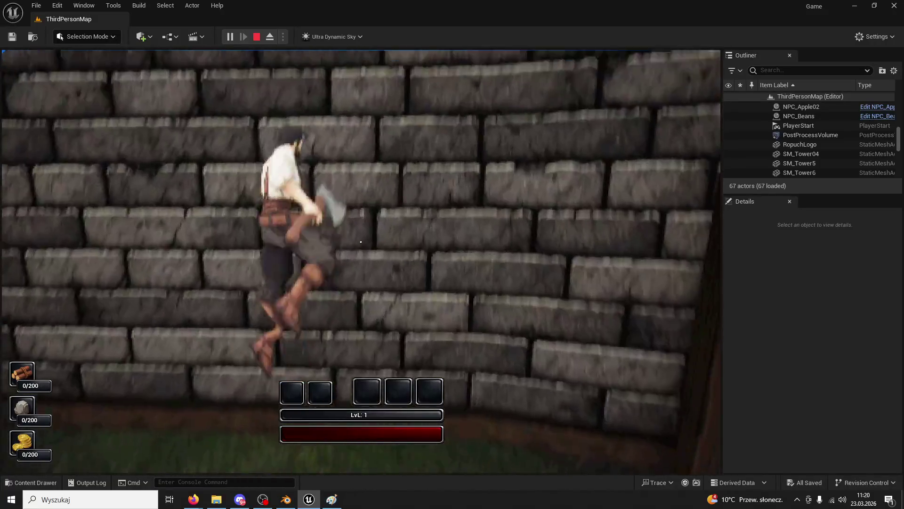
pyautogui.press('w')
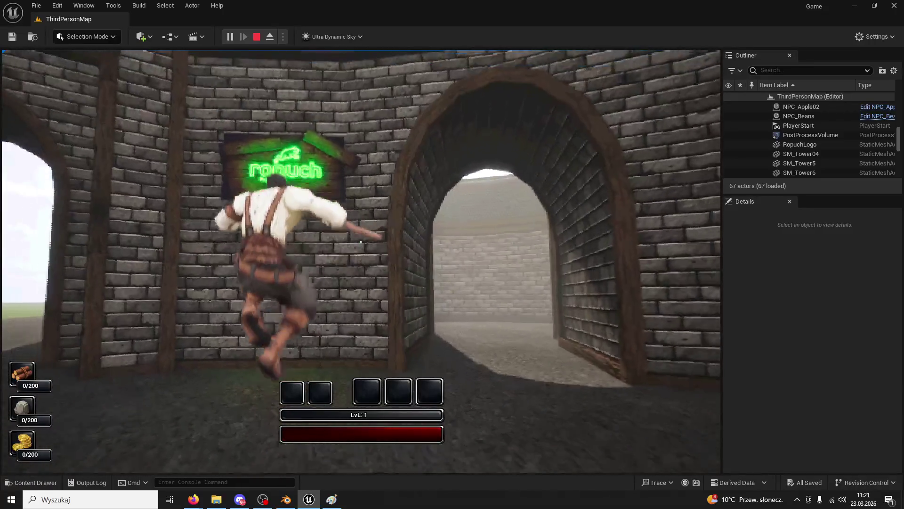
pyautogui.press('Escape')
pyautogui.click(31, 482)
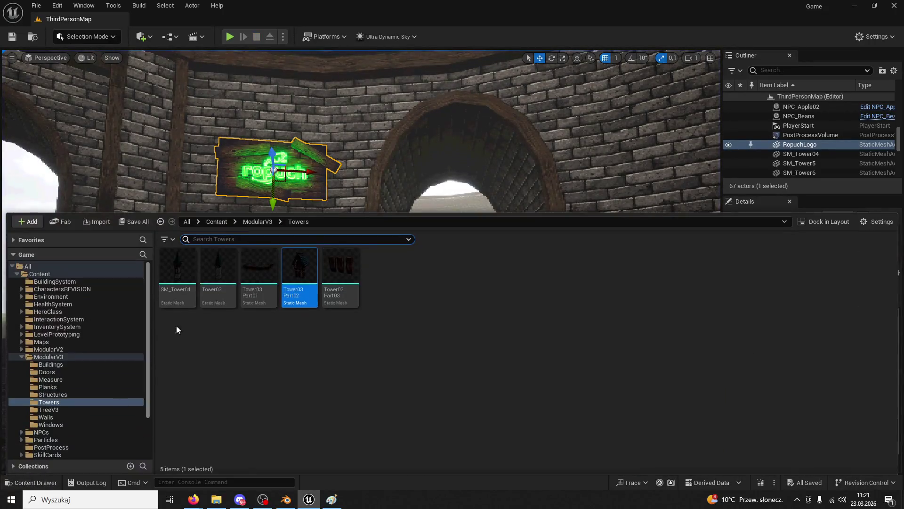
# Close the Content Drawer, look toward the sign and archway, and start Play in Editor with Alt+P
pyautogui.click(78, 274)
pyautogui.moveTo(221, 189); pyautogui.dragTo(231, 170)
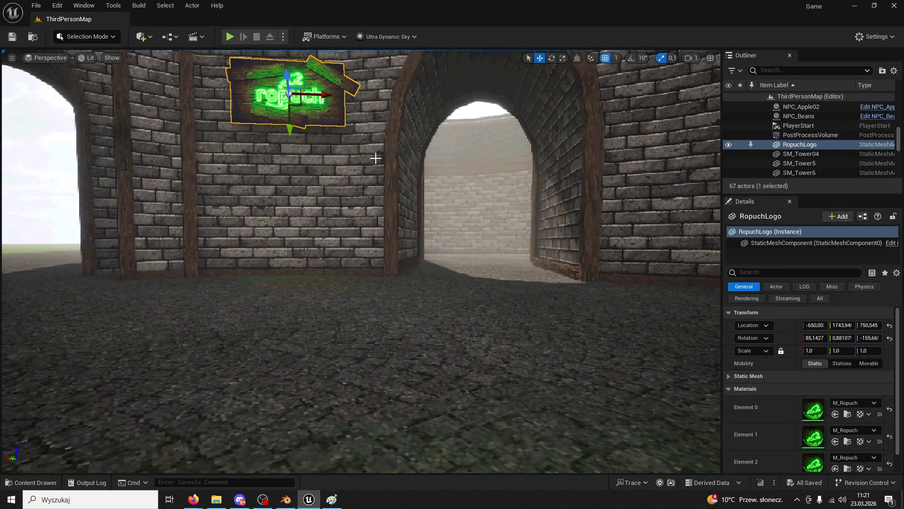
pyautogui.moveTo(388, 181); pyautogui.dragTo(334, 177)
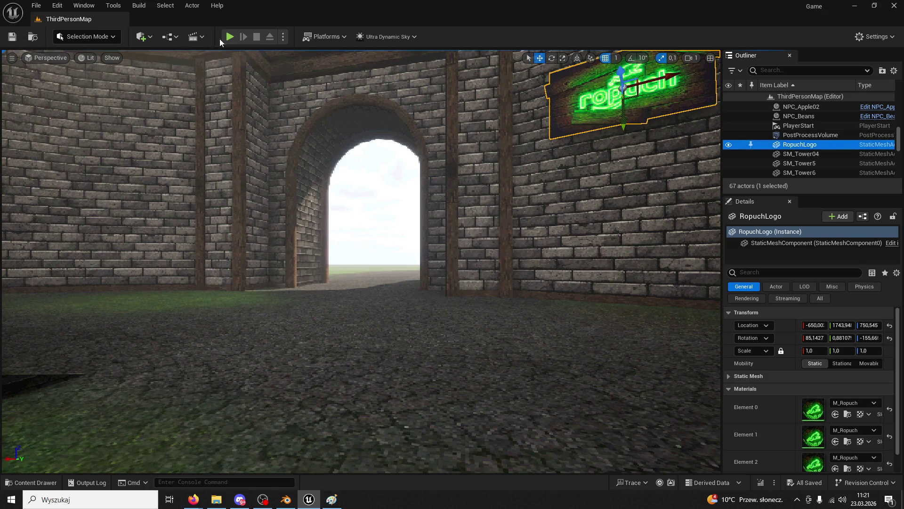
pyautogui.hotkey('alt', 'p')
# Jump onto the fountain rim and run out the door, then stop and orbit to a ring-wall overview
pyautogui.press('w')
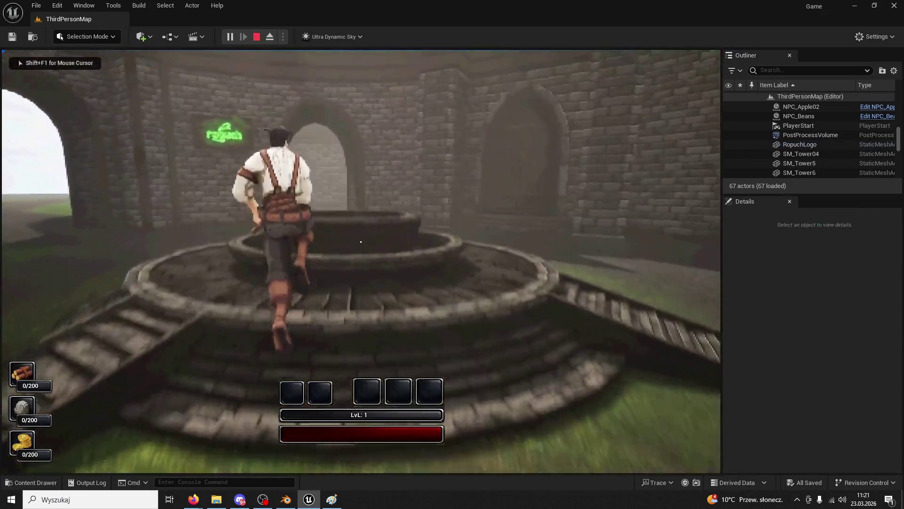
pyautogui.press('space')
pyautogui.press('space')
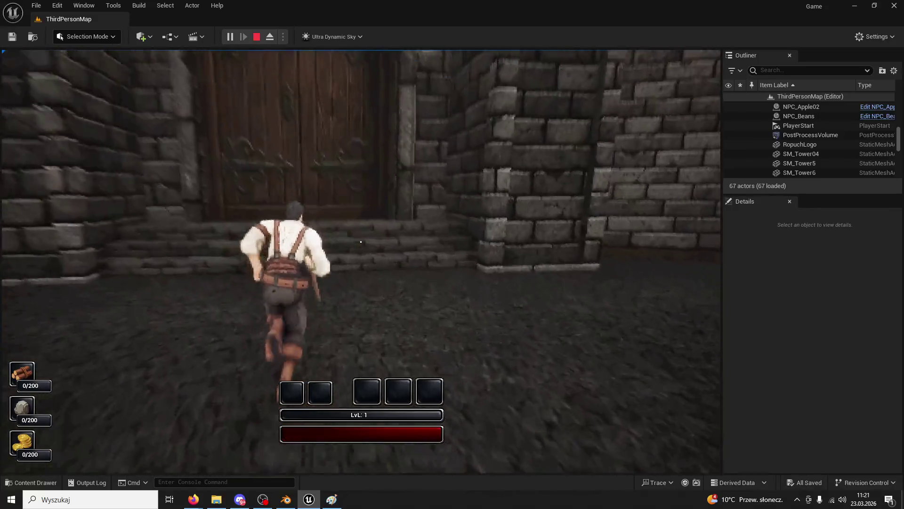
pyautogui.press('e')
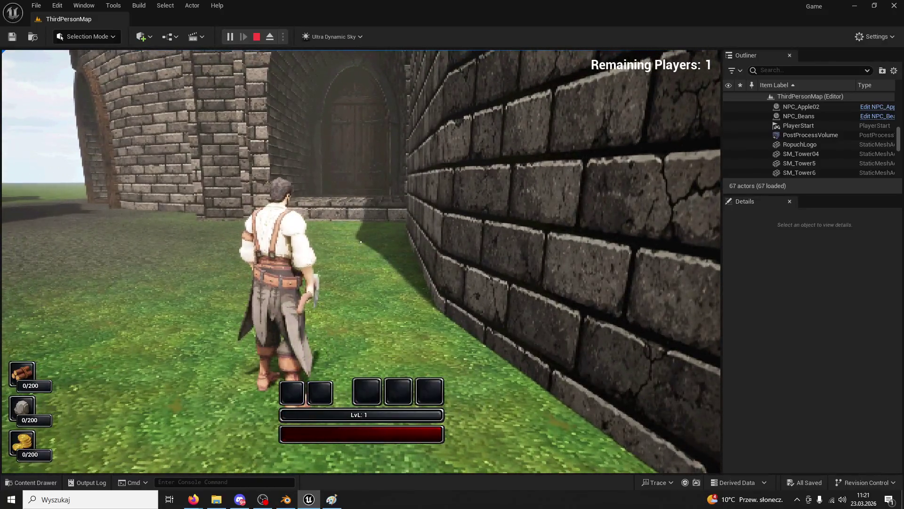
pyautogui.press('Escape')
pyautogui.click(106, 8)
pyautogui.moveTo(196, 52); pyautogui.dragTo(197, 53)
pyautogui.moveTo(228, 78); pyautogui.dragTo(228, 78)
pyautogui.click(380, 252)
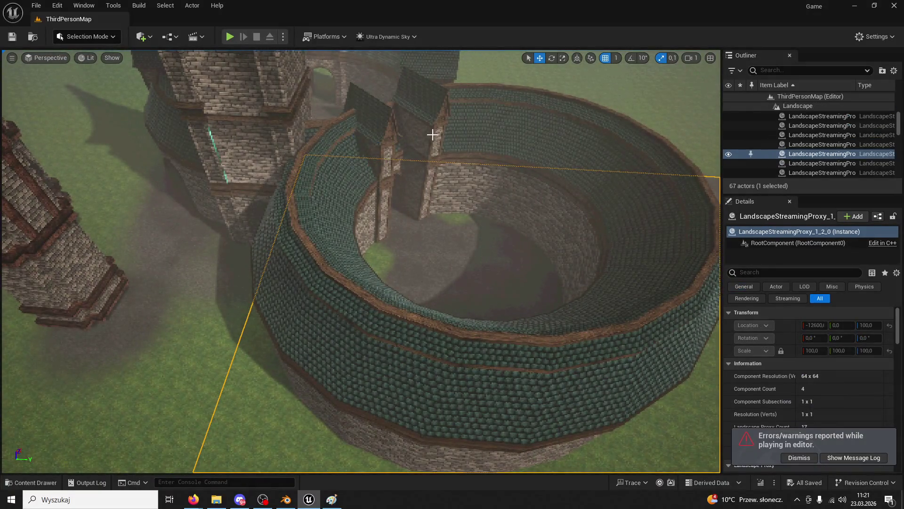
# Switch to world coordinates and select the HealingWardBase ring wall, Column01 and Column2
pyautogui.keyDown('ctrl'); pyautogui.click(418, 133); pyautogui.keyUp('ctrl')
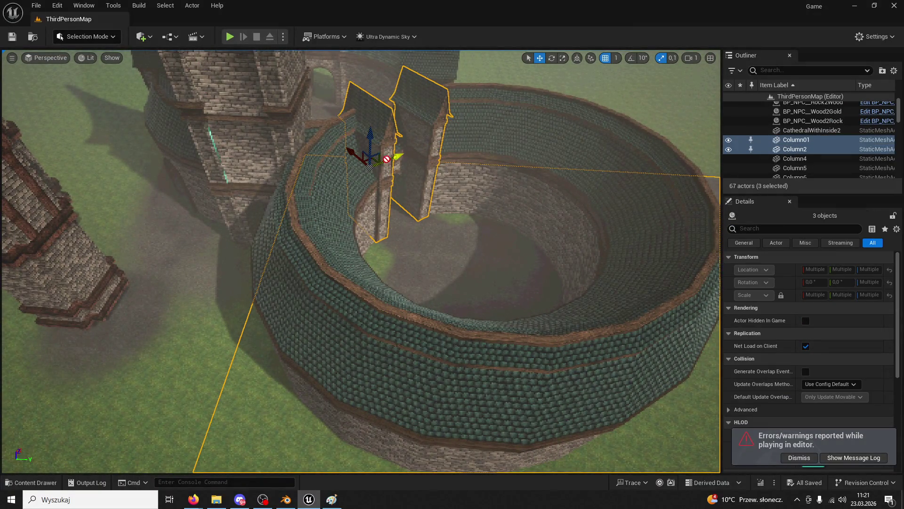
pyautogui.click(576, 57)
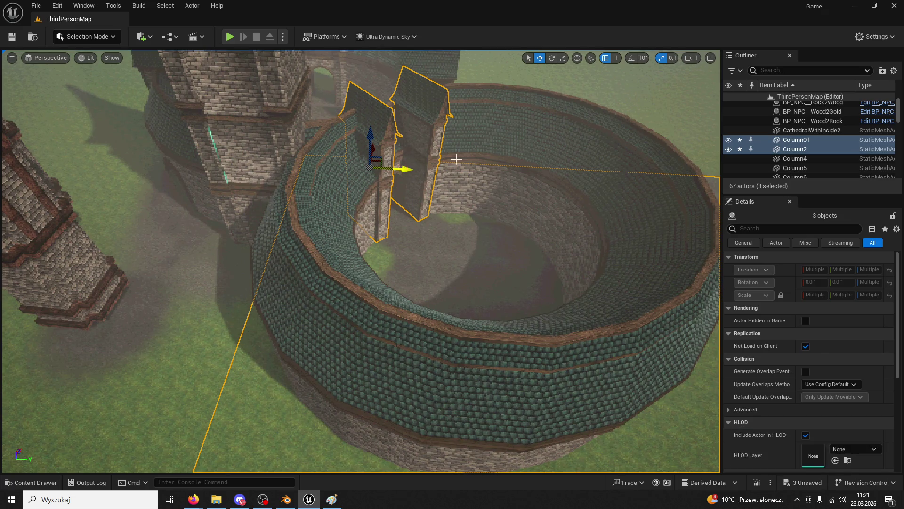
pyautogui.click(502, 238)
pyautogui.click(555, 207)
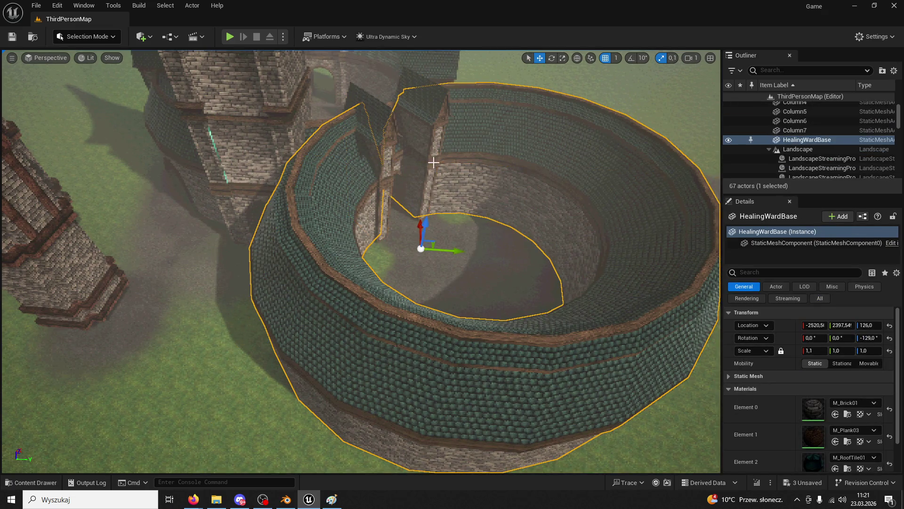
pyautogui.keyDown('ctrl'); pyautogui.click(425, 145); pyautogui.keyUp('ctrl')
# Undo a trial shift of the ring and columns, then bring up the Quick Add Shapes list
pyautogui.moveTo(405, 169); pyautogui.dragTo(410, 171)
pyautogui.scroll(5, 410, 170)
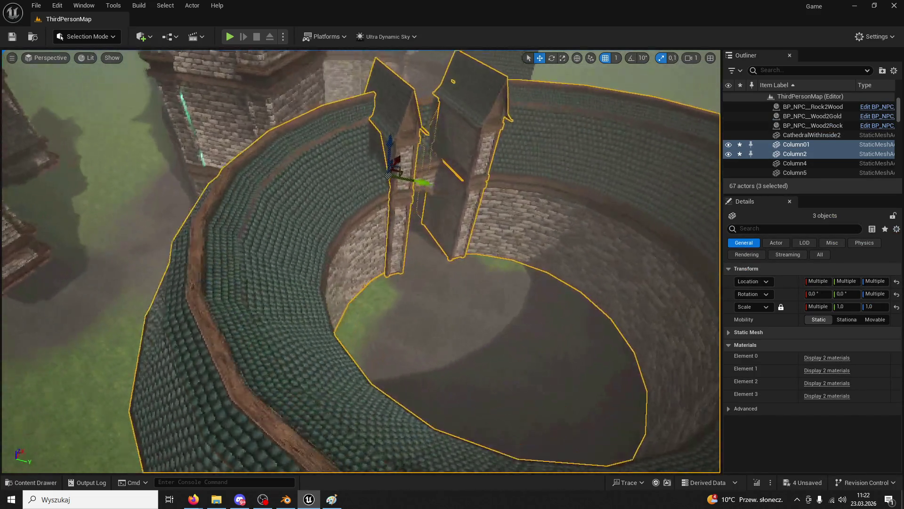
pyautogui.scroll(10, 431, 178)
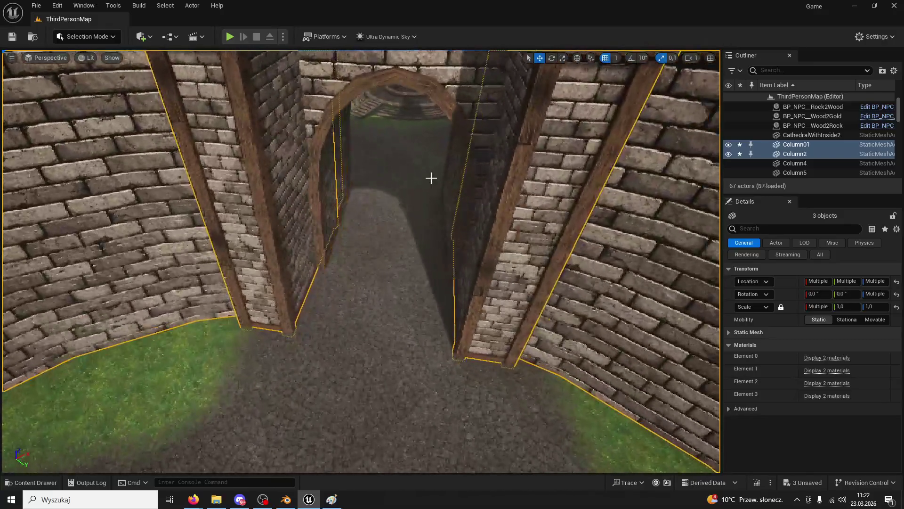
pyautogui.hotkey('ctrl', 'z')
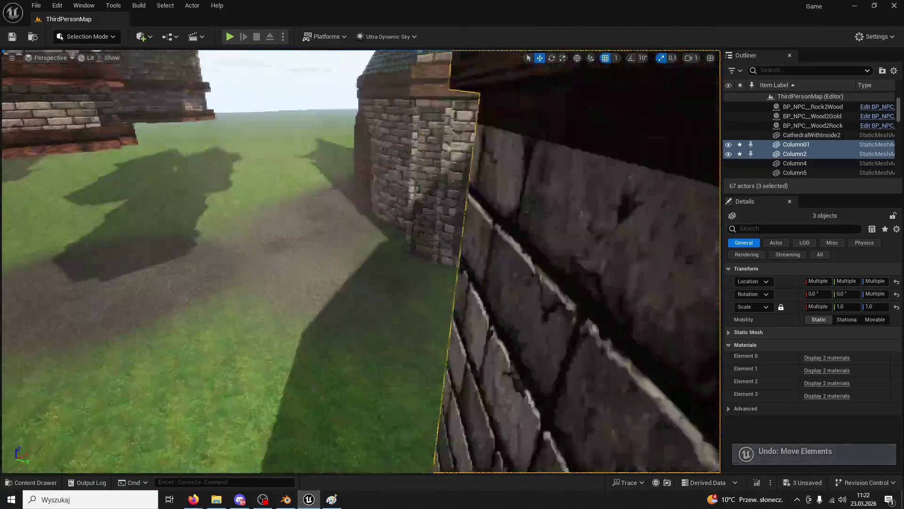
pyautogui.moveTo(298, 84); pyautogui.dragTo(299, 85)
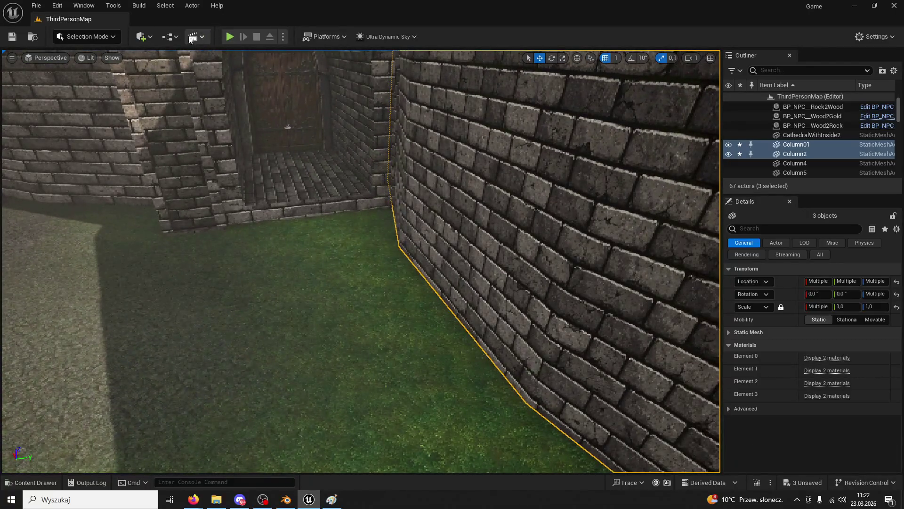
pyautogui.click(141, 37)
pyautogui.moveTo(183, 153)
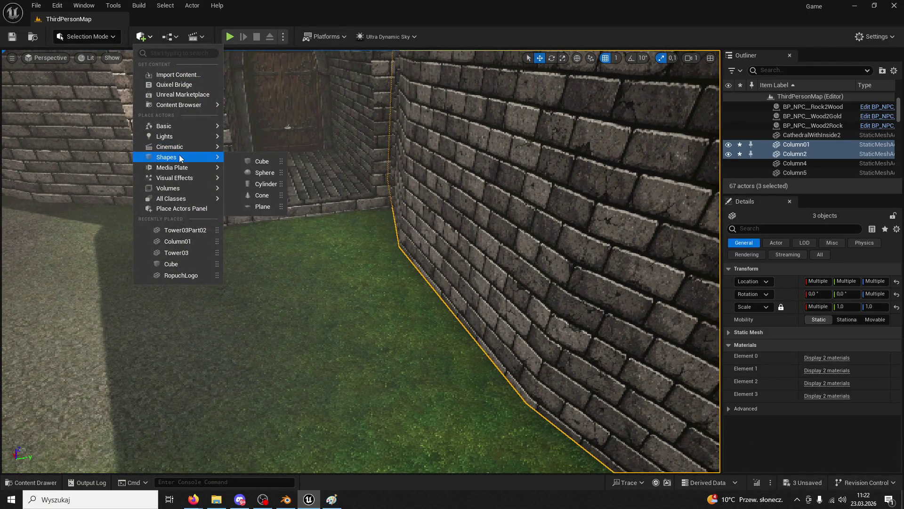
pyautogui.click(264, 160)
pyautogui.moveTo(400, 261); pyautogui.dragTo(518, 236)
pyautogui.click(521, 212)
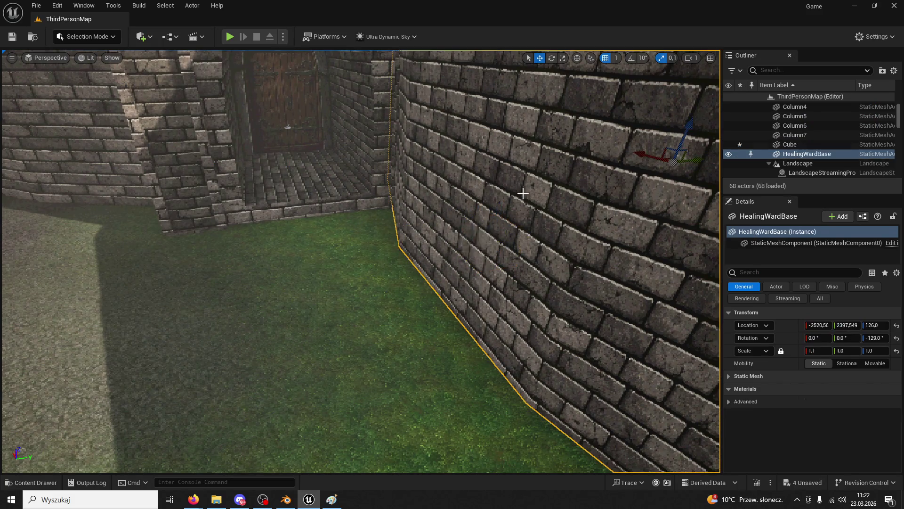
pyautogui.click(476, 245)
pyautogui.moveTo(516, 237); pyautogui.dragTo(660, 339)
pyautogui.moveTo(472, 229)
pyautogui.mouseDown()
pyautogui.moveTo(423, 202)
pyautogui.moveTo(414, 212)
pyautogui.moveTo(496, 241)
pyautogui.mouseUp()
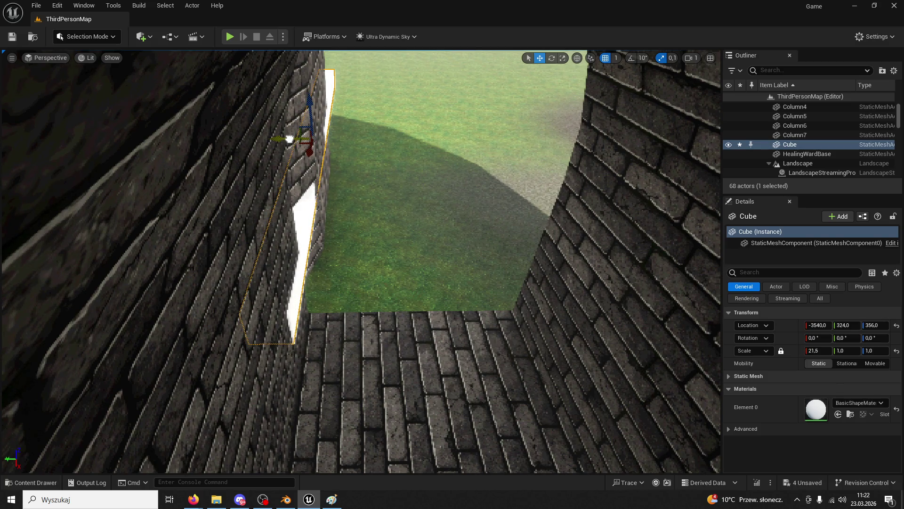
pyautogui.press('f')
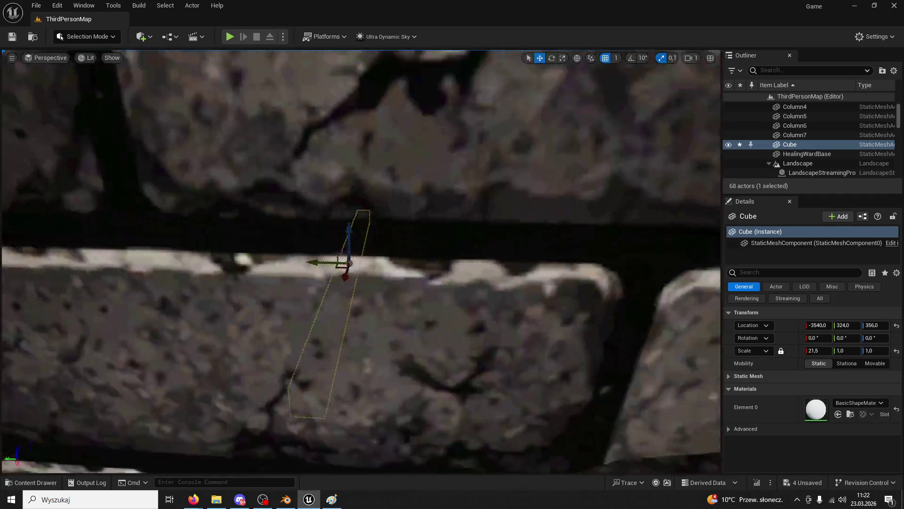
pyautogui.press('Delete')
pyautogui.scroll(-10, 463, 301)
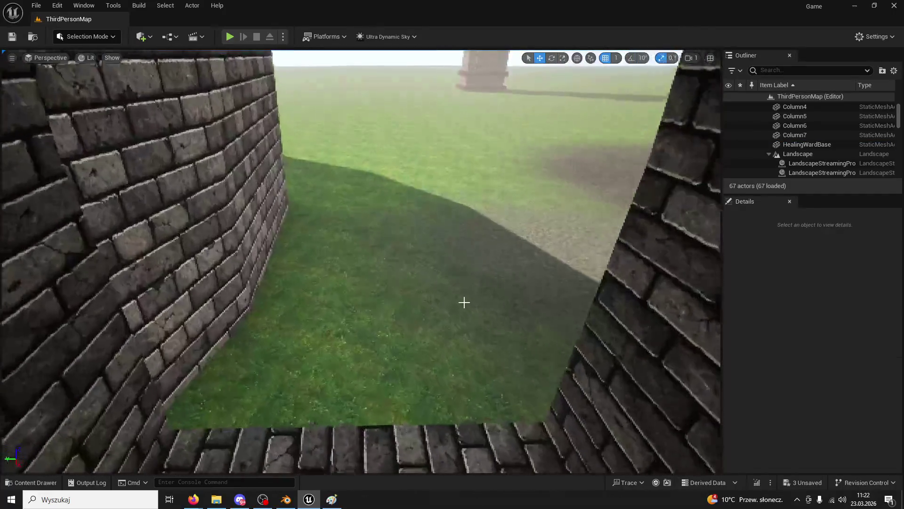
pyautogui.scroll(-3, 464, 302)
pyautogui.moveTo(273, 157); pyautogui.dragTo(221, 141)
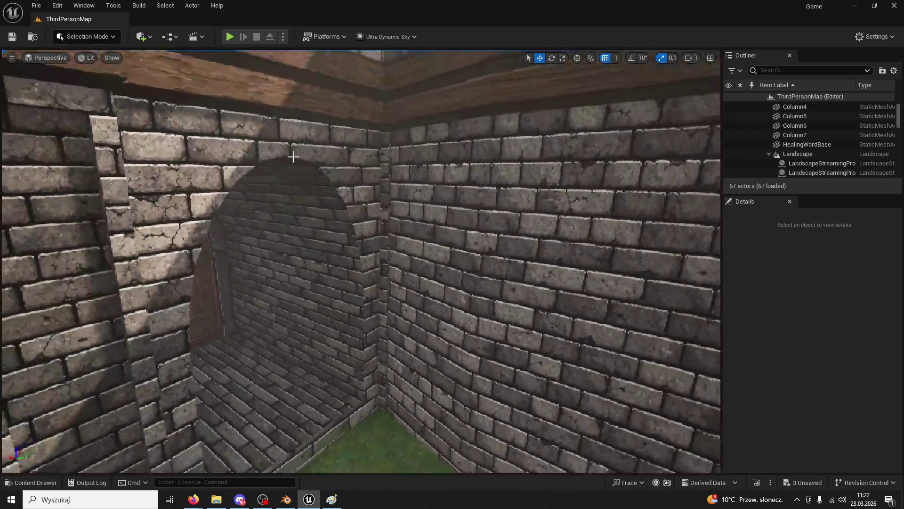
pyautogui.moveTo(365, 282)
pyautogui.mouseDown()
pyautogui.moveTo(376, 301)
pyautogui.moveTo(264, 282)
pyautogui.moveTo(349, 292)
pyautogui.moveTo(358, 283)
pyautogui.moveTo(360, 346)
pyautogui.moveTo(329, 330)
pyautogui.moveTo(316, 283)
pyautogui.moveTo(316, 349)
pyautogui.moveTo(358, 339)
pyautogui.mouseUp()
pyautogui.moveTo(275, 179)
pyautogui.mouseDown()
pyautogui.moveTo(314, 309)
pyautogui.moveTo(315, 235)
pyautogui.mouseUp()
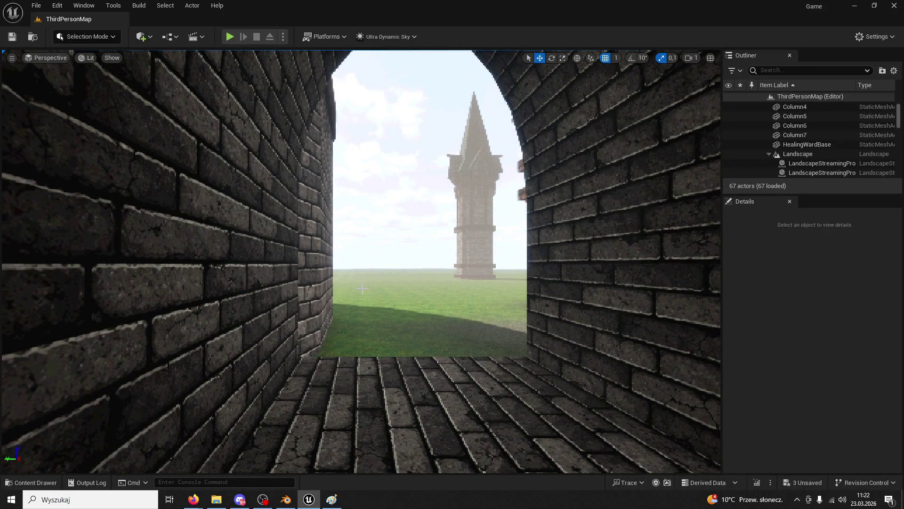
pyautogui.moveTo(363, 288); pyautogui.dragTo(362, 289)
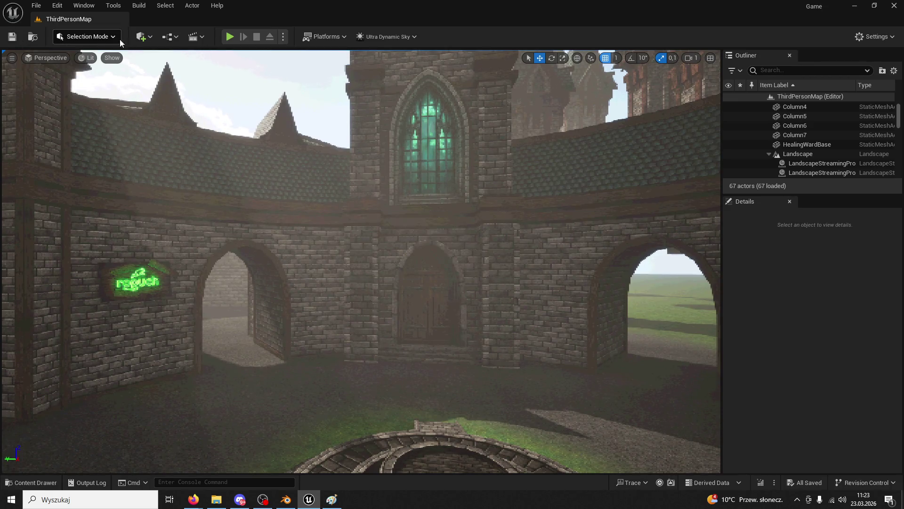
# Run a quick play test, then in Blender orbit close to the inner brick wall
pyautogui.click(226, 37)
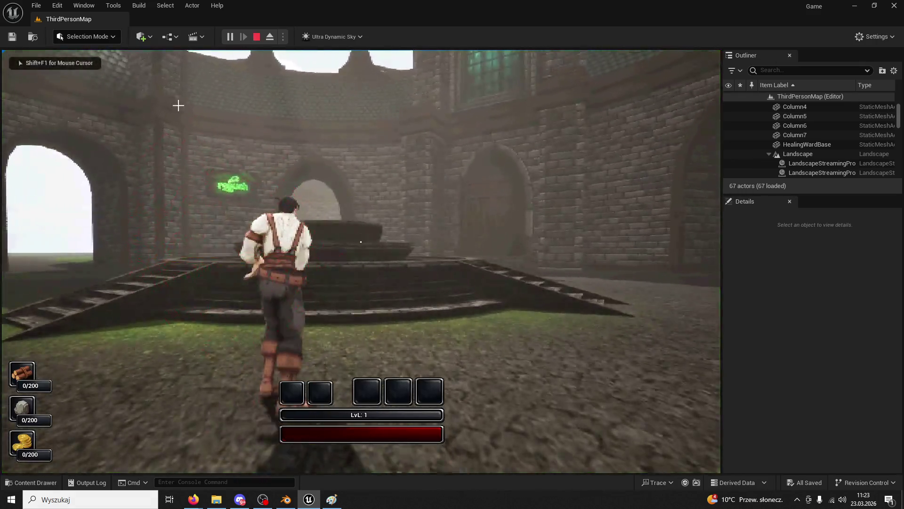
pyautogui.press('Escape')
pyautogui.click(285, 499)
pyautogui.moveTo(411, 386); pyautogui.dragTo(440, 372)
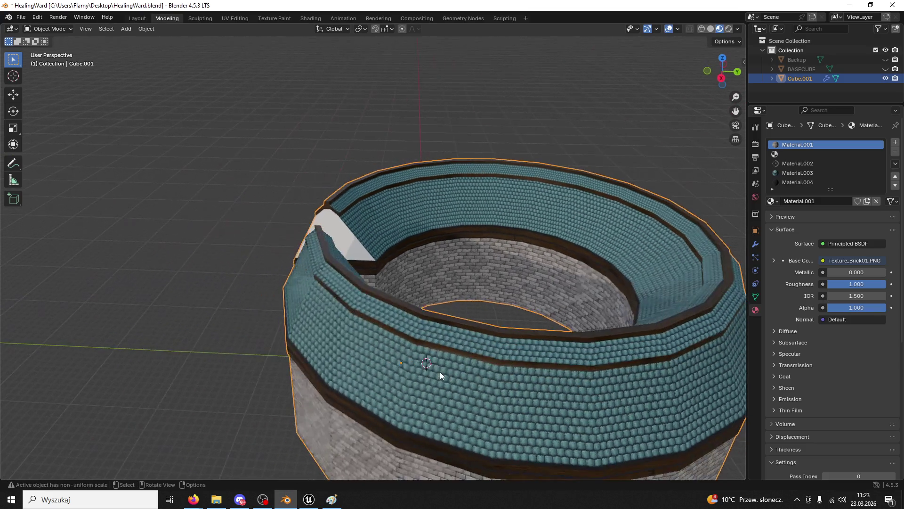
pyautogui.scroll(8, 441, 370)
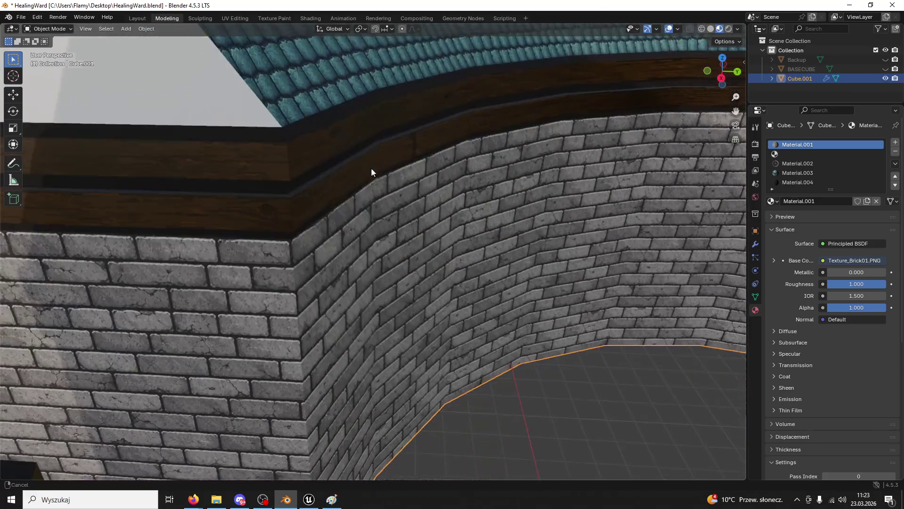
pyautogui.moveTo(371, 167)
pyautogui.mouseDown()
pyautogui.moveTo(349, 44)
pyautogui.moveTo(347, 456)
pyautogui.mouseUp()
# In Unreal, fly to the brick wall beside the wooden post, then return to Blender's brick wall Cube.001
pyautogui.click(309, 499)
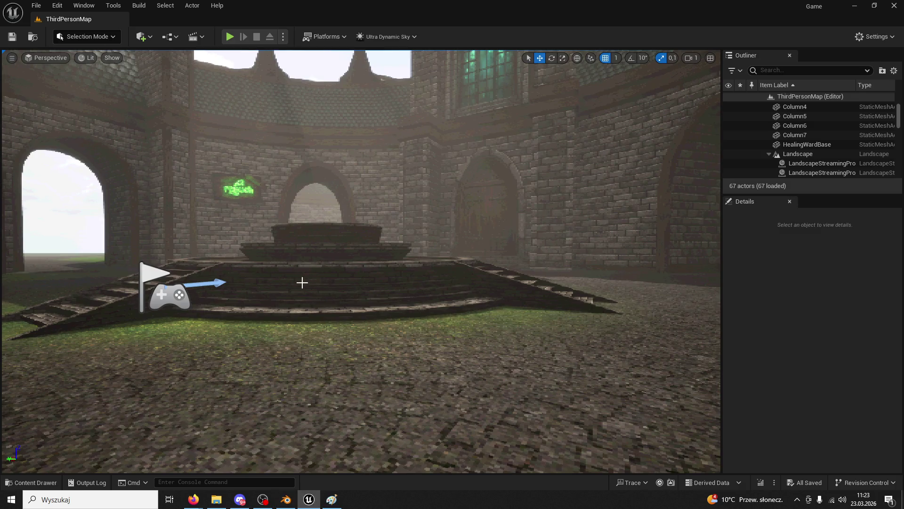
pyautogui.scroll(5, 310, 283)
pyautogui.scroll(-5, 309, 283)
pyautogui.scroll(8, 309, 283)
pyautogui.moveTo(309, 283)
pyautogui.mouseDown()
pyautogui.moveTo(309, 245)
pyautogui.moveTo(274, 221)
pyautogui.moveTo(292, 217)
pyautogui.moveTo(278, 207)
pyautogui.mouseUp()
pyautogui.scroll(-5, 372, 365)
pyautogui.scroll(8, 358, 363)
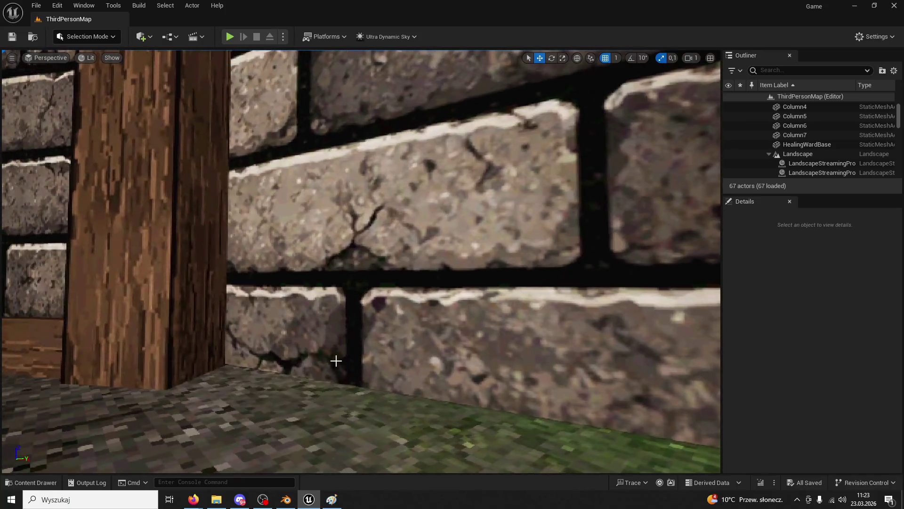
pyautogui.scroll(-4, 344, 361)
pyautogui.scroll(4, 325, 347)
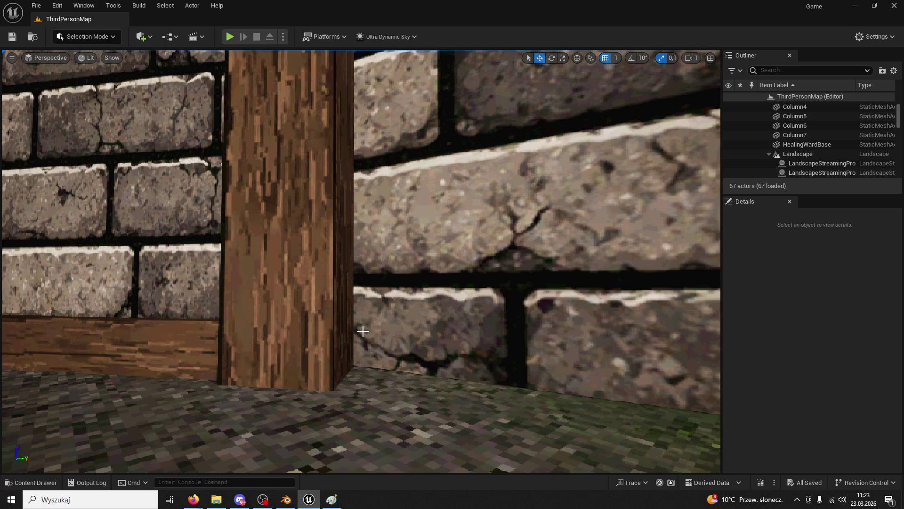
pyautogui.click(286, 498)
pyautogui.moveTo(419, 397)
pyautogui.mouseDown()
pyautogui.moveTo(396, 371)
pyautogui.moveTo(405, 259)
pyautogui.moveTo(392, 296)
pyautogui.mouseUp()
# Loop-cut the Cube.001 brick wall just above its base, then view the wall in Unreal Engine 5
pyautogui.scroll(2, 392, 296)
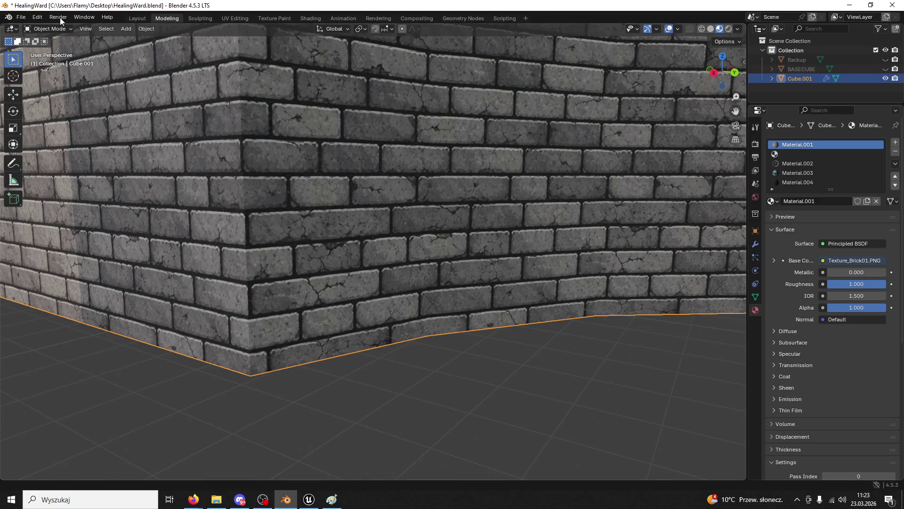
pyautogui.click(48, 28)
pyautogui.click(58, 51)
pyautogui.hotkey('ctrl', 'r')
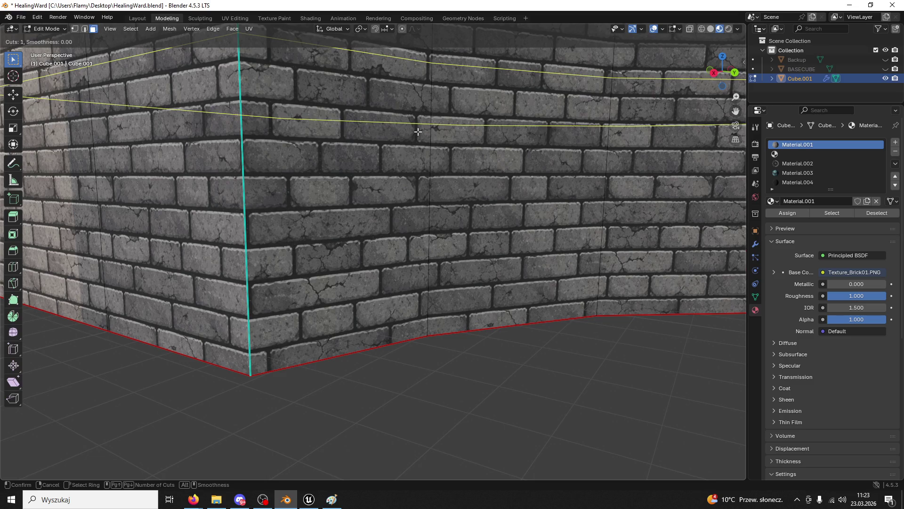
pyautogui.click(391, 343)
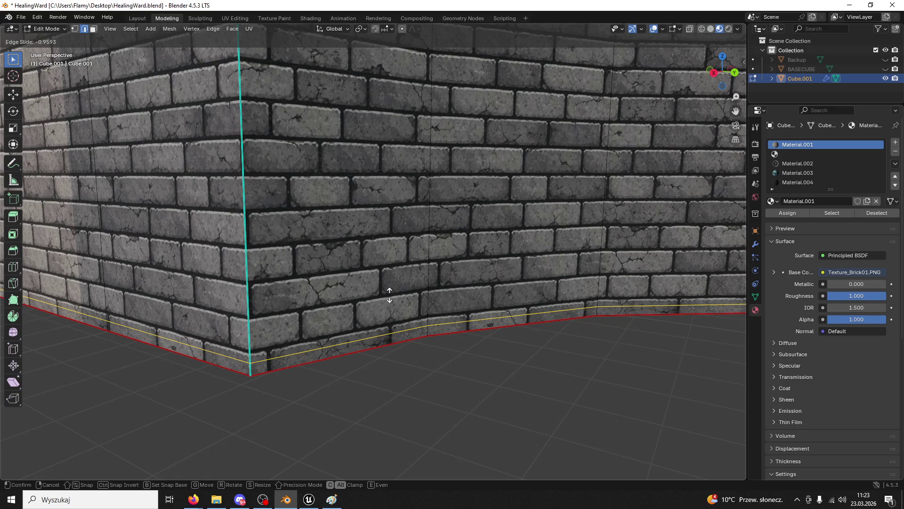
pyautogui.click(389, 294)
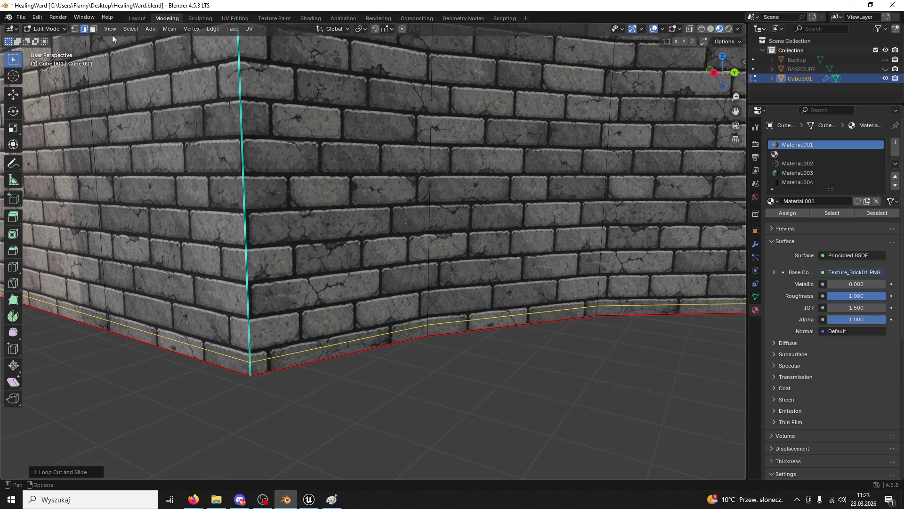
pyautogui.click(308, 499)
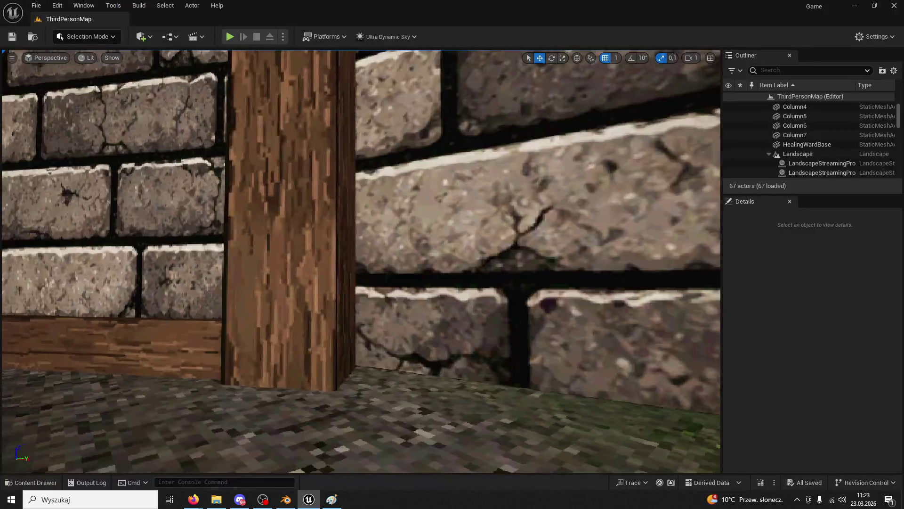
pyautogui.press('s')
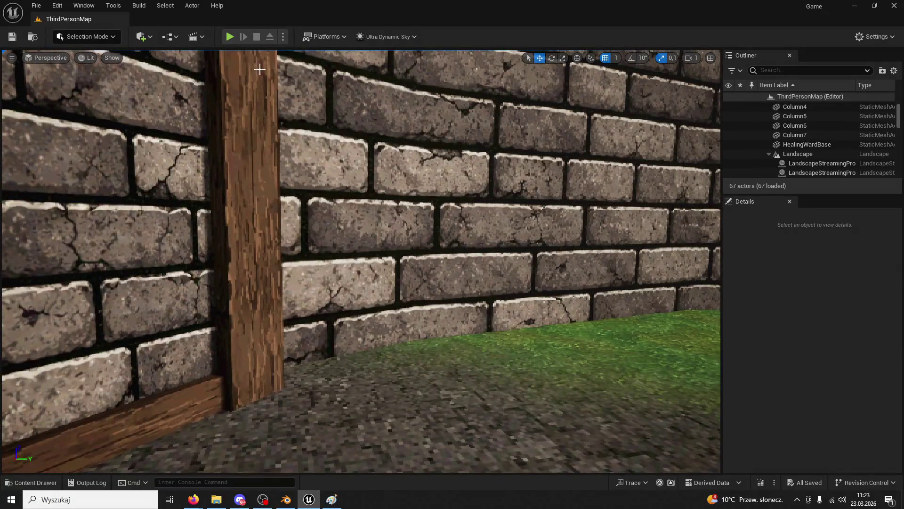
# Back in Blender, select the three thin bottom strip faces of the wall
pyautogui.click(286, 499)
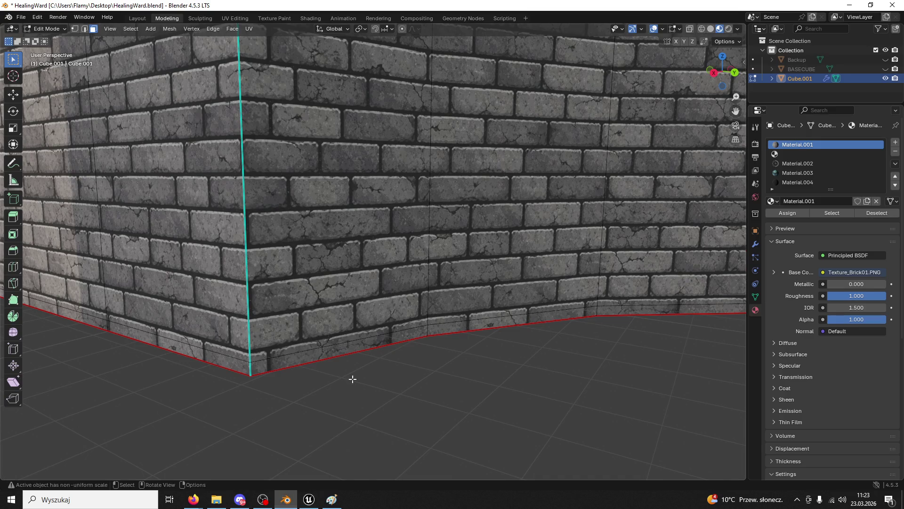
pyautogui.click(329, 348)
pyautogui.keyDown('shift'); pyautogui.click(541, 316); pyautogui.keyUp('shift')
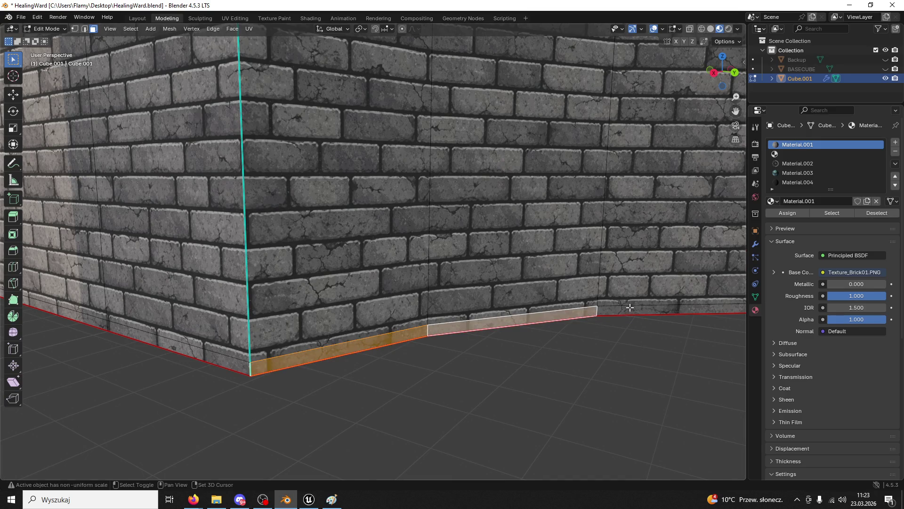
pyautogui.keyDown('shift'); pyautogui.click(629, 311); pyautogui.keyUp('shift')
pyautogui.rightClick(452, 314)
pyautogui.scroll(-3, 490, 219)
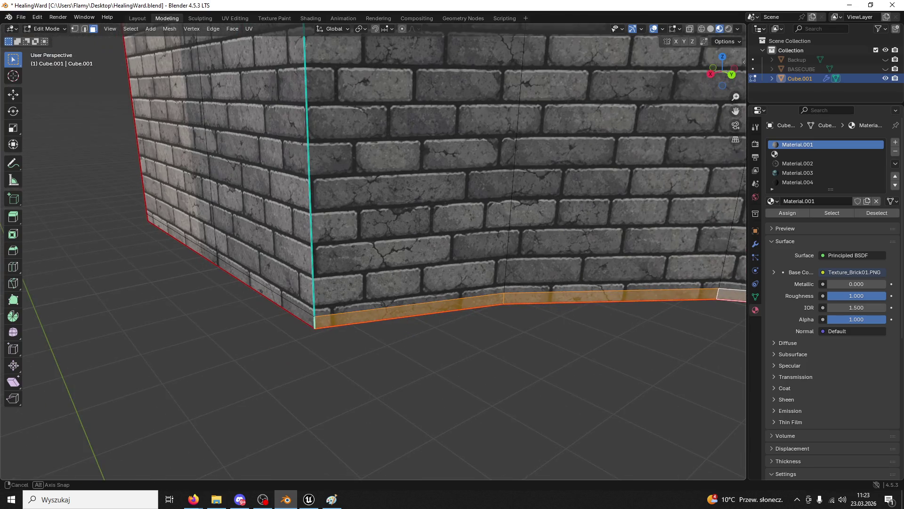
pyautogui.hotkey('alt', 'Tab')
pyautogui.click(851, 5)
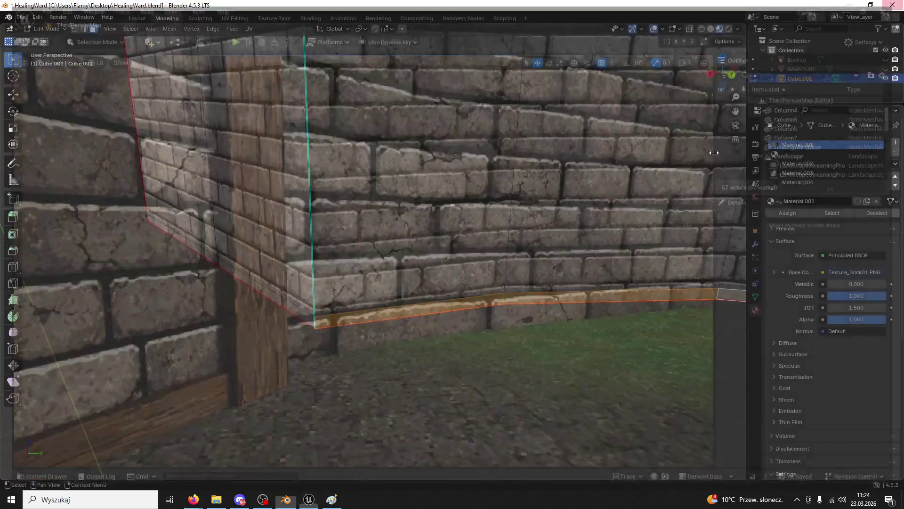
# Copy and paste Cube.001 as Cube.002, then hide the original Cube.001
pyautogui.click(887, 78)
pyautogui.click(886, 78)
pyautogui.click(803, 78)
pyautogui.hotkey('ctrl', 'c')
pyautogui.hotkey('ctrl', 'v')
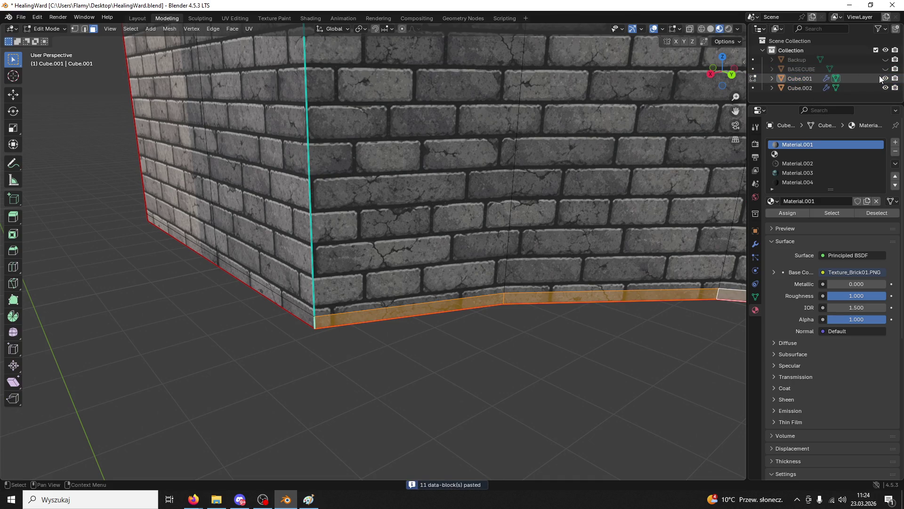
pyautogui.click(885, 78)
pyautogui.click(846, 87)
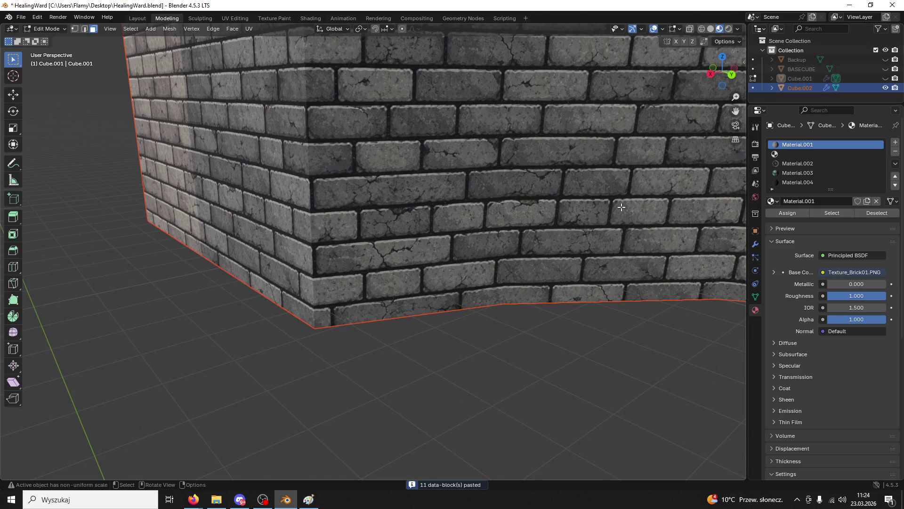
# Toggle Cube.002 between Edit and Object Mode, keep it visible and reselect it
pyautogui.click(50, 29)
pyautogui.click(49, 41)
pyautogui.click(49, 29)
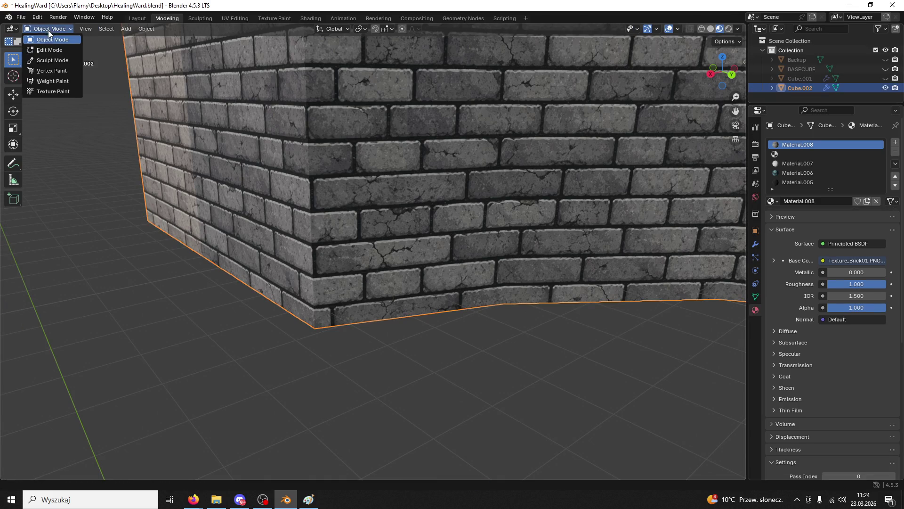
pyautogui.click(52, 50)
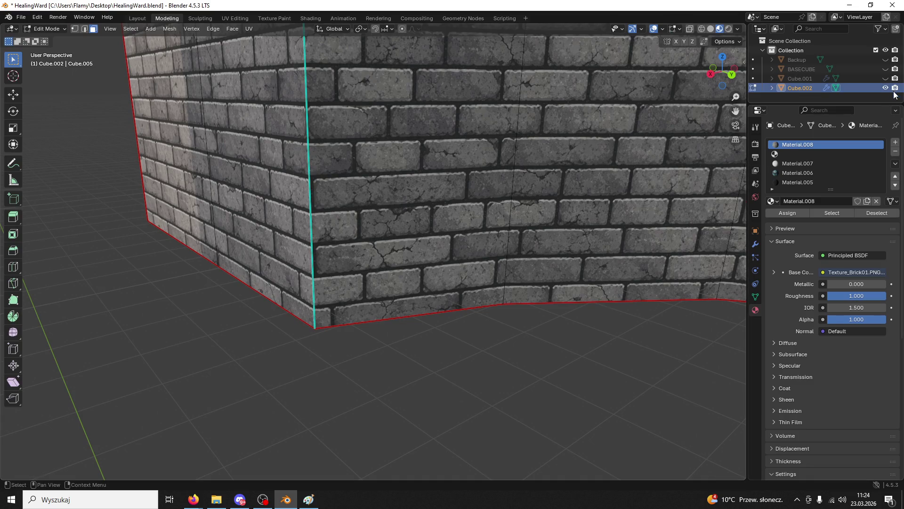
pyautogui.click(886, 88)
pyautogui.click(50, 28)
pyautogui.click(49, 41)
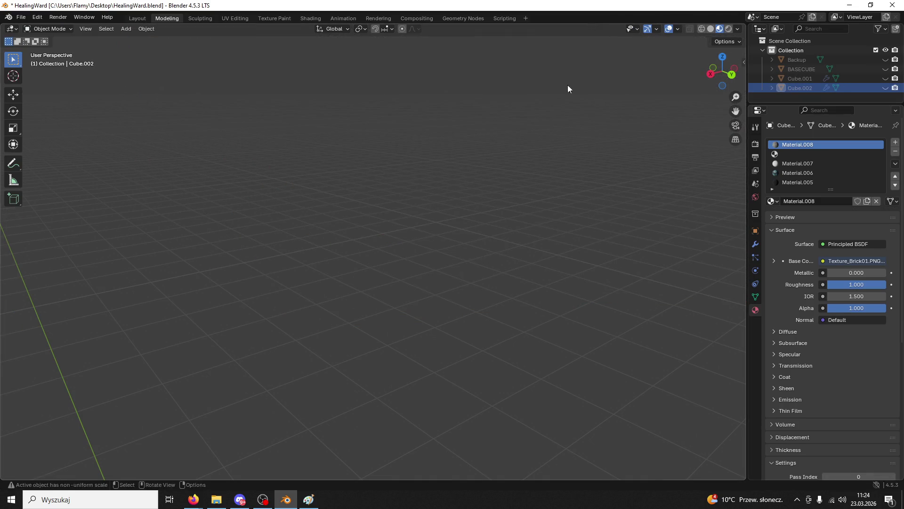
pyautogui.click(885, 88)
pyautogui.click(603, 232)
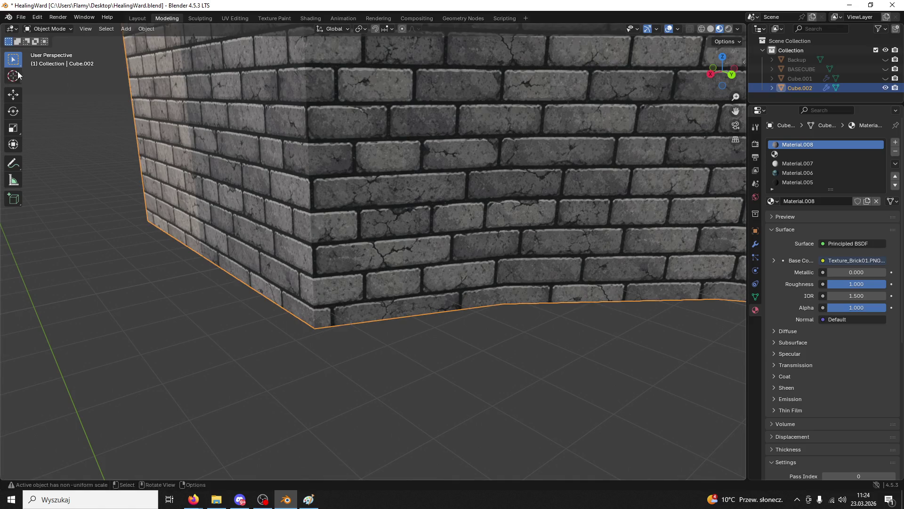
pyautogui.click(46, 29)
# Cut a horizontal edge loop just above Cube.002's bottom edge and mark it as a UV seam
pyautogui.click(48, 50)
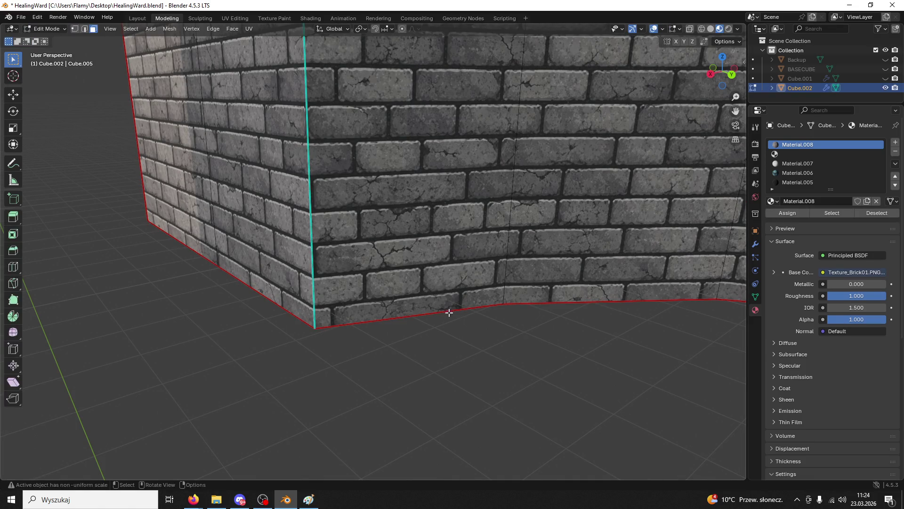
pyautogui.hotkey('ctrl', 'r')
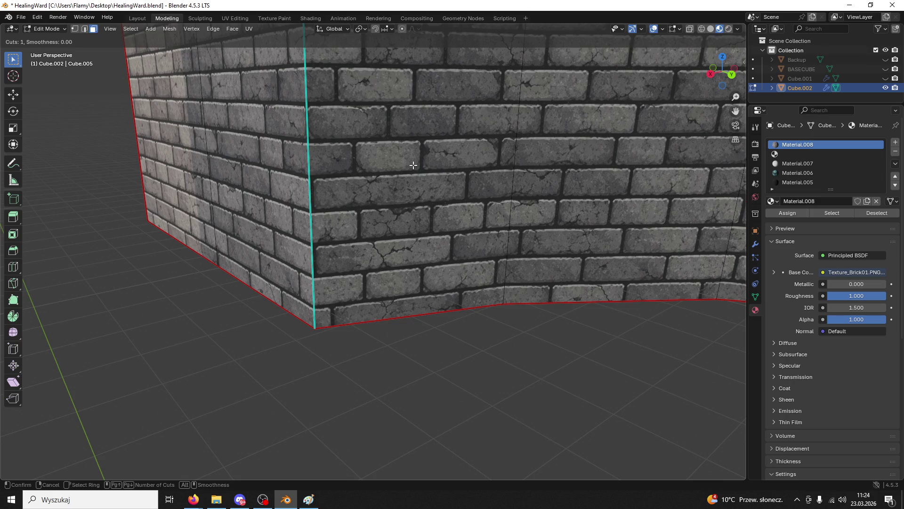
pyautogui.click(413, 165)
pyautogui.scroll(-8, 400, 179)
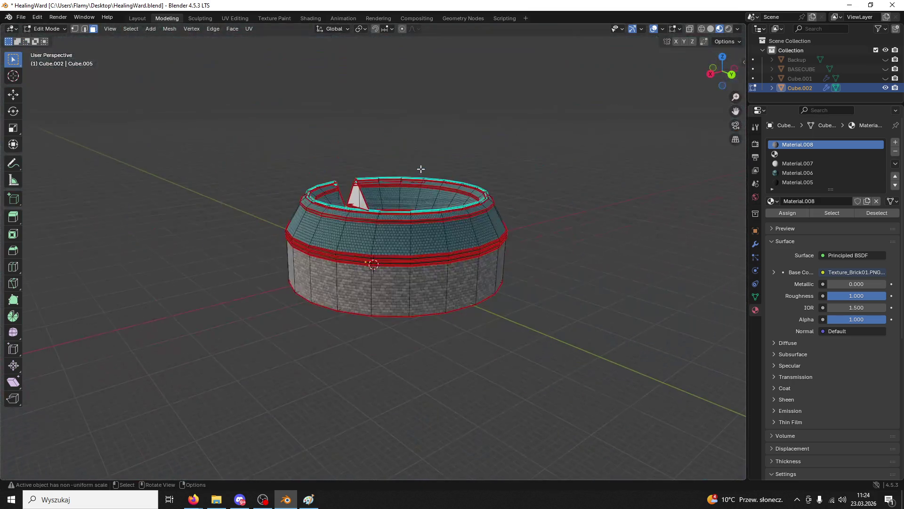
pyautogui.scroll(10, 419, 257)
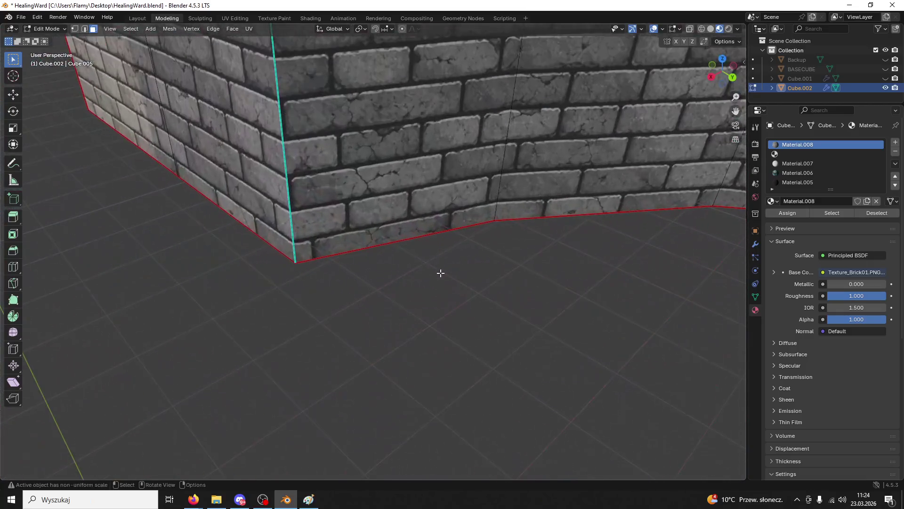
pyautogui.scroll(3, 302, 129)
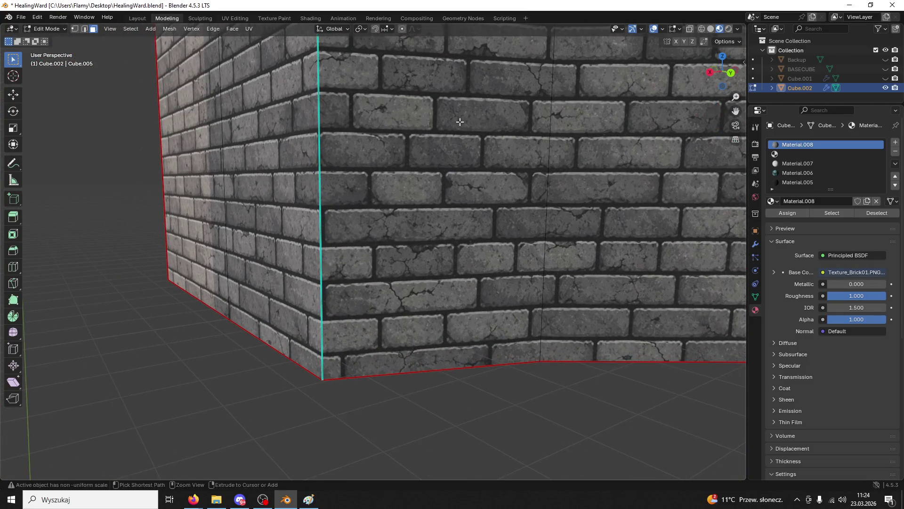
pyautogui.hotkey('ctrl', 'r')
pyautogui.click(572, 131)
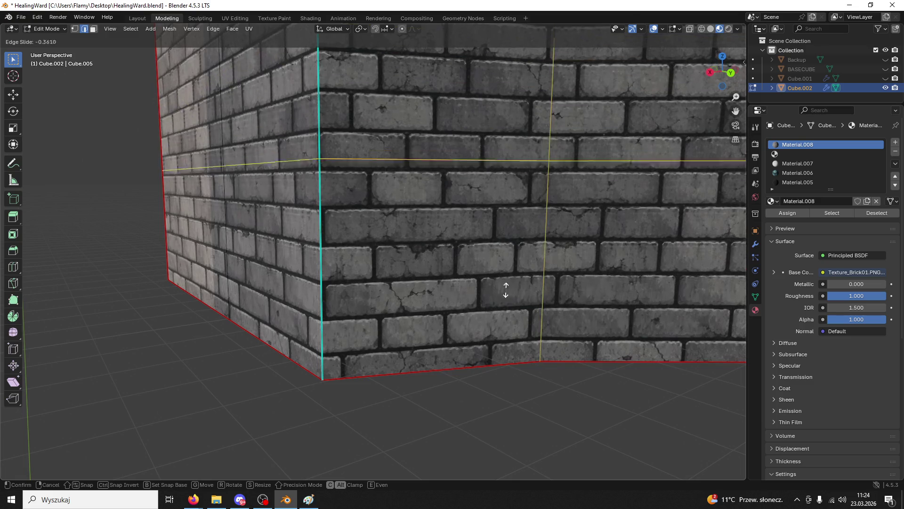
pyautogui.click(436, 42)
pyautogui.rightClick(349, 366)
pyautogui.click(350, 366)
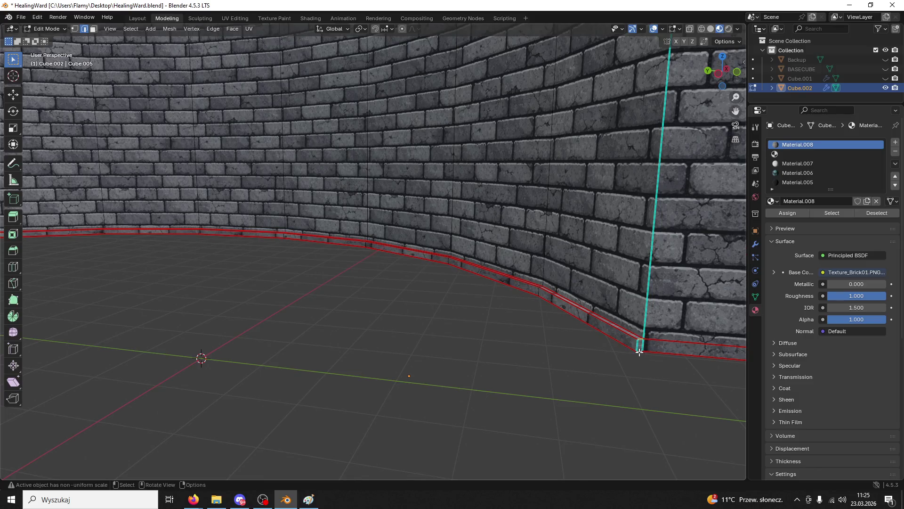
# Mark the corner edge as a seam, then clear the seam from the selected edges
pyautogui.rightClick(639, 352)
pyautogui.click(615, 367)
pyautogui.rightClick(643, 348)
pyautogui.click(640, 345)
pyautogui.rightClick(634, 336)
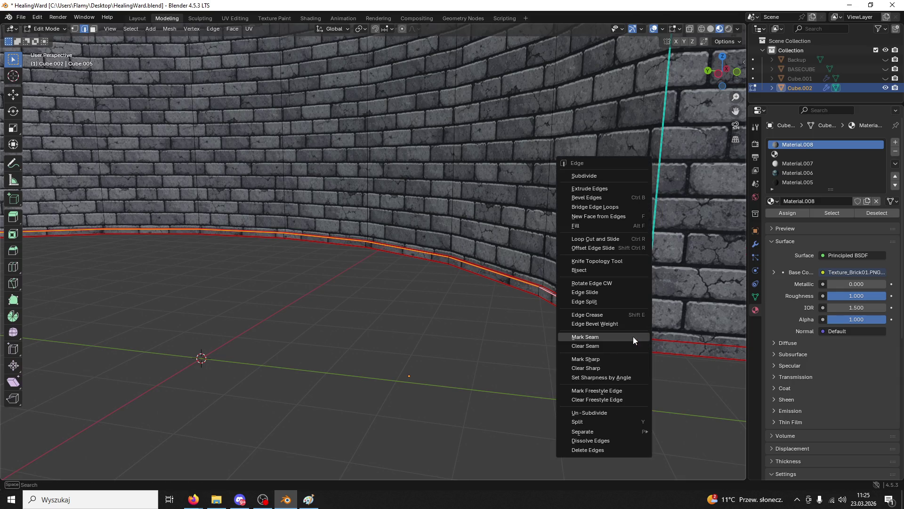
pyautogui.click(611, 344)
# Select the baseboard's lower front edge and upper edge loop, orbiting to the wall corner
pyautogui.scroll(10, 571, 369)
pyautogui.scroll(-10, 551, 356)
pyautogui.click(578, 355)
pyautogui.keyDown('alt'); pyautogui.click(608, 347); pyautogui.keyUp('alt')
pyautogui.click(597, 361)
pyautogui.moveTo(553, 344)
pyautogui.mouseDown()
pyautogui.moveTo(424, 348)
pyautogui.moveTo(313, 333)
pyautogui.moveTo(312, 351)
pyautogui.mouseUp()
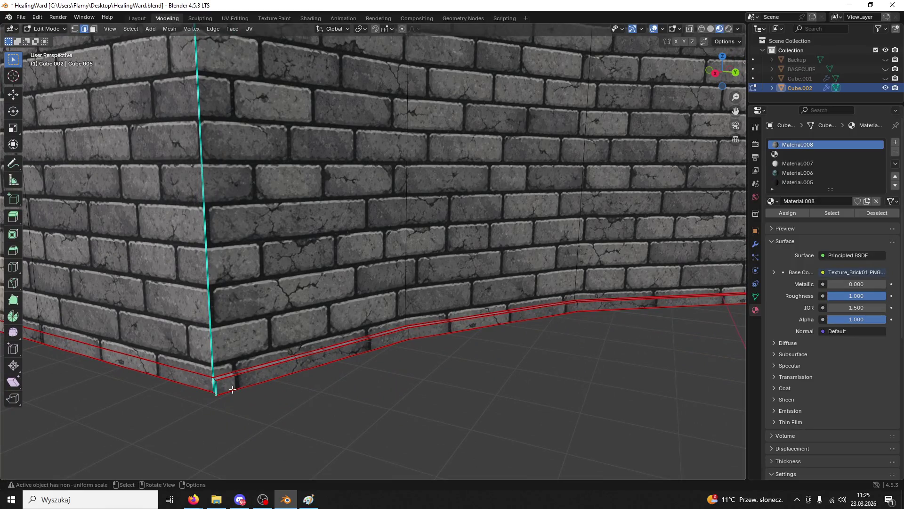
pyautogui.moveTo(227, 391); pyautogui.dragTo(199, 402)
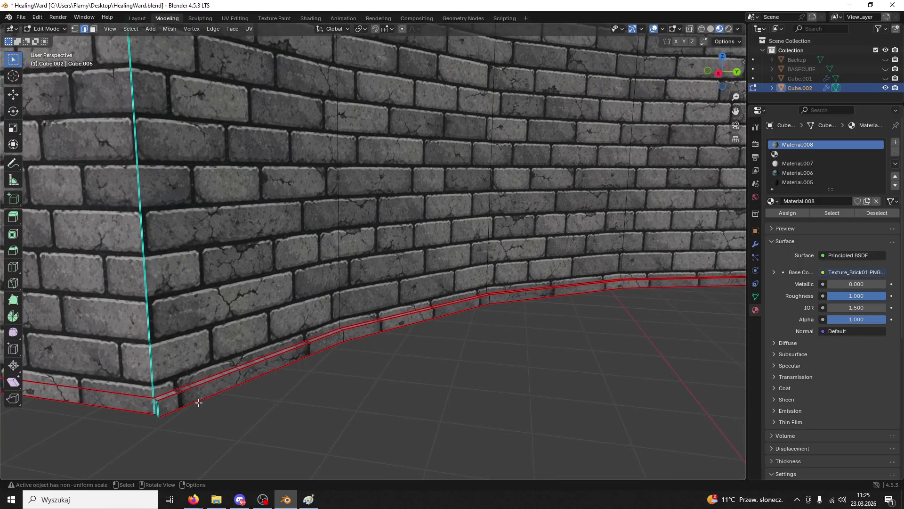
# Mark the wall-corner edge as sharp and as a UV seam, then select a baseboard face
pyautogui.rightClick(153, 404)
pyautogui.click(116, 366)
pyautogui.rightClick(155, 415)
pyautogui.click(115, 366)
pyautogui.rightClick(155, 399)
pyautogui.click(115, 388)
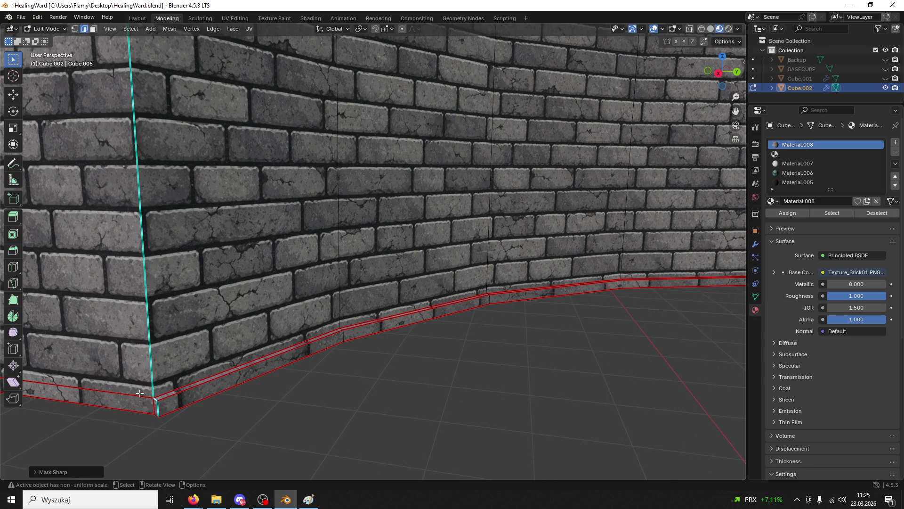
pyautogui.moveTo(275, 411)
pyautogui.mouseDown()
pyautogui.moveTo(131, 407)
pyautogui.moveTo(178, 416)
pyautogui.moveTo(281, 413)
pyautogui.mouseUp()
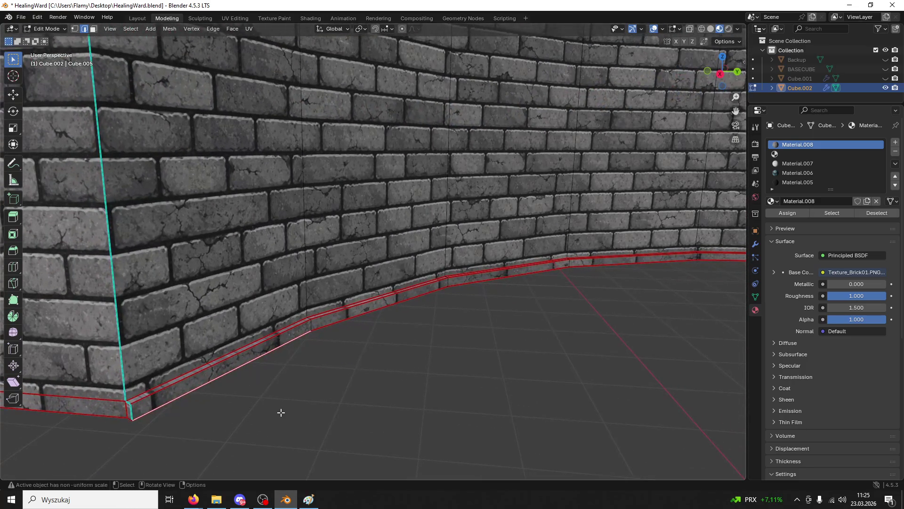
pyautogui.rightClick(128, 403)
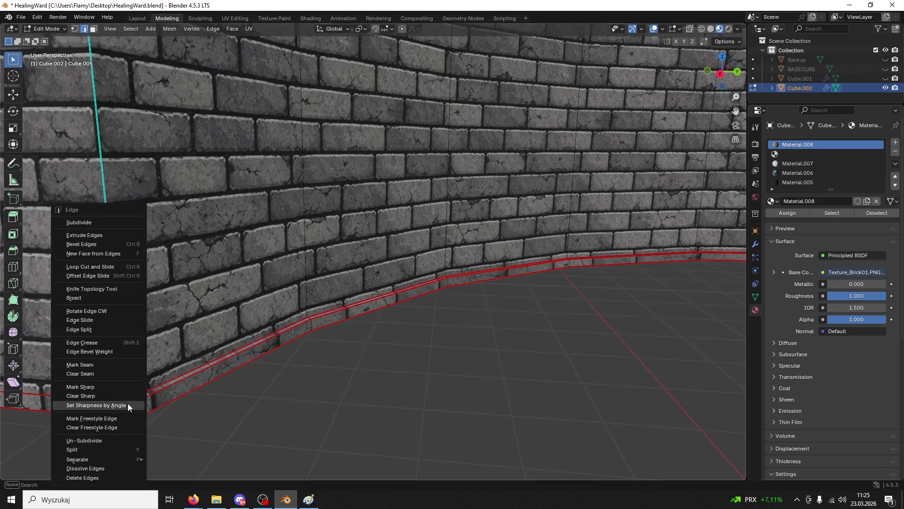
pyautogui.click(91, 370)
pyautogui.moveTo(262, 408); pyautogui.dragTo(284, 398)
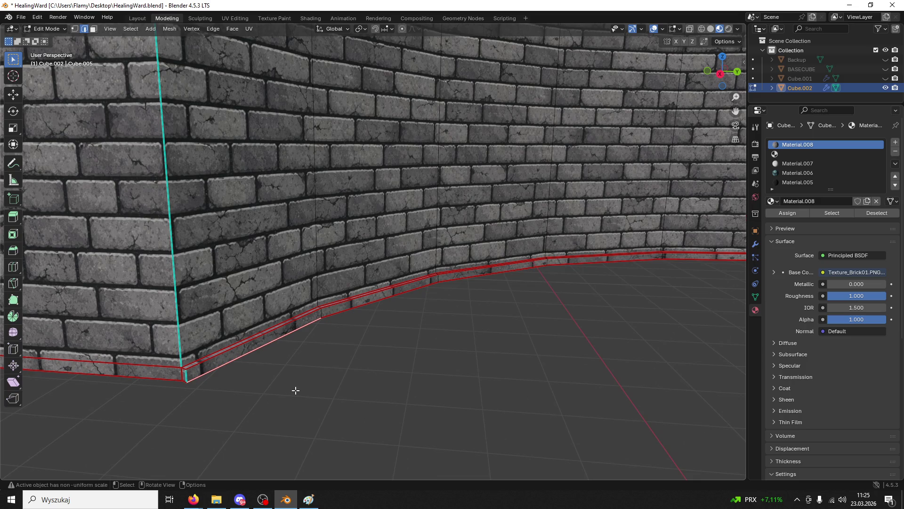
pyautogui.press('3')
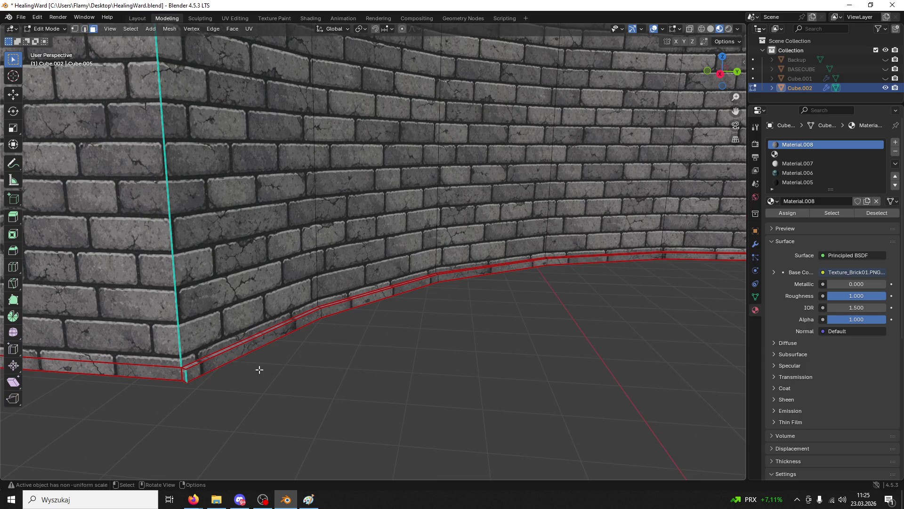
pyautogui.click(244, 354)
# Assign the wood-textured Material.007 to the whole connected baseboard strip
pyautogui.hotkey('ctrl', 'l')
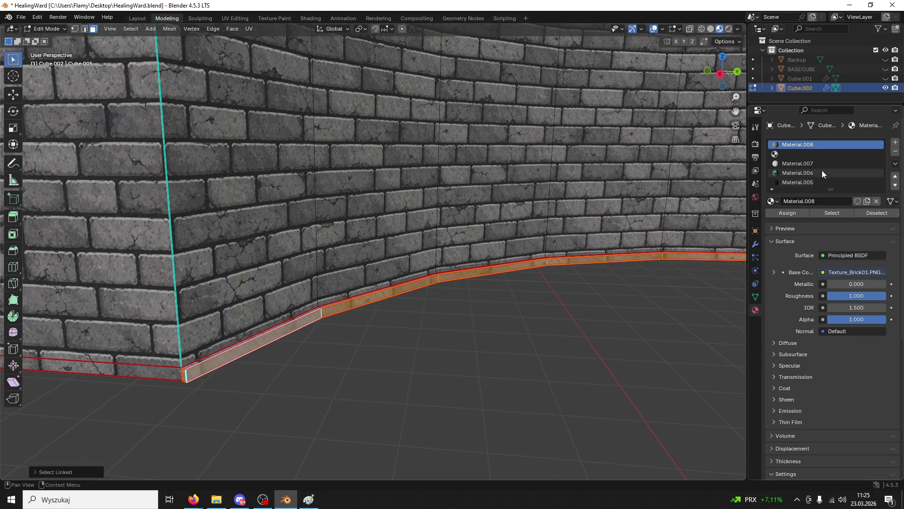
pyautogui.click(798, 182)
pyautogui.click(798, 153)
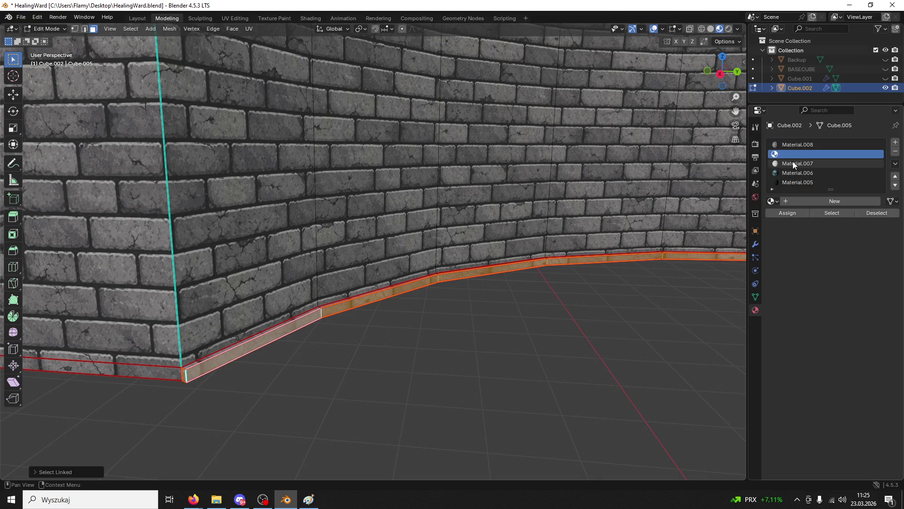
pyautogui.click(788, 213)
pyautogui.click(451, 367)
pyautogui.click(240, 356)
pyautogui.hotkey('ctrl', 'l')
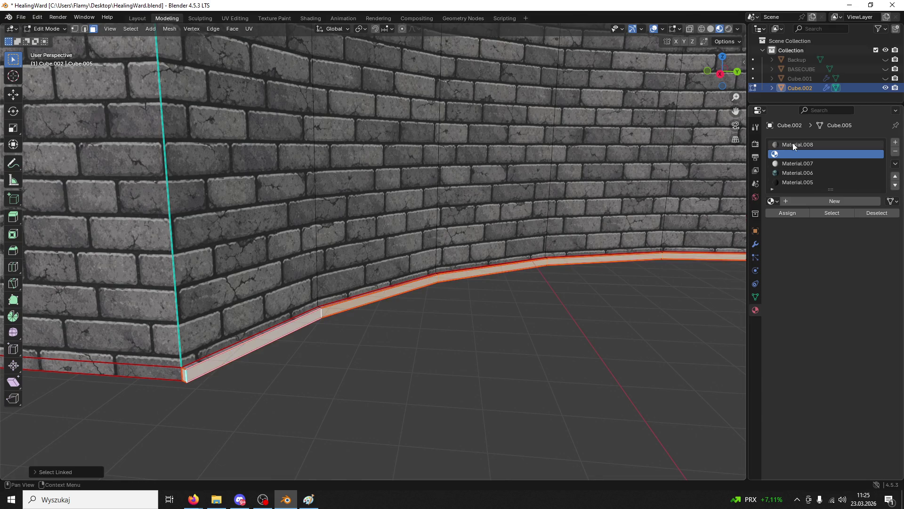
pyautogui.click(797, 163)
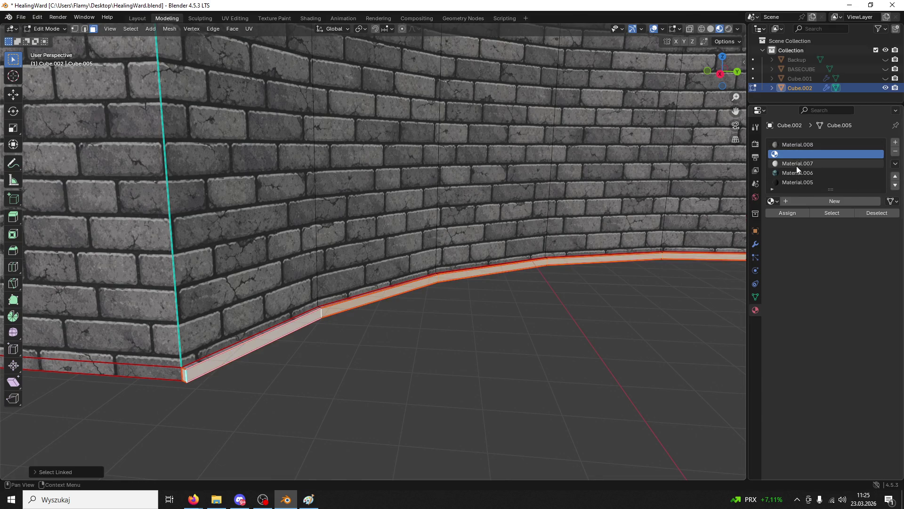
pyautogui.click(797, 212)
# In the UV Editing workspace, move and scale the strip's UVs over the wood texture
pyautogui.click(235, 18)
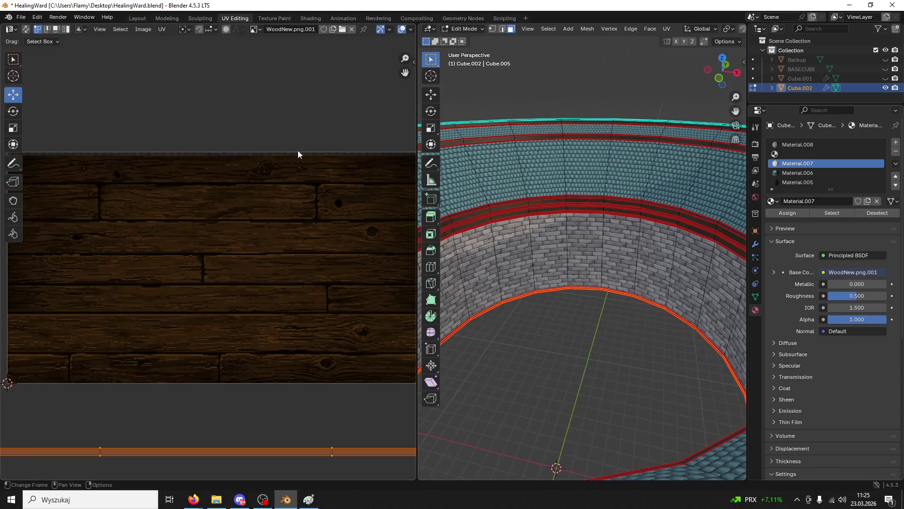
pyautogui.scroll(-8, 248, 285)
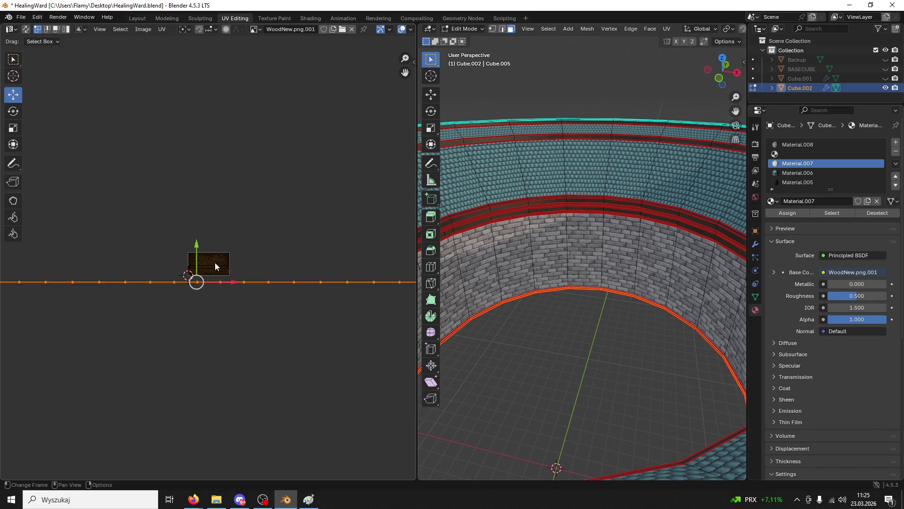
pyautogui.scroll(5, 203, 264)
pyautogui.press('g')
pyautogui.click(166, 214)
pyautogui.scroll(4, 217, 253)
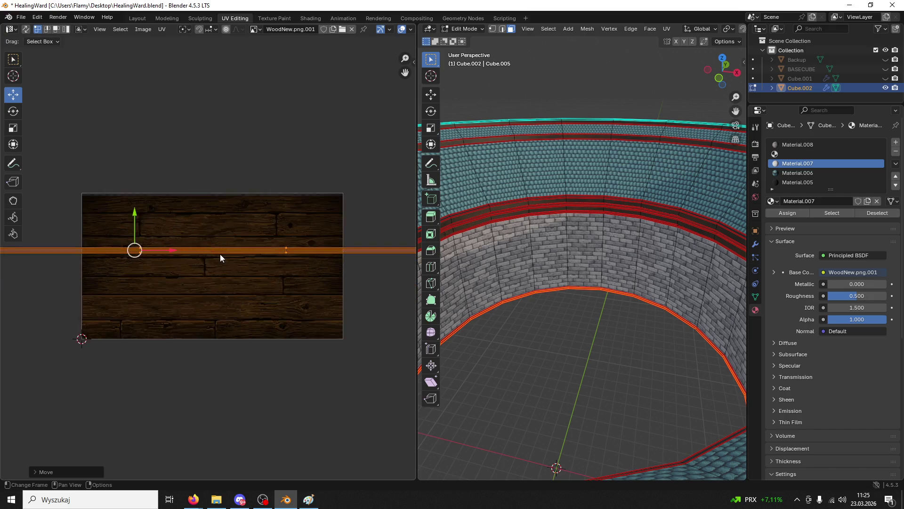
pyautogui.press('s')
pyautogui.click(145, 174)
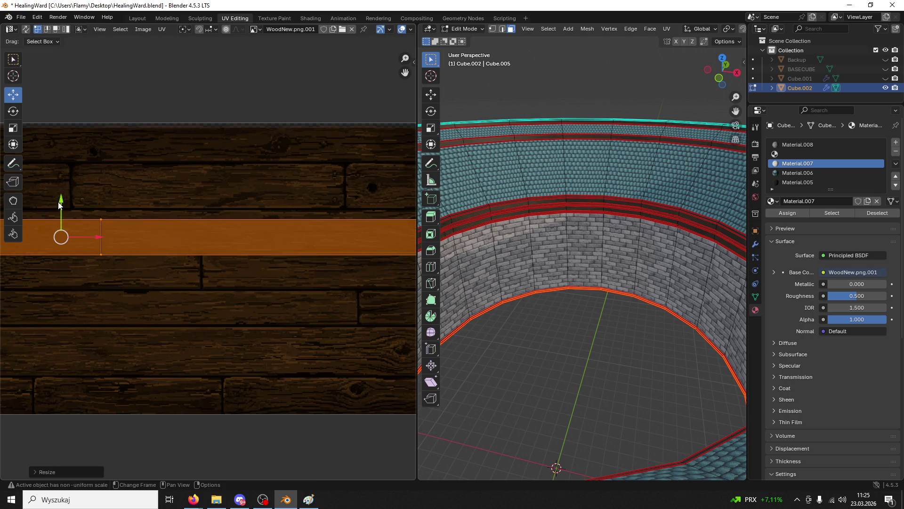
pyautogui.press('g')
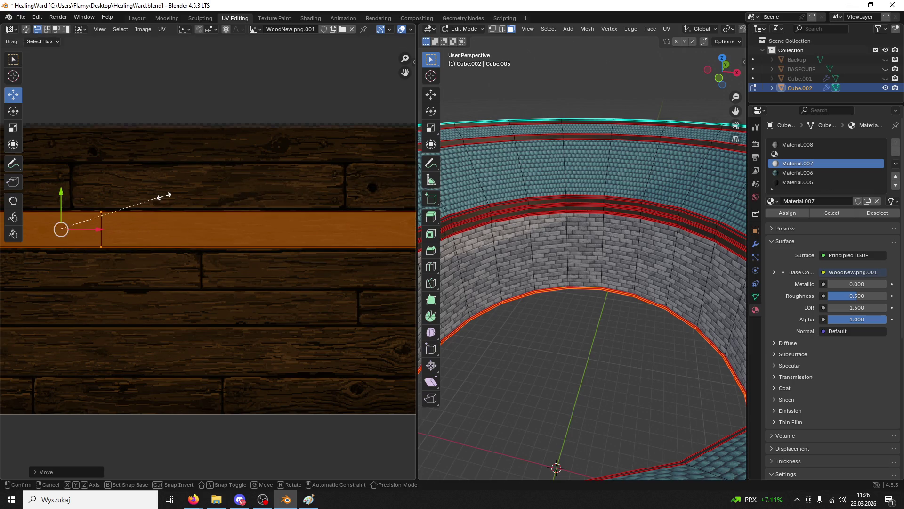
pyautogui.press('Escape')
# Select the connected floor-edge strip and stretch its UVs horizontally across the WoodNew.png planks
pyautogui.scroll(8, 735, 283)
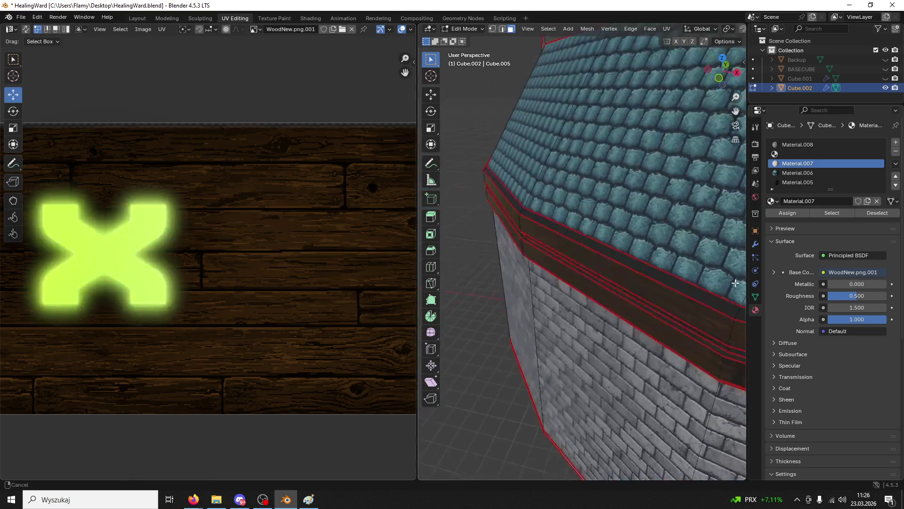
pyautogui.moveTo(716, 188)
pyautogui.mouseDown()
pyautogui.moveTo(496, 294)
pyautogui.moveTo(468, 291)
pyautogui.moveTo(731, 285)
pyautogui.moveTo(363, 302)
pyautogui.moveTo(539, 296)
pyautogui.moveTo(466, 302)
pyautogui.moveTo(481, 308)
pyautogui.moveTo(543, 286)
pyautogui.mouseUp()
pyautogui.click(543, 282)
pyautogui.scroll(-2, 542, 278)
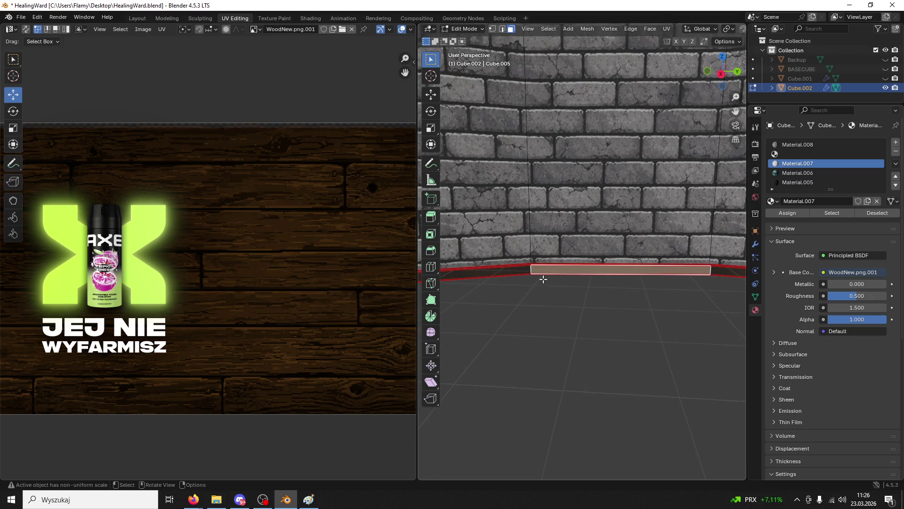
pyautogui.hotkey('ctrl', 'l')
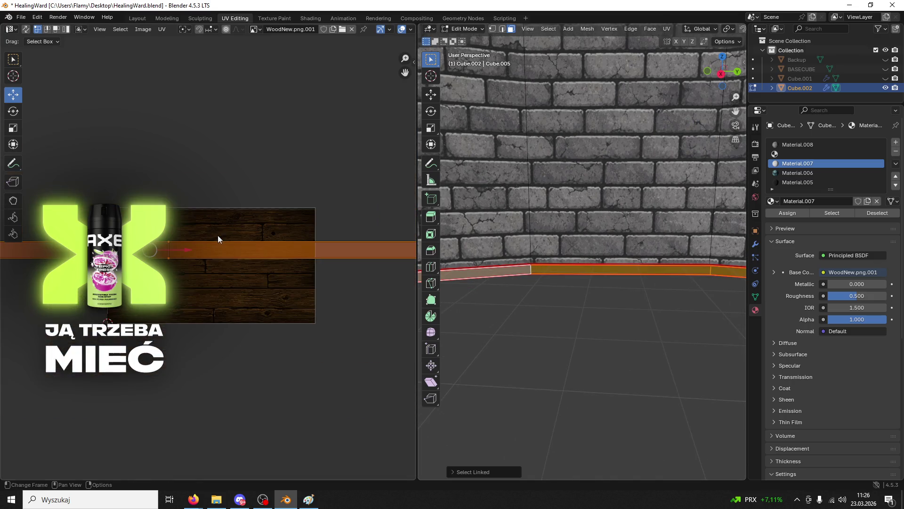
pyautogui.press('s')
pyautogui.press('x')
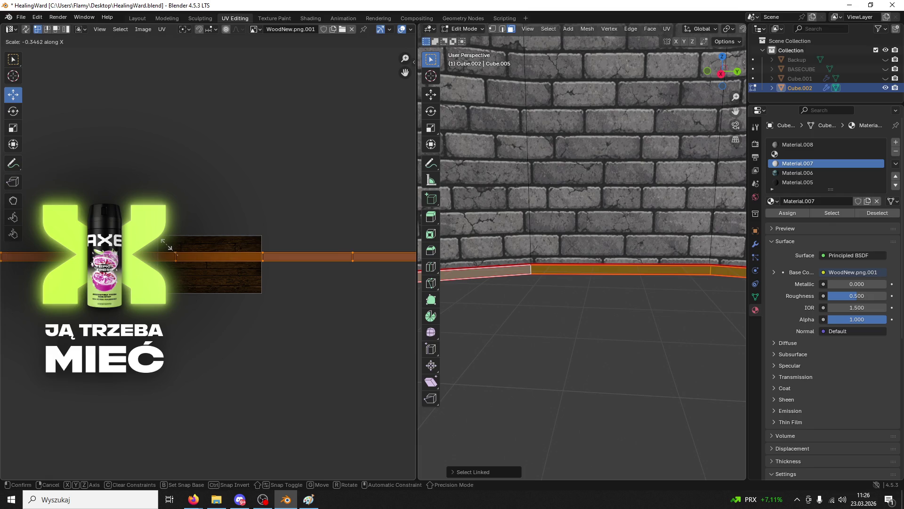
pyautogui.click(255, 273)
pyautogui.press('Home')
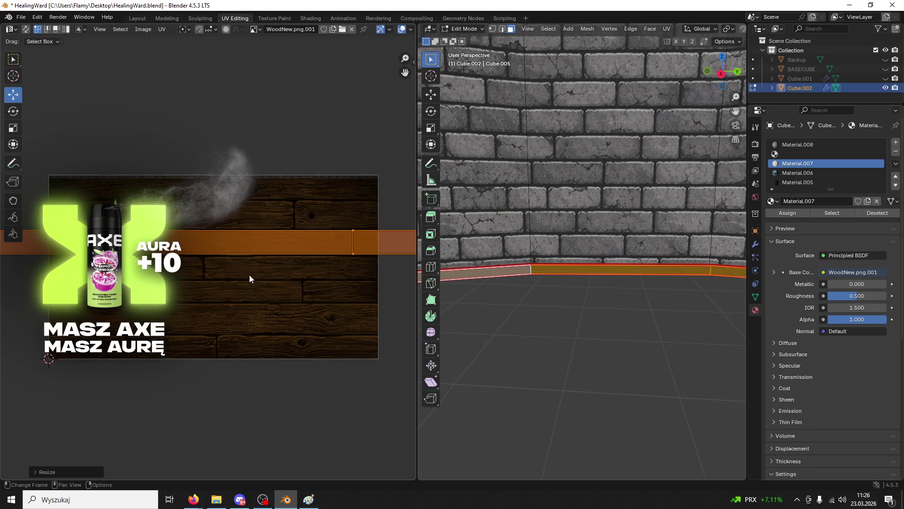
pyautogui.press('s')
pyautogui.press('x')
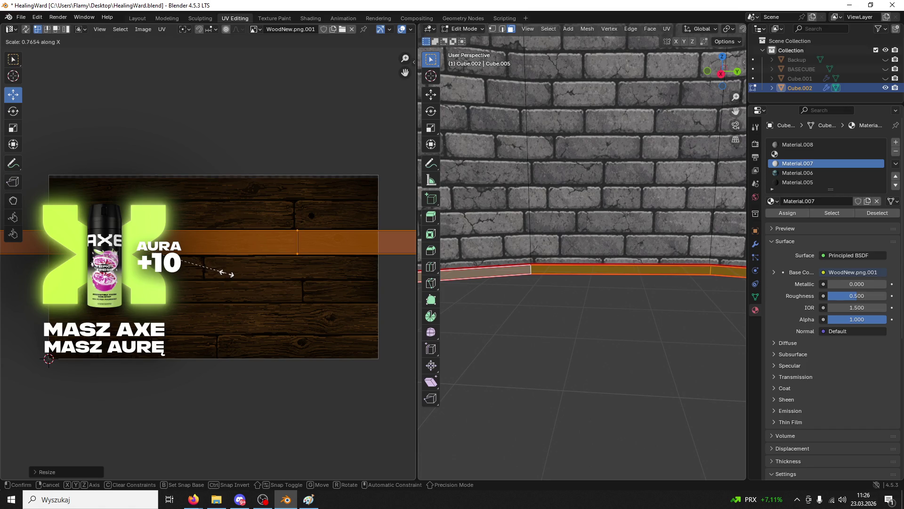
pyautogui.click(226, 272)
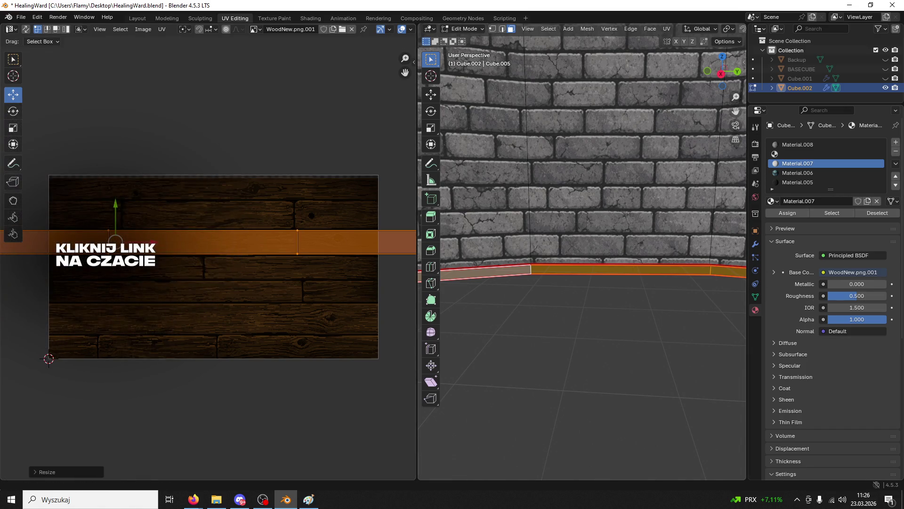
# Check the web browser, then return to Blender and orbit toward the wall corner
pyautogui.hotkey('alt', 'Tab')
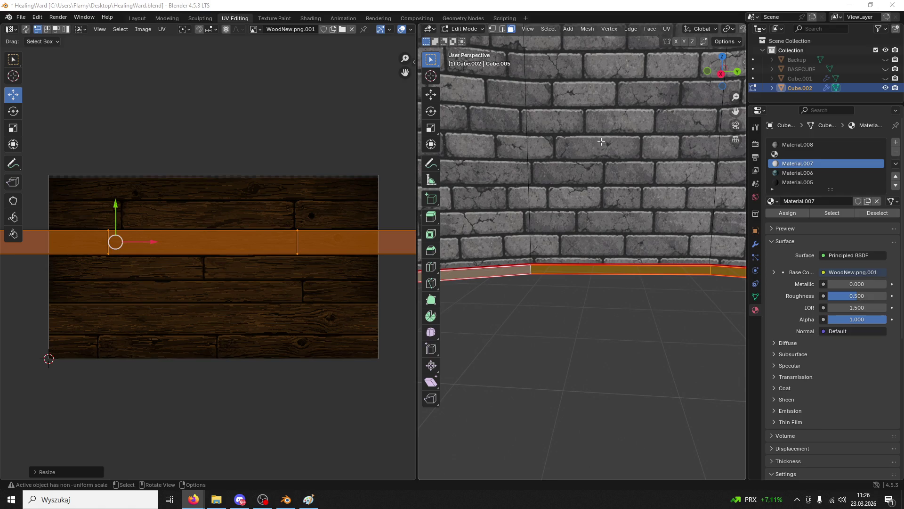
pyautogui.click(570, 309)
pyautogui.moveTo(569, 309)
pyautogui.mouseDown()
pyautogui.moveTo(435, 405)
pyautogui.moveTo(560, 389)
pyautogui.mouseUp()
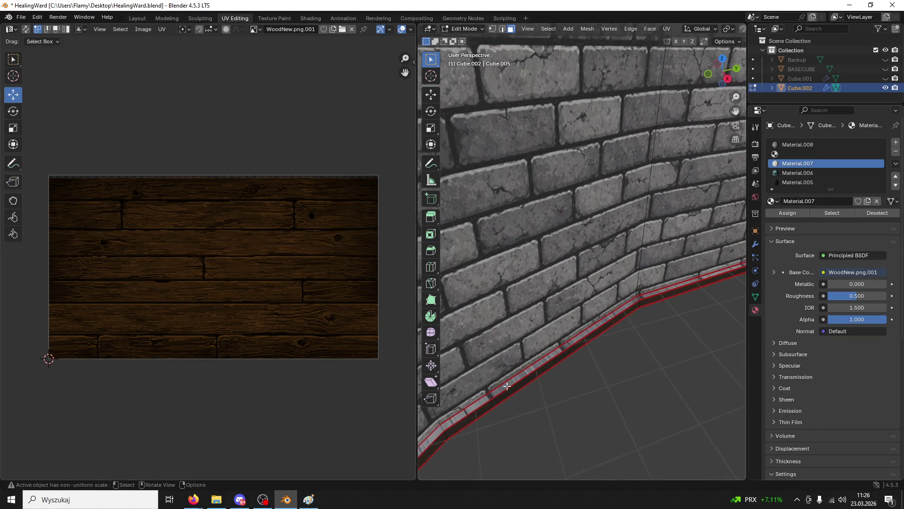
# Select the connected brick bottom strip and auto-unwrap it with Smart UV Project
pyautogui.scroll(2, 559, 388)
pyautogui.click(573, 390)
pyautogui.scroll(2, 572, 390)
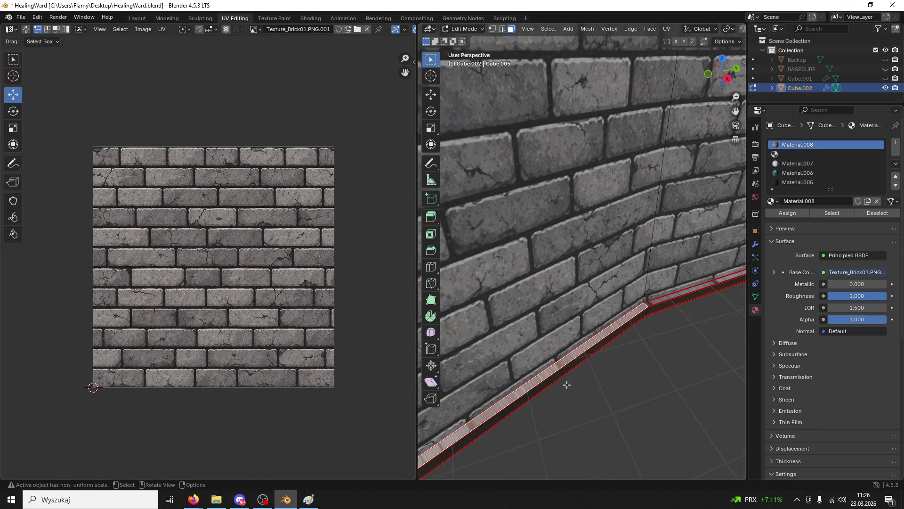
pyautogui.hotkey('ctrl', 'l')
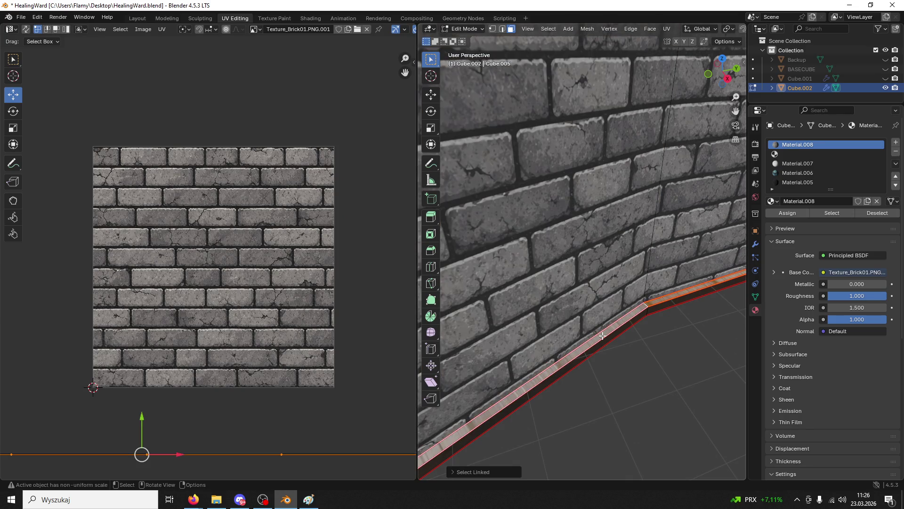
pyautogui.press('u')
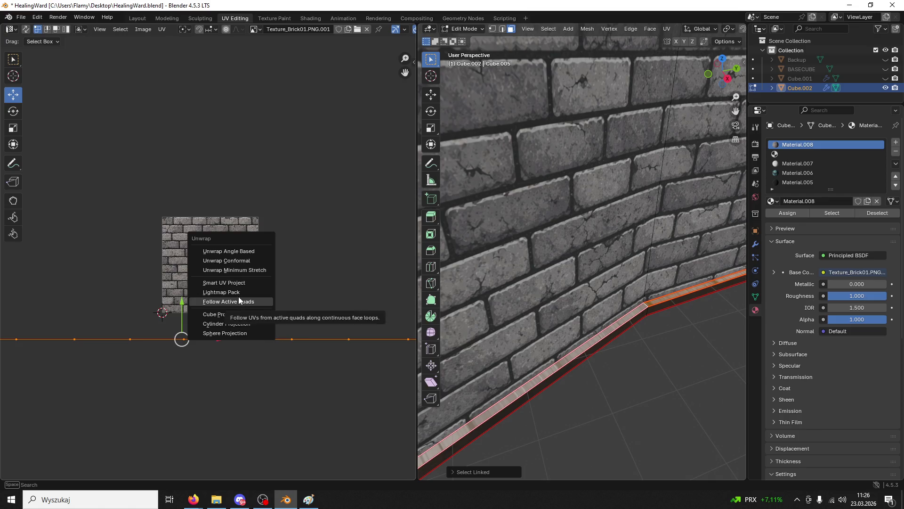
pyautogui.click(231, 252)
pyautogui.press('Home')
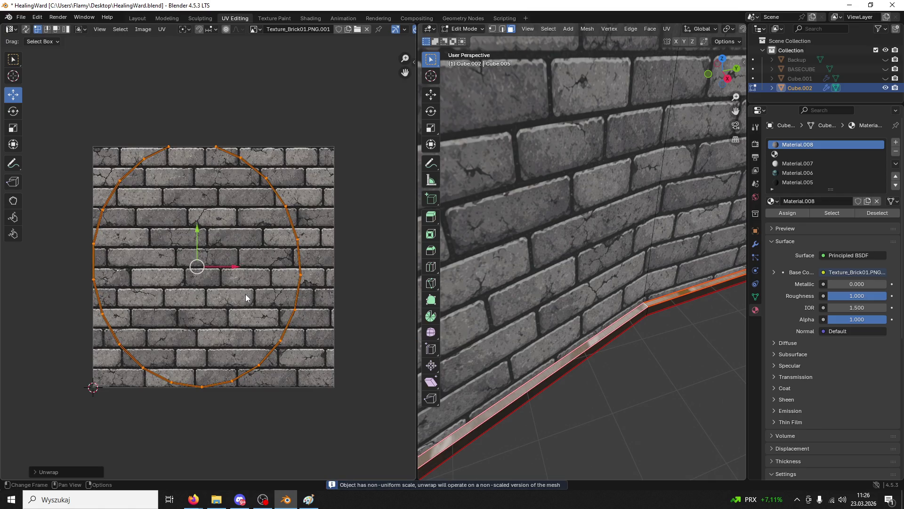
# Re-unwrap the strip, trying Lightmap Pack and settling on Follow Active Quads
pyautogui.press('u')
pyautogui.click(235, 344)
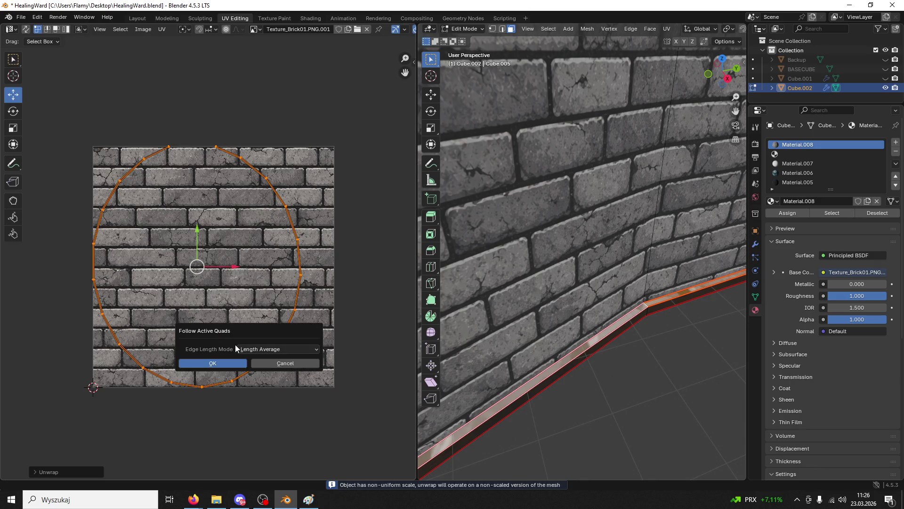
pyautogui.click(229, 364)
pyautogui.press('u')
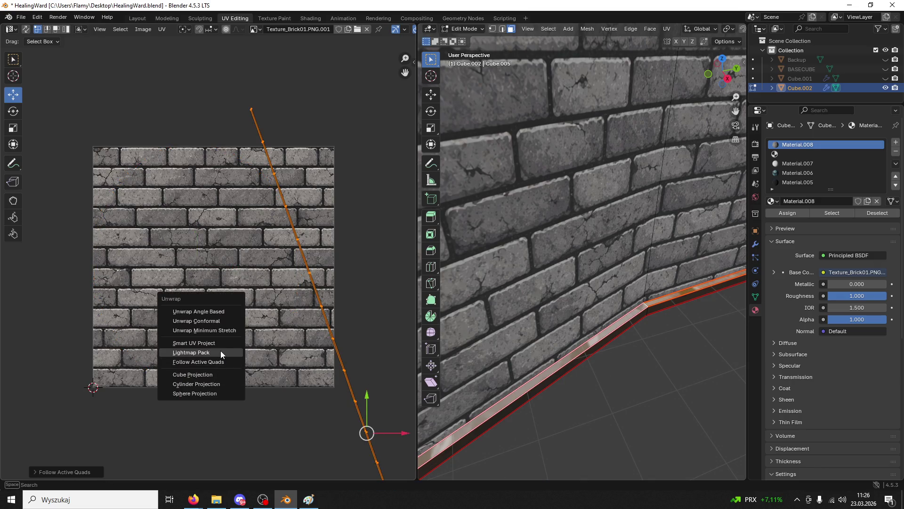
pyautogui.click(220, 350)
pyautogui.click(208, 416)
pyautogui.press('u')
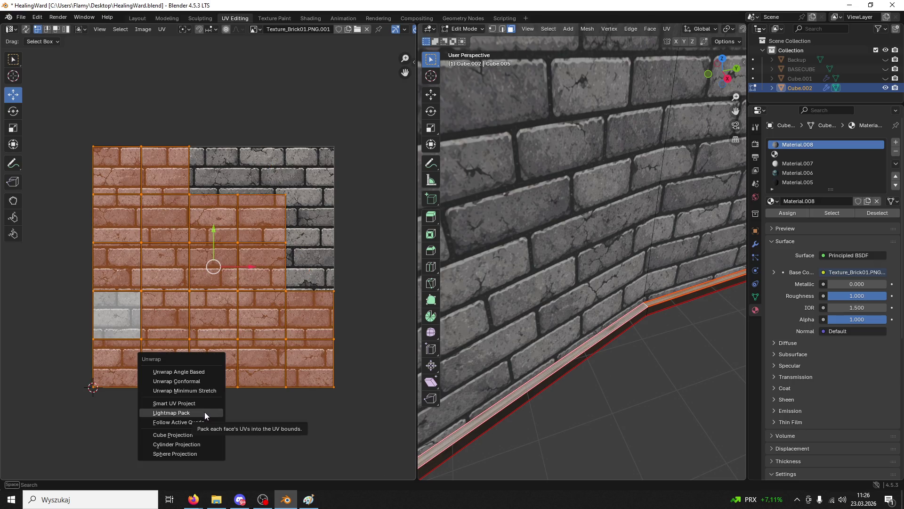
pyautogui.click(193, 422)
pyautogui.scroll(-2, 242, 360)
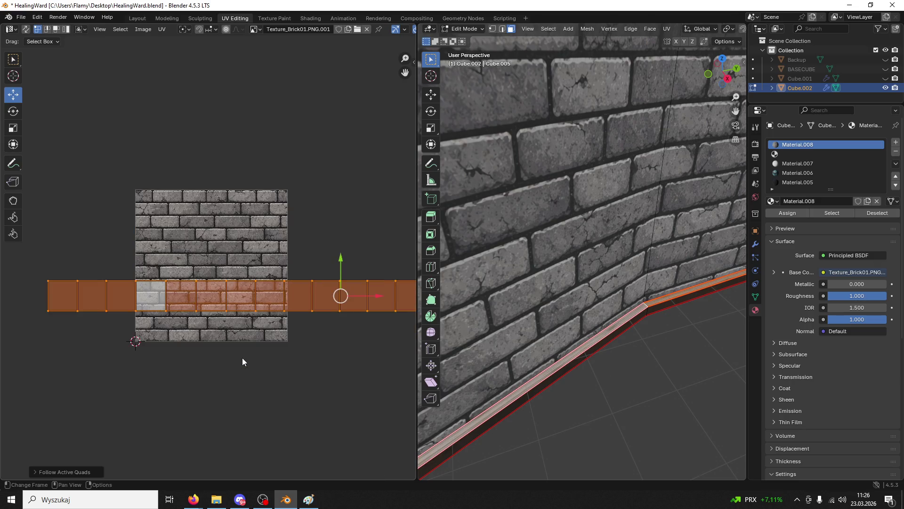
pyautogui.scroll(3, 214, 261)
pyautogui.click(787, 154)
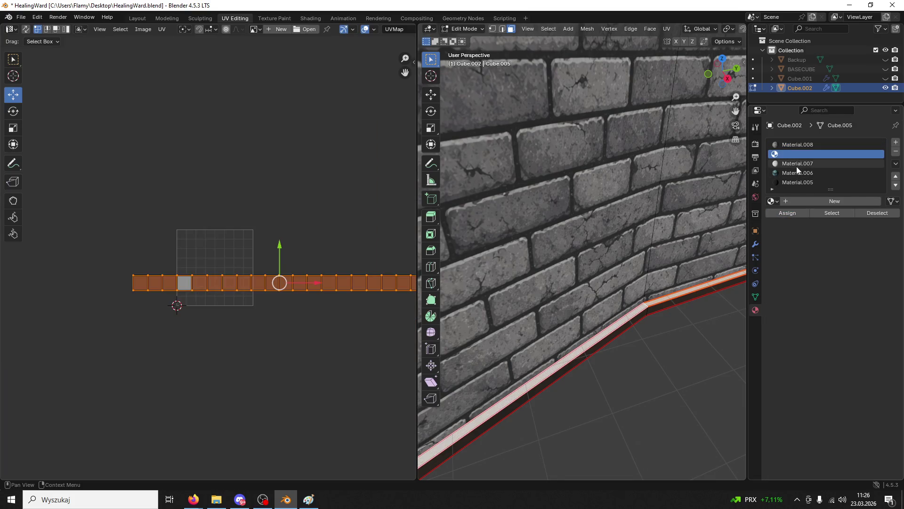
# Pick wood Material.007 and stretch the first strip's UVs horizontally across the wood planks
pyautogui.click(796, 164)
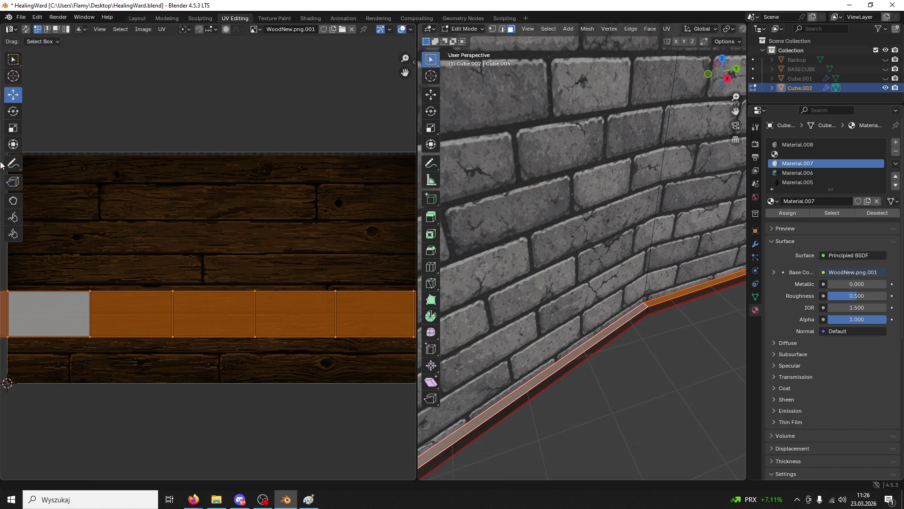
pyautogui.scroll(-3, 135, 155)
pyautogui.moveTo(395, 260)
pyautogui.mouseDown()
pyautogui.moveTo(385, 212)
pyautogui.moveTo(384, 235)
pyautogui.mouseUp()
pyautogui.press('s')
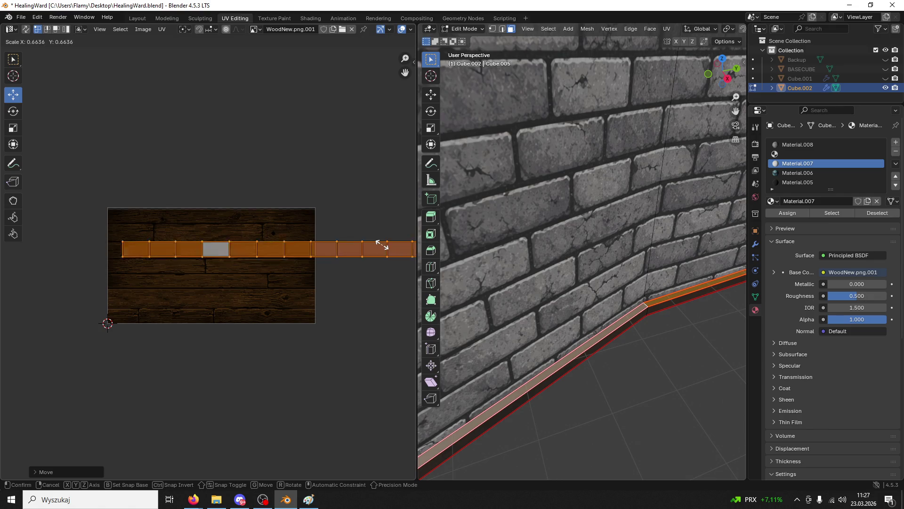
pyautogui.click(387, 248)
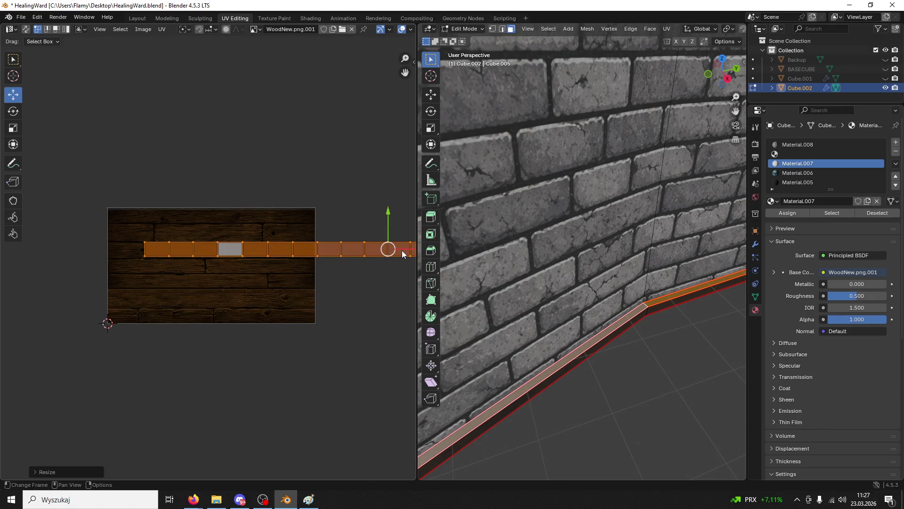
pyautogui.moveTo(389, 254); pyautogui.dragTo(295, 255)
pyautogui.scroll(1, 296, 253)
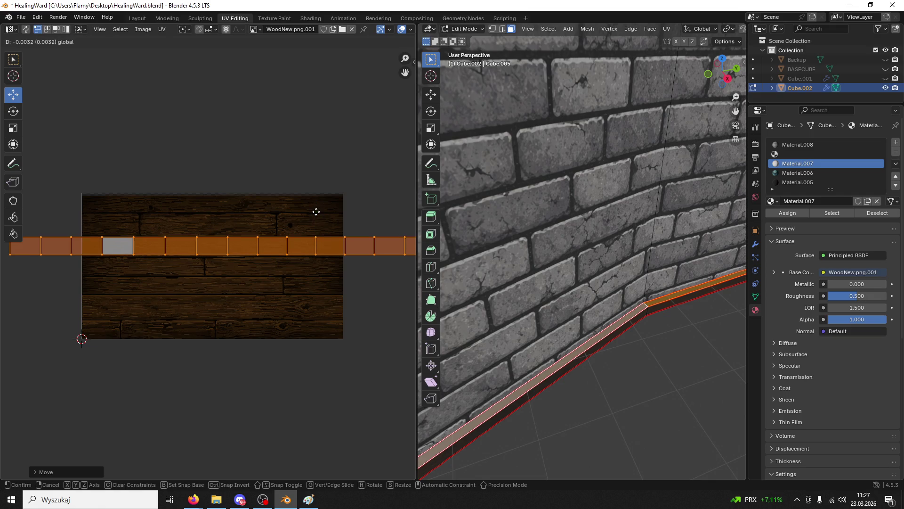
pyautogui.press('s')
pyautogui.press('y')
pyautogui.press('x')
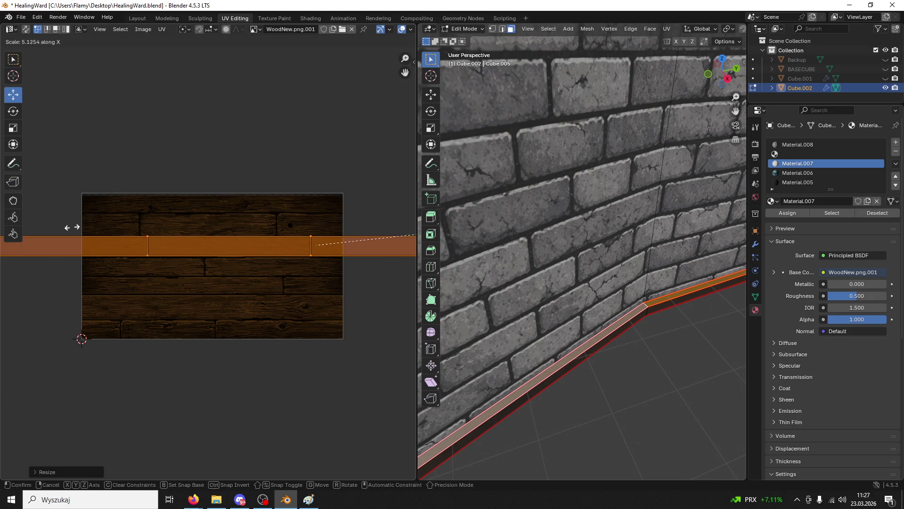
pyautogui.click(80, 227)
# Unwrap a second trim strip and scale its linked UVs along X
pyautogui.click(590, 392)
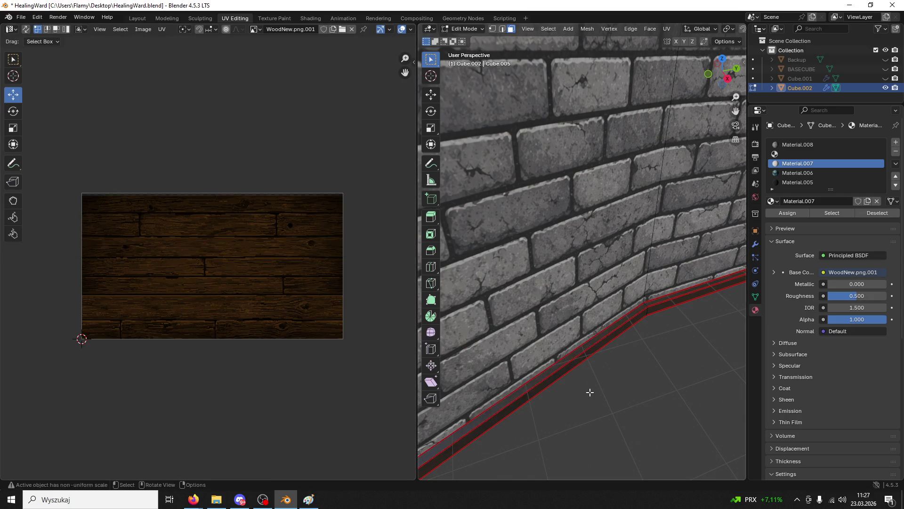
pyautogui.scroll(2, 590, 391)
pyautogui.scroll(2, 579, 396)
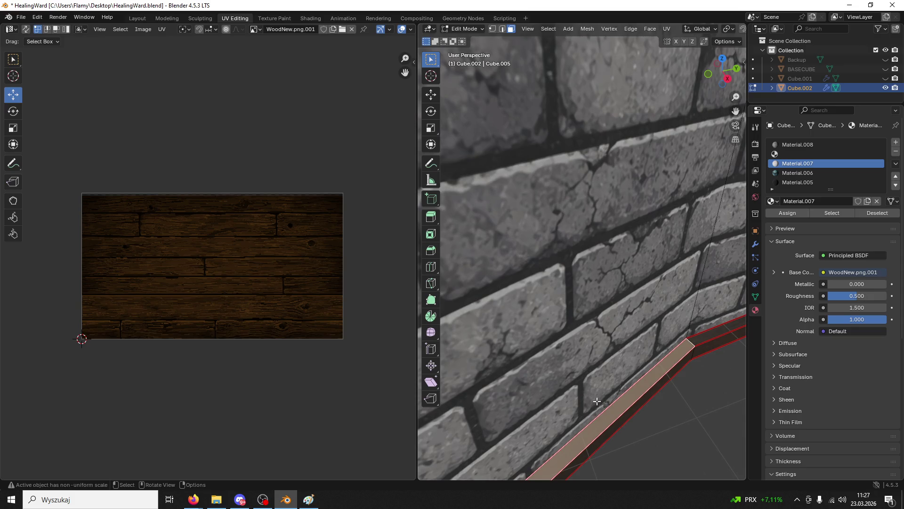
pyautogui.click(631, 412)
pyautogui.press('u')
pyautogui.click(261, 320)
pyautogui.hotkey('ctrl', 'l')
pyautogui.press('s')
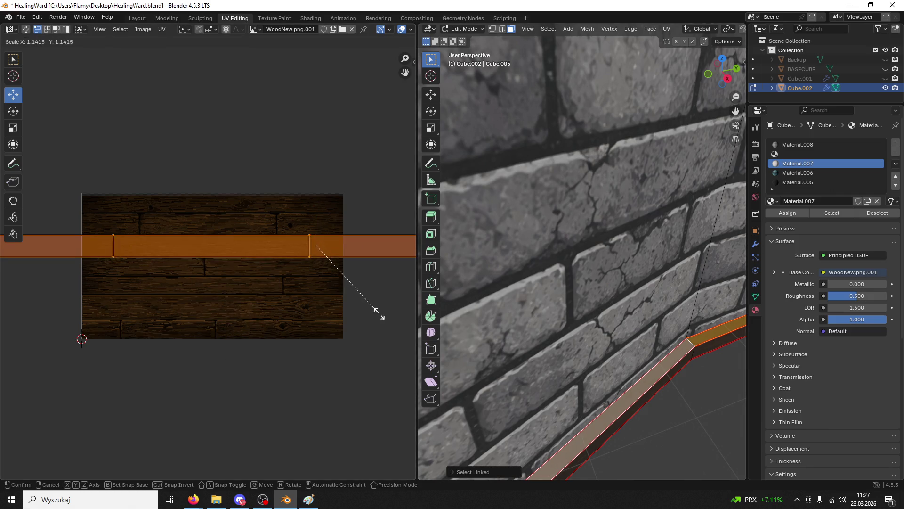
pyautogui.press('x')
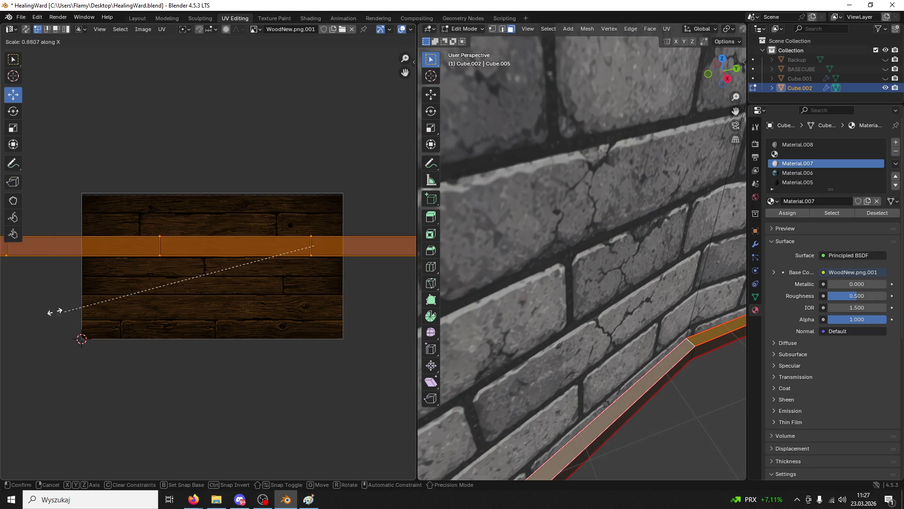
pyautogui.click(151, 327)
# Stretch the next trim strip's linked UVs horizontally along X
pyautogui.click(688, 407)
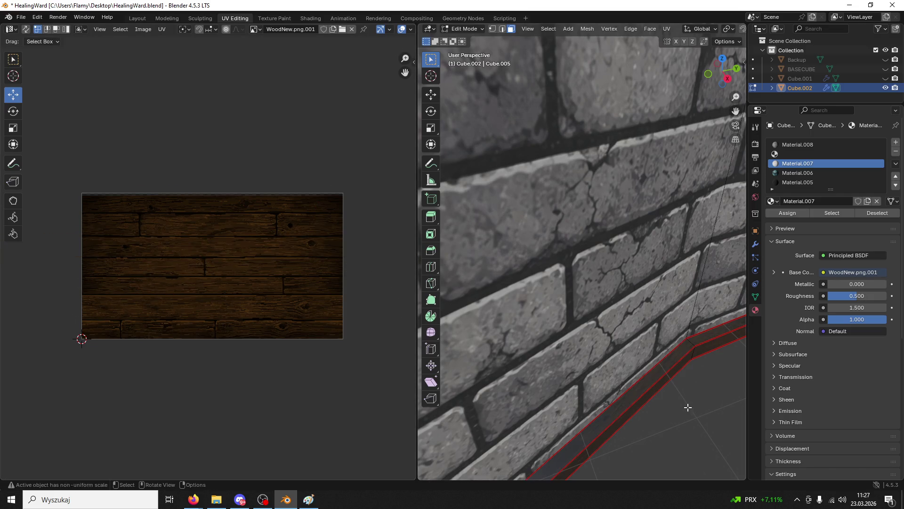
pyautogui.click(651, 406)
pyautogui.hotkey('ctrl', 'l')
pyautogui.press('s')
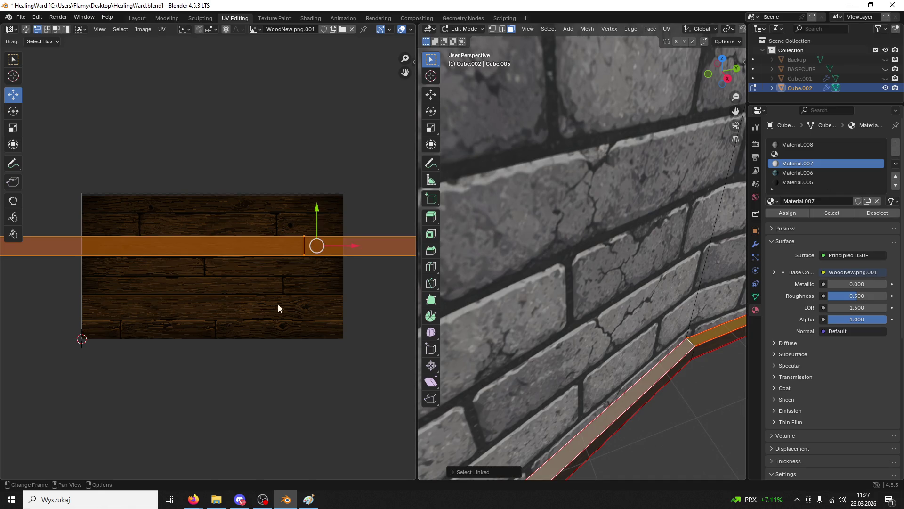
pyautogui.press('x')
pyautogui.click(95, 295)
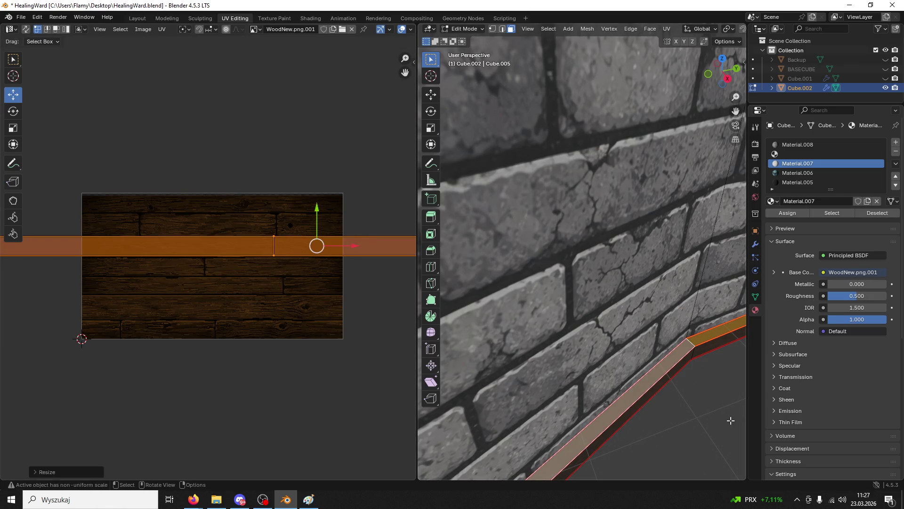
# Assign the dark wood Material.005 to the diagonal trim strip
pyautogui.click(707, 416)
pyautogui.click(622, 399)
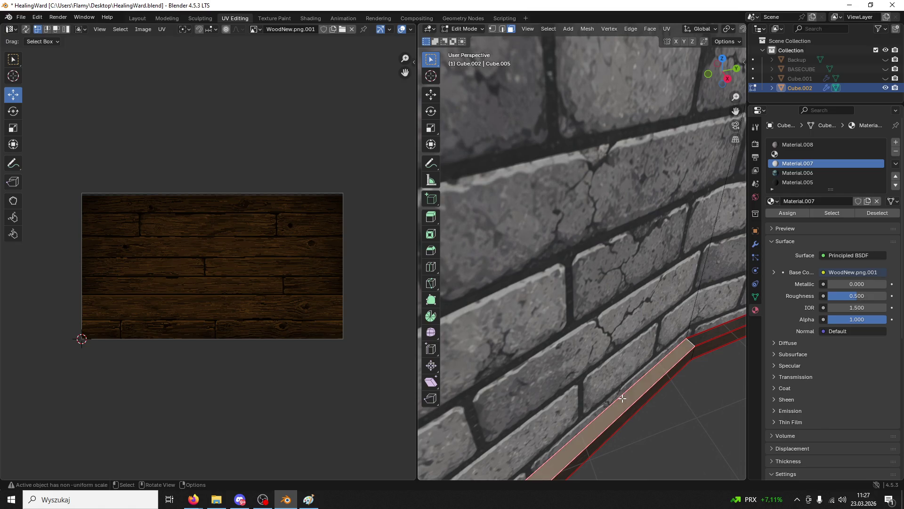
pyautogui.click(652, 381)
pyautogui.click(789, 182)
pyautogui.click(782, 213)
pyautogui.click(559, 217)
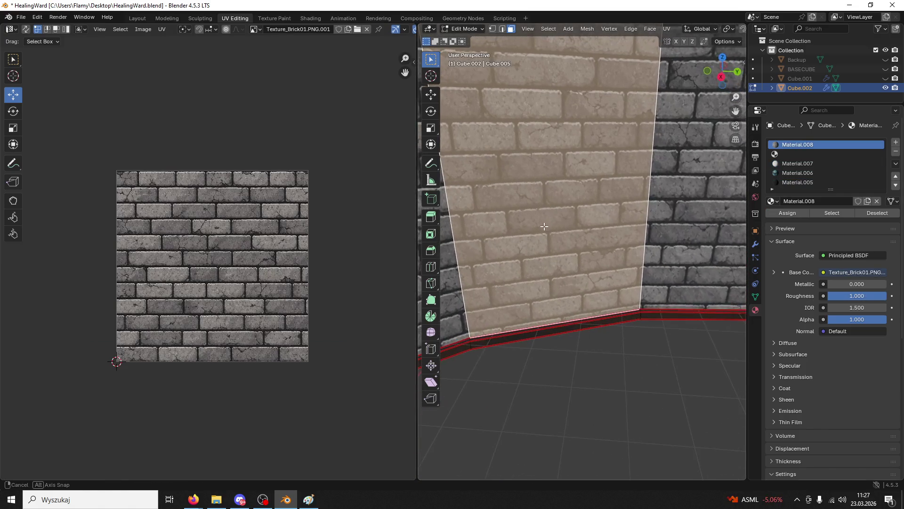
# Box-select the brick wall's bottom UV row and nudge it slightly upward
pyautogui.hotkey('ctrl', 'l')
pyautogui.scroll(-4, 556, 228)
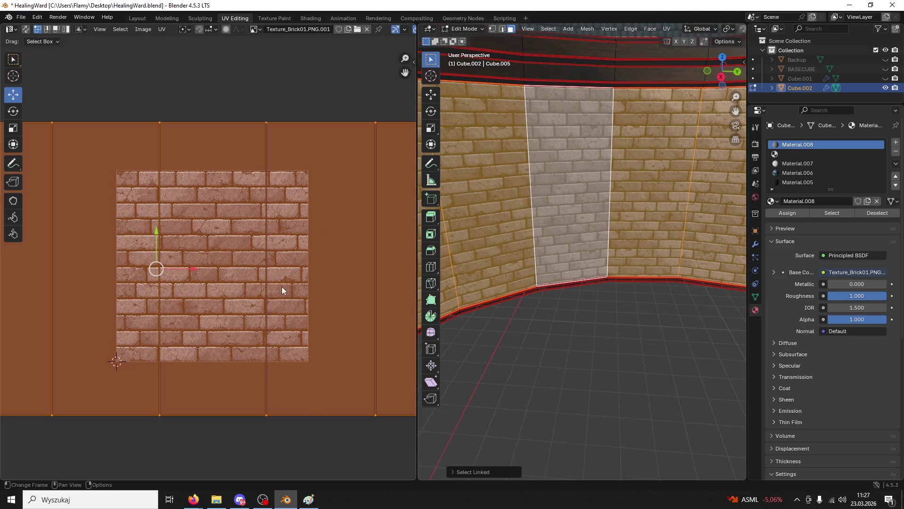
pyautogui.scroll(-4, 276, 356)
pyautogui.scroll(-5, 276, 356)
pyautogui.moveTo(389, 301); pyautogui.dragTo(4, 266)
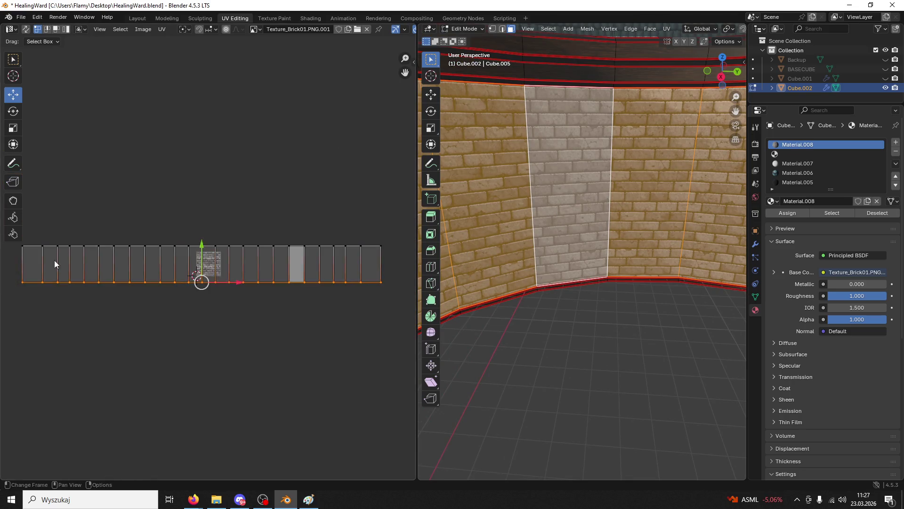
pyautogui.scroll(8, 210, 282)
pyautogui.moveTo(175, 322); pyautogui.dragTo(171, 320)
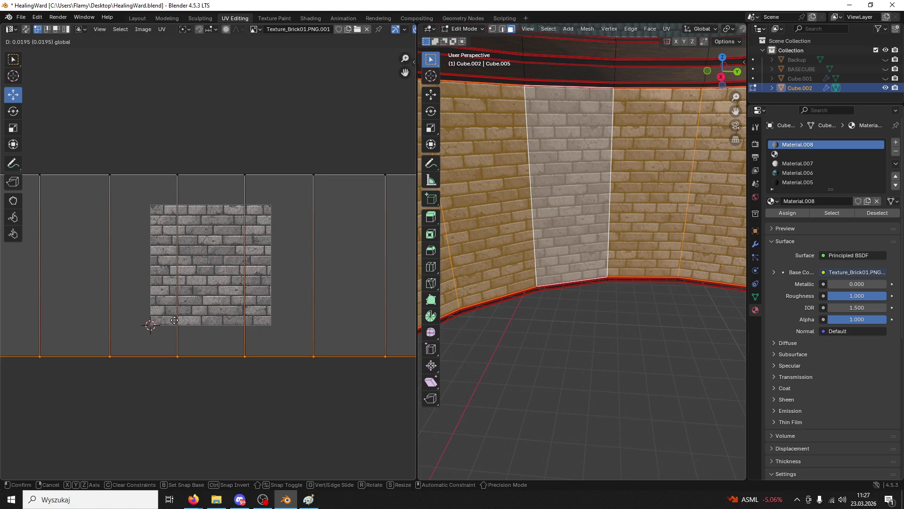
pyautogui.moveTo(182, 321); pyautogui.dragTo(173, 320)
pyautogui.hotkey('alt', 'a')
# Reselect the wall's bottom UV row to check its alignment, then deselect everything
pyautogui.scroll(5, 529, 325)
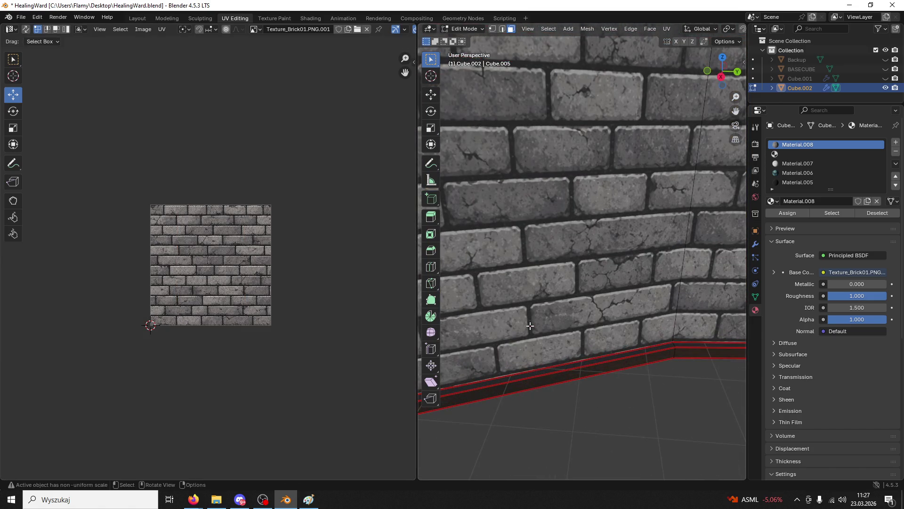
pyautogui.hotkey('ctrl', 'l')
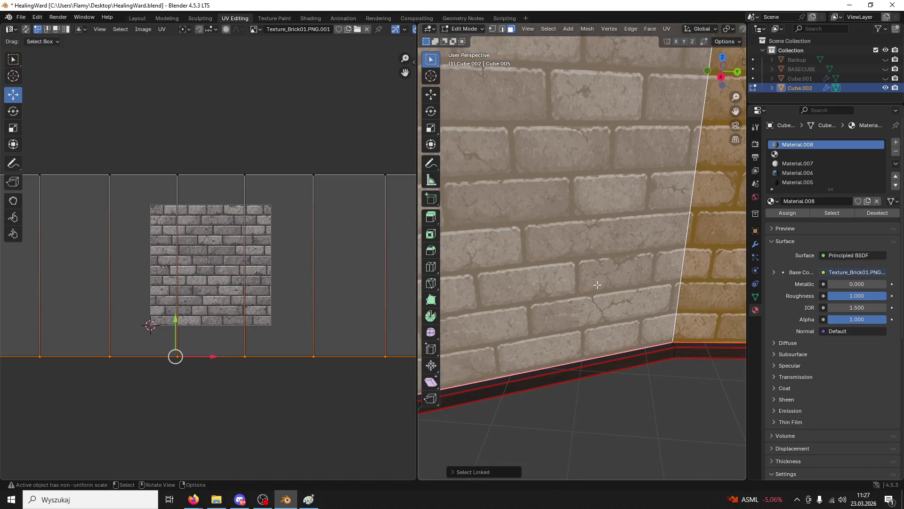
pyautogui.scroll(-5, 261, 377)
pyautogui.moveTo(372, 303); pyautogui.dragTo(47, 269)
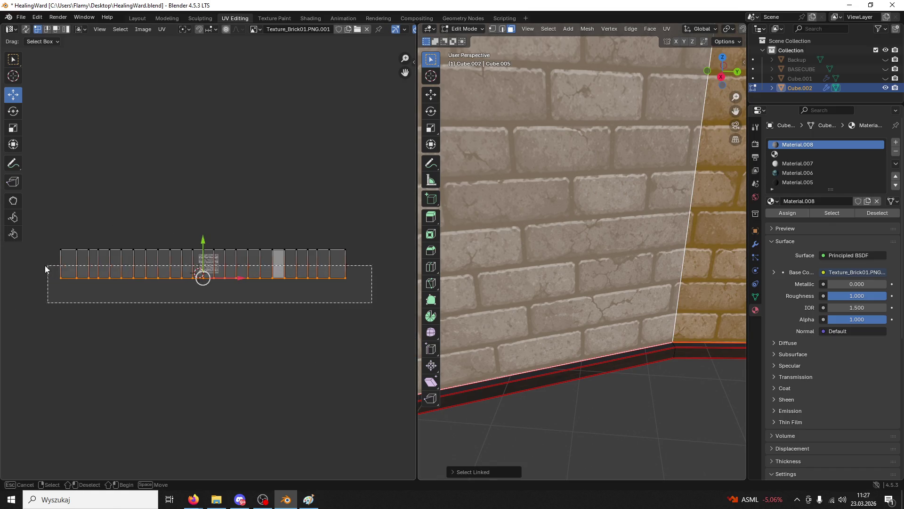
pyautogui.scroll(10, 178, 316)
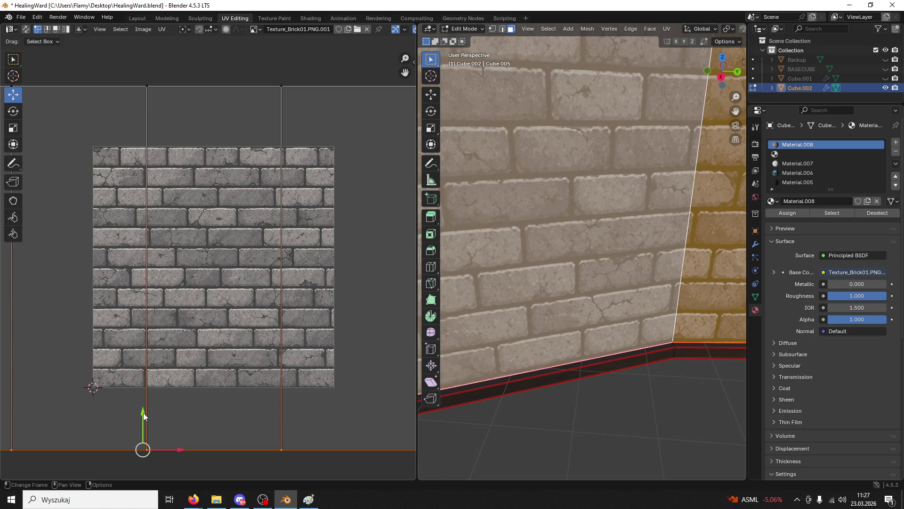
pyautogui.hotkey('alt', 'a')
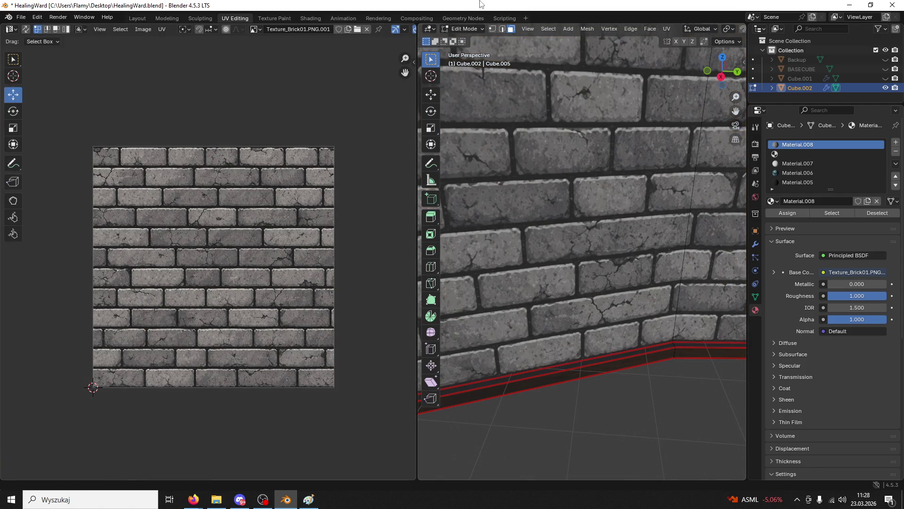
pyautogui.click(464, 29)
# Return to Object Mode and save HealingWard.blend
pyautogui.click(464, 38)
pyautogui.scroll(-3, 550, 146)
pyautogui.scroll(-8, 550, 145)
pyautogui.hotkey('ctrl', 's')
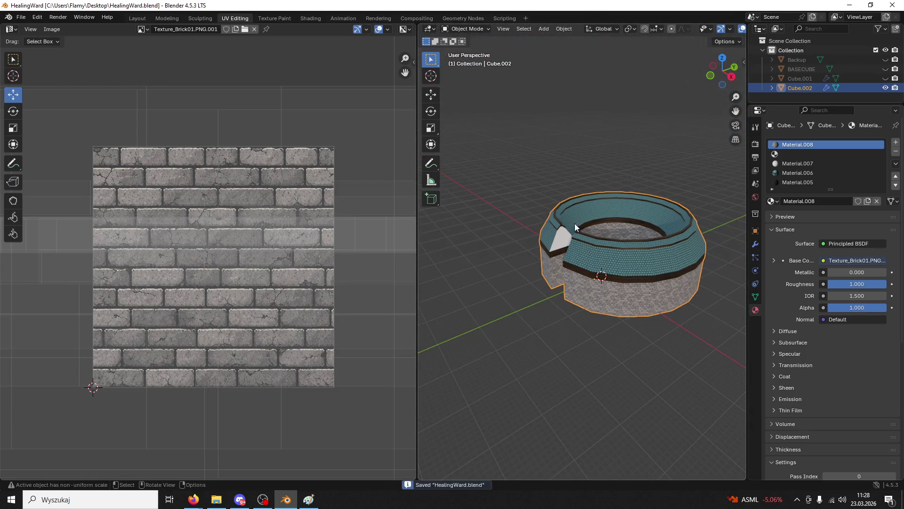
pyautogui.scroll(8, 575, 231)
pyautogui.scroll(-6, 557, 218)
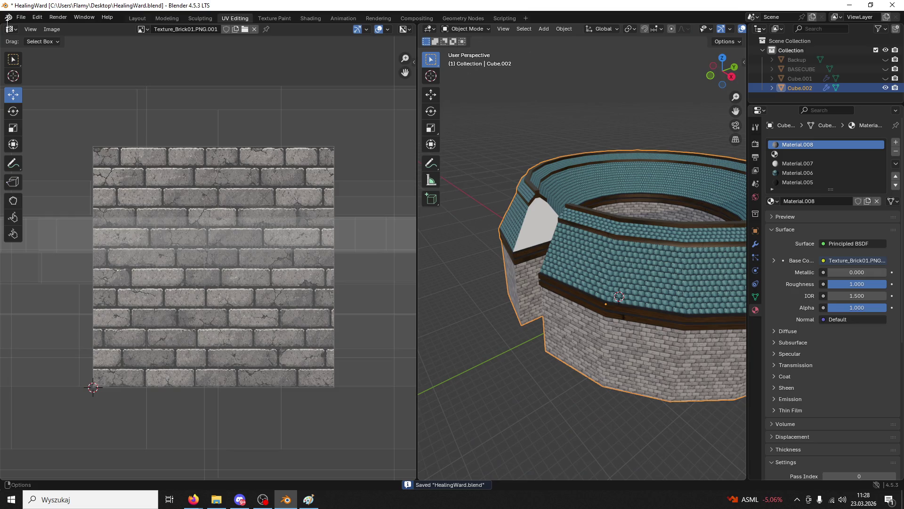
# Export the ring wall as HealingWardBase.fbx
pyautogui.click(21, 17)
pyautogui.moveTo(51, 159)
pyautogui.click(150, 246)
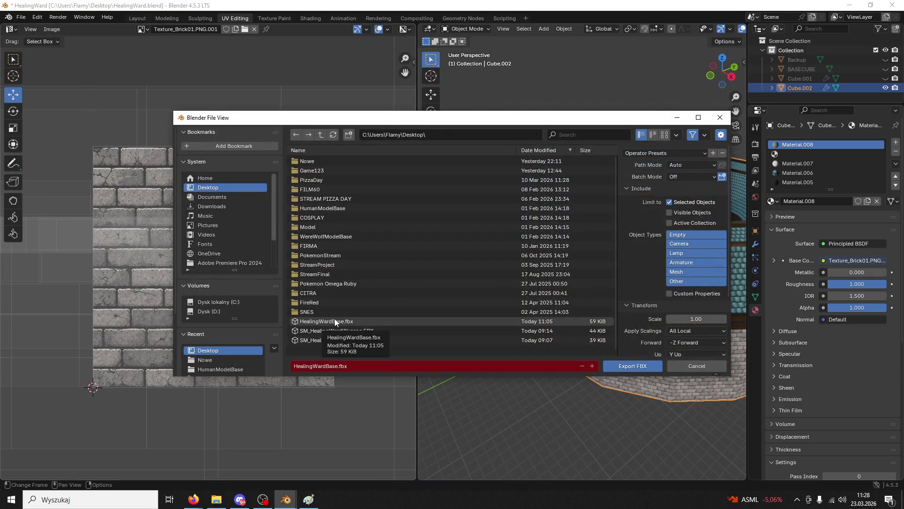
pyautogui.click(626, 366)
# Minimize Blender and close the Paint reference image without saving
pyautogui.click(848, 6)
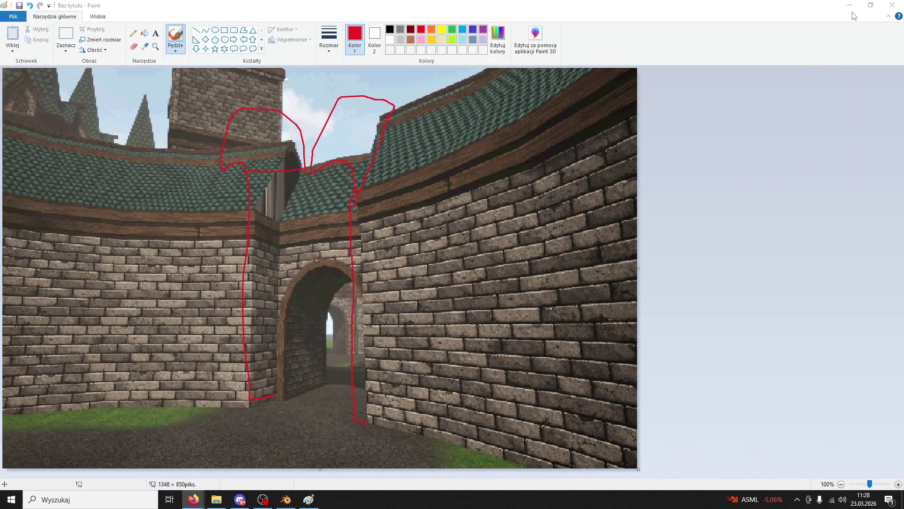
pyautogui.click(892, 5)
pyautogui.click(466, 257)
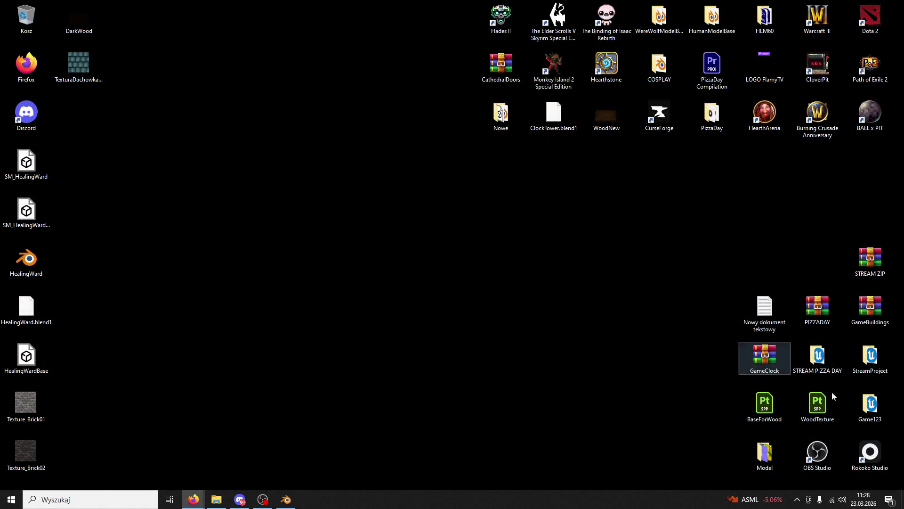
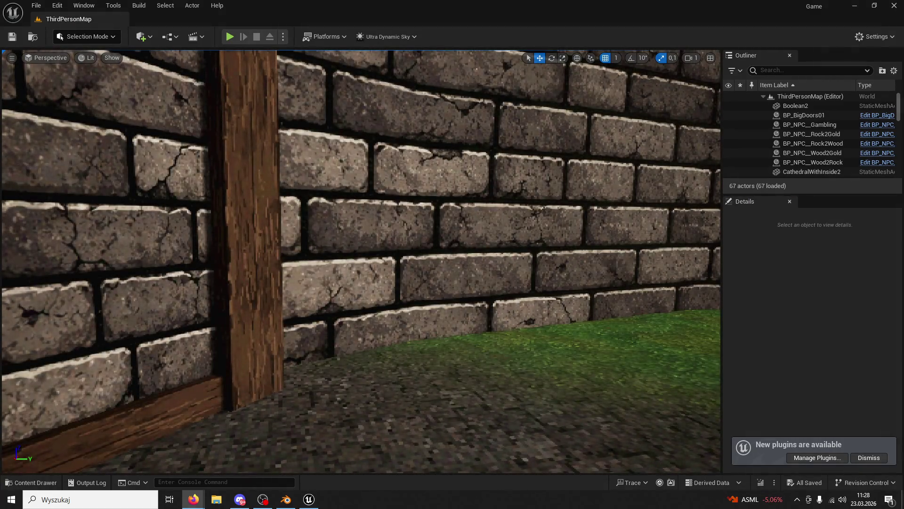
# Reimport the HealingWardBase mesh from its FBX, accepting the default material matching
pyautogui.click(422, 194)
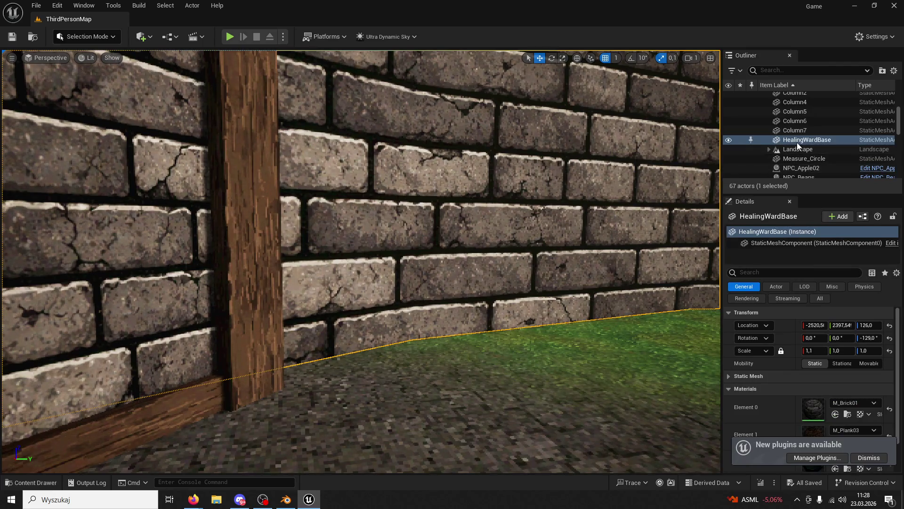
pyautogui.rightClick(797, 142)
pyautogui.click(759, 160)
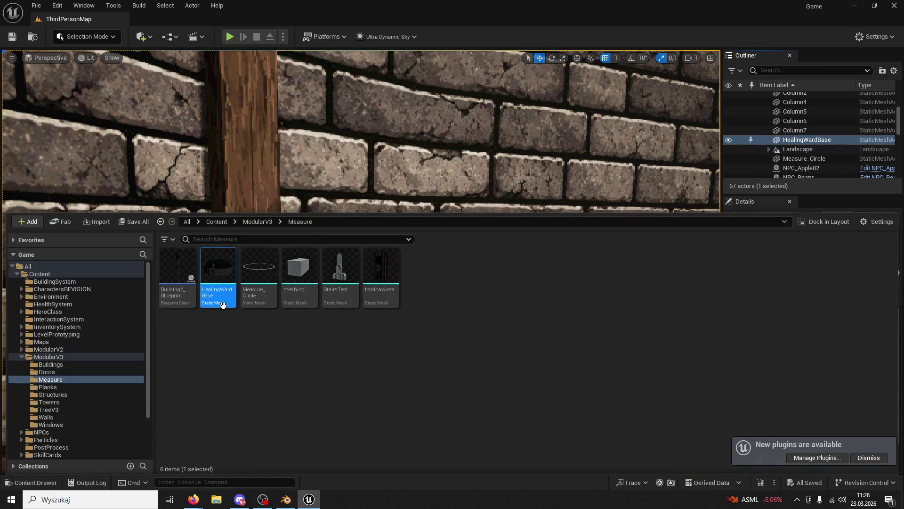
pyautogui.rightClick(223, 304)
pyautogui.click(268, 238)
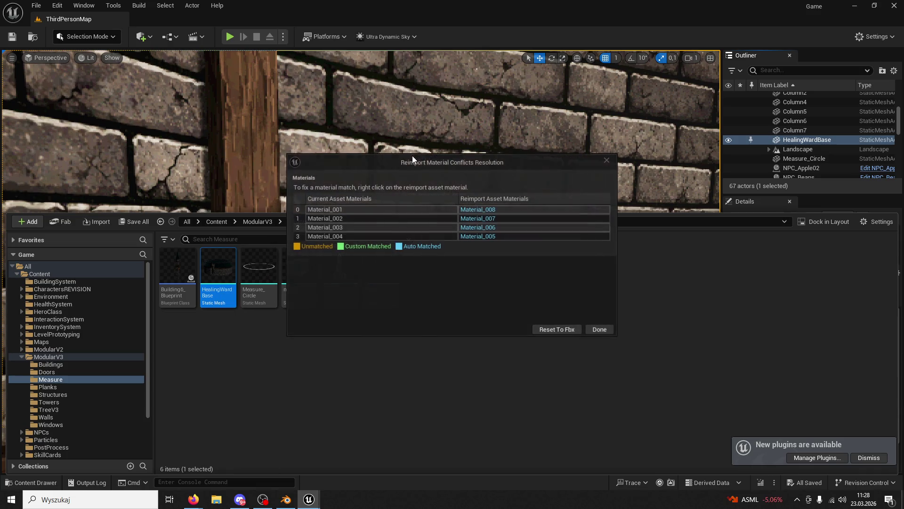
pyautogui.click(559, 329)
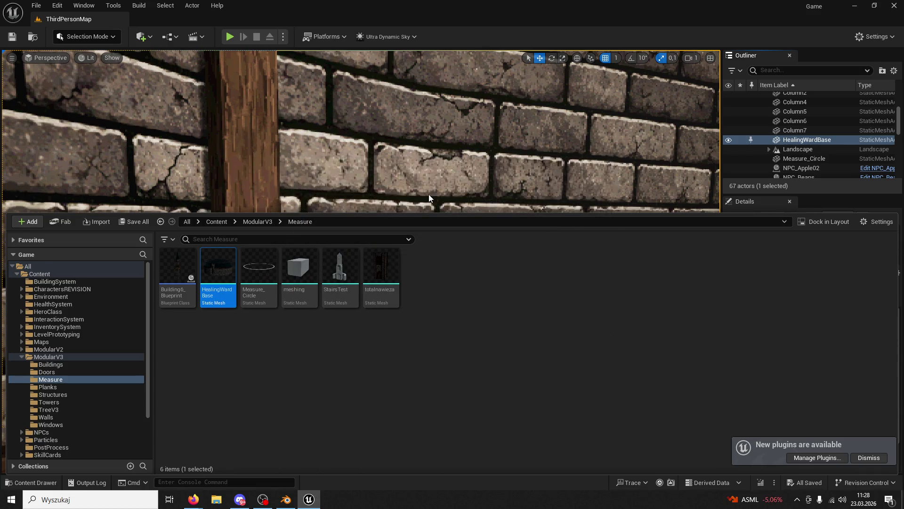
# Hide the content browser, raise the view to the roof and tower, and play the level
pyautogui.hotkey('ctrl', 'space')
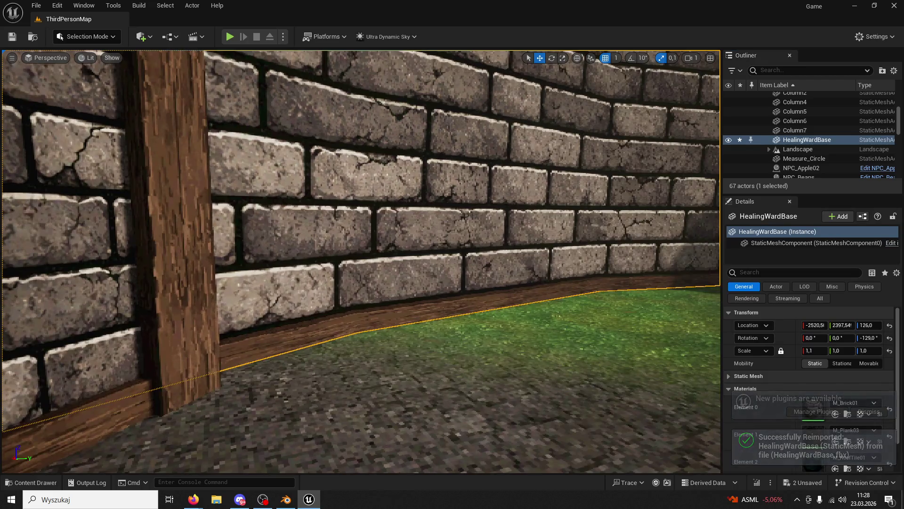
pyautogui.scroll(5, 361, 261)
pyautogui.scroll(-10, 361, 262)
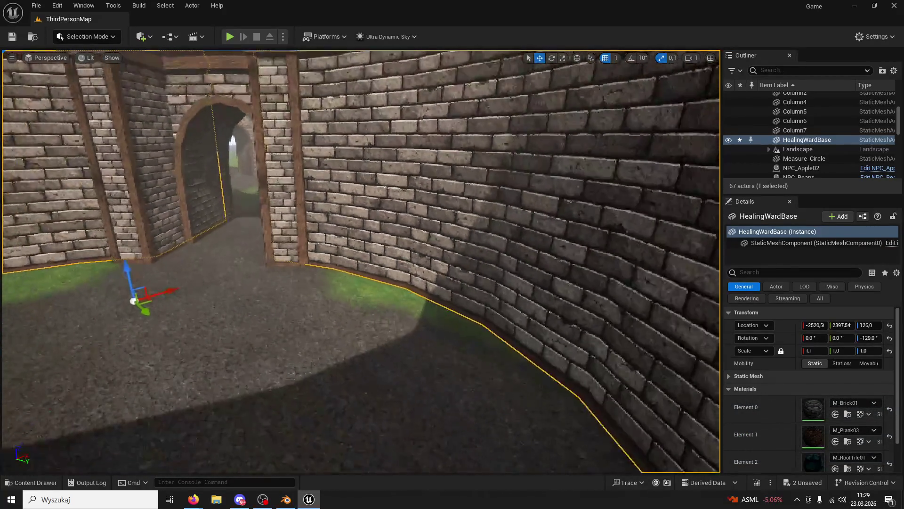
pyautogui.moveTo(361, 262)
pyautogui.mouseDown()
pyautogui.moveTo(361, 221)
pyautogui.moveTo(348, 231)
pyautogui.mouseUp()
pyautogui.click(230, 37)
pyautogui.press('w')
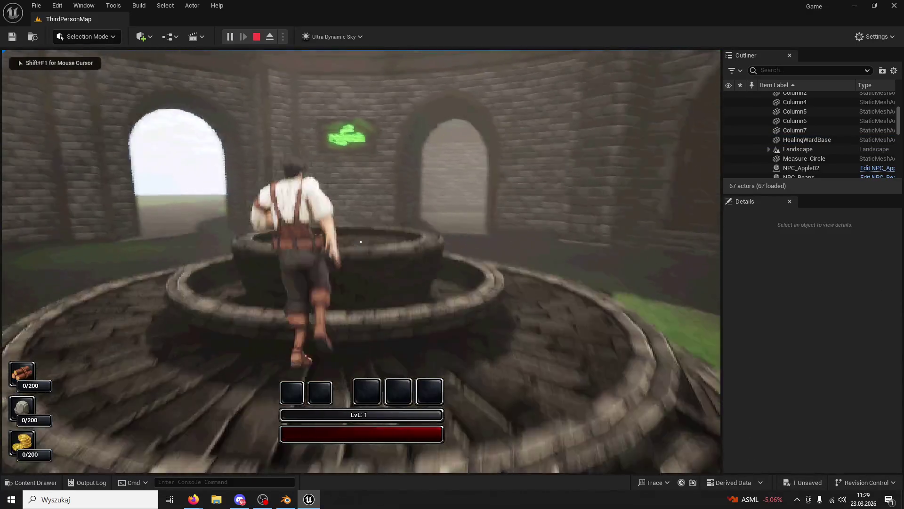
pyautogui.press('space')
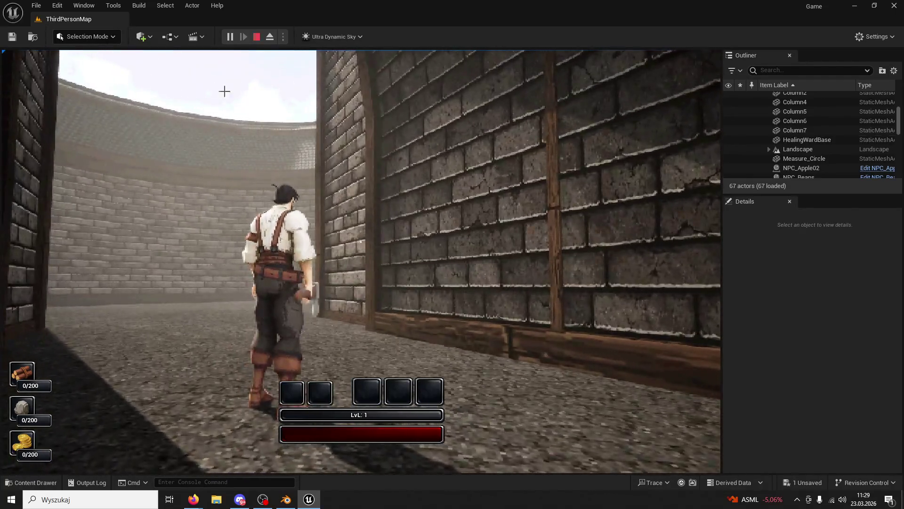
pyautogui.press('Escape')
pyautogui.click(545, 250)
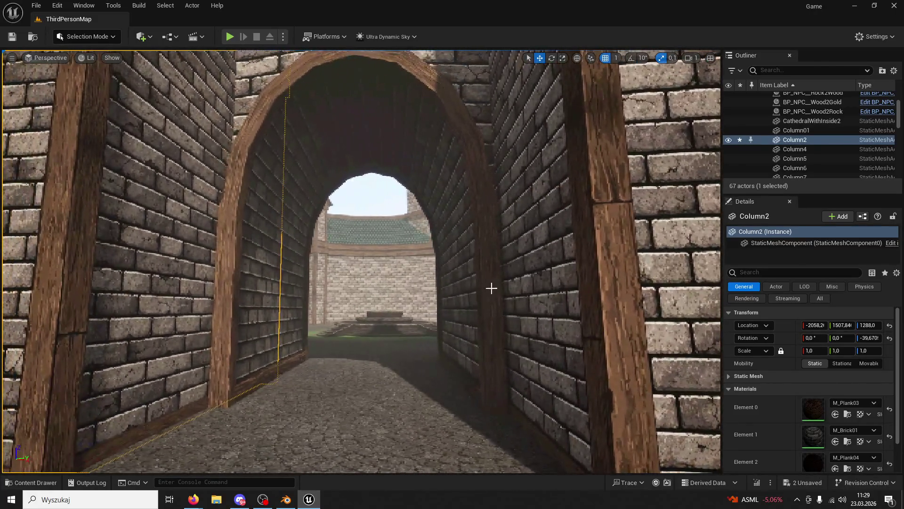
# Undo Column2's accidental move, select the Boolean2 gateway mesh, and start a playtest with Alt+P
pyautogui.click(537, 251)
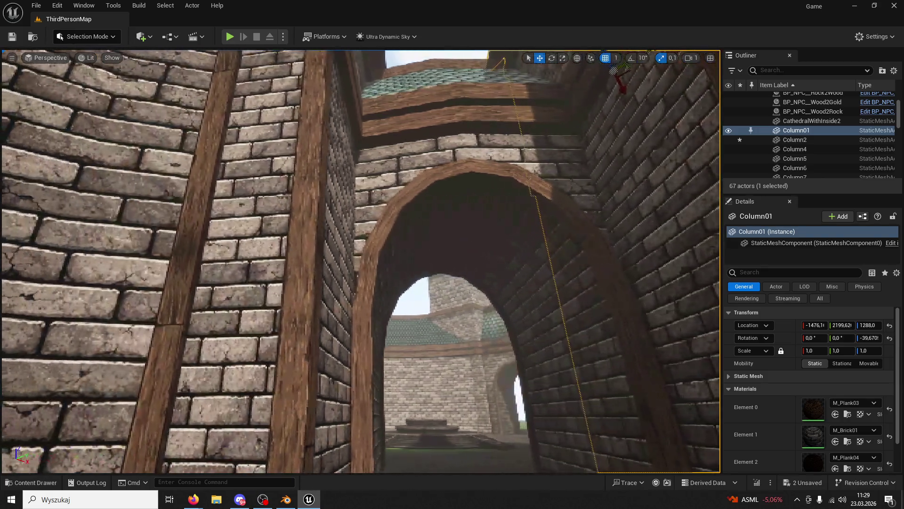
pyautogui.click(264, 235)
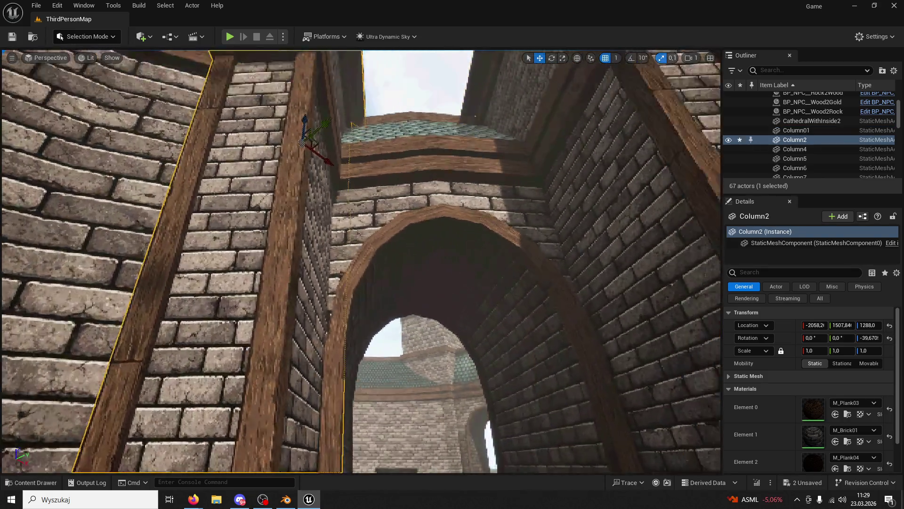
pyautogui.hotkey('ctrl', 'z')
pyautogui.hotkey('ctrl', 'z')
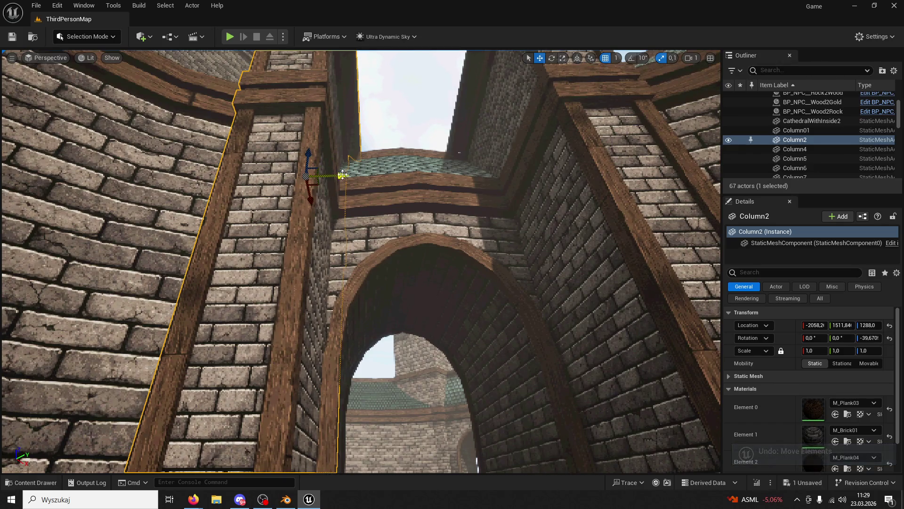
pyautogui.click(339, 174)
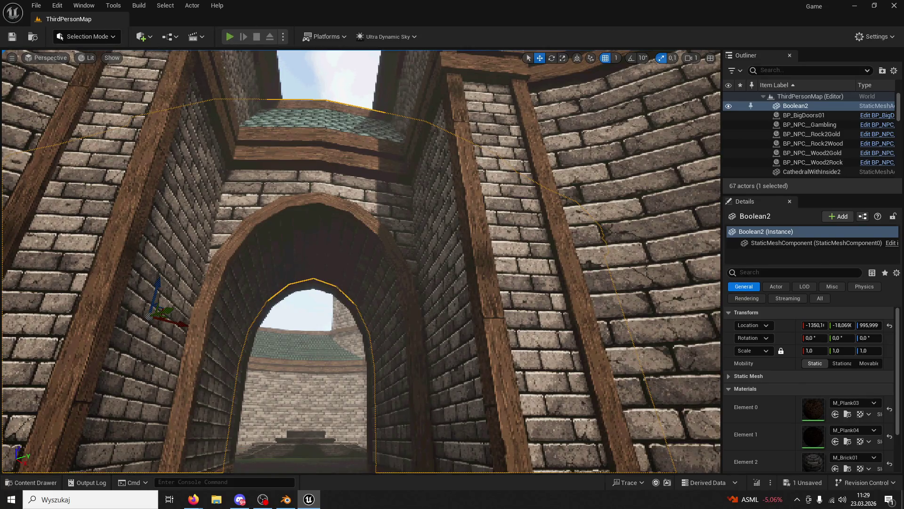
pyautogui.hotkey('alt', 'p')
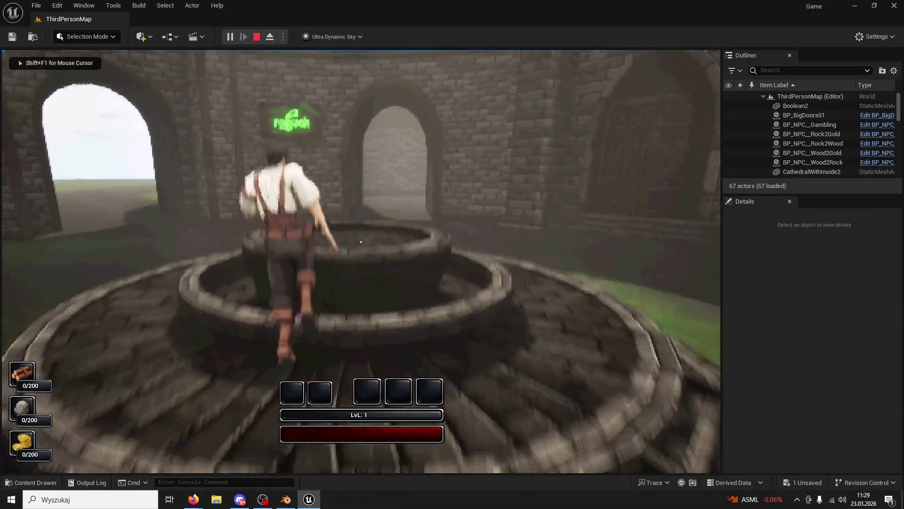
# Run the character toward the archway, then stop Play-in-Editor with Esc
pyautogui.press('w')
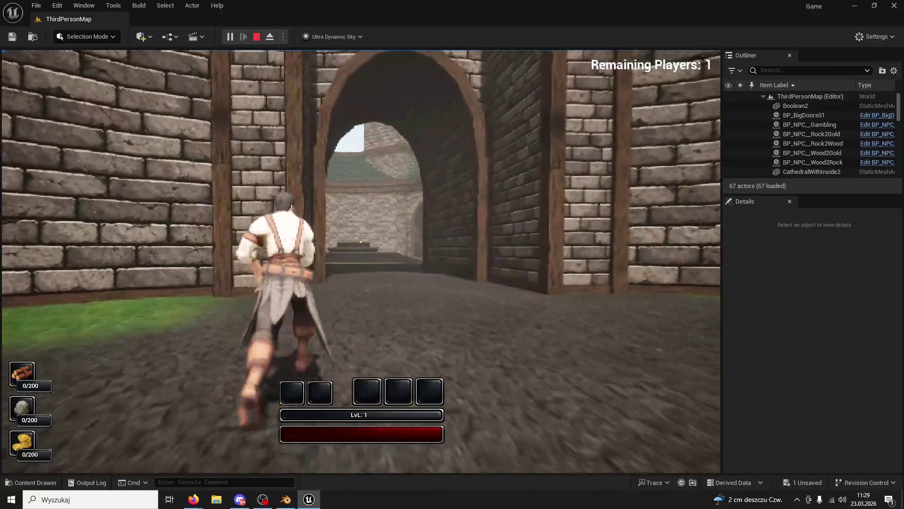
pyautogui.press('Escape')
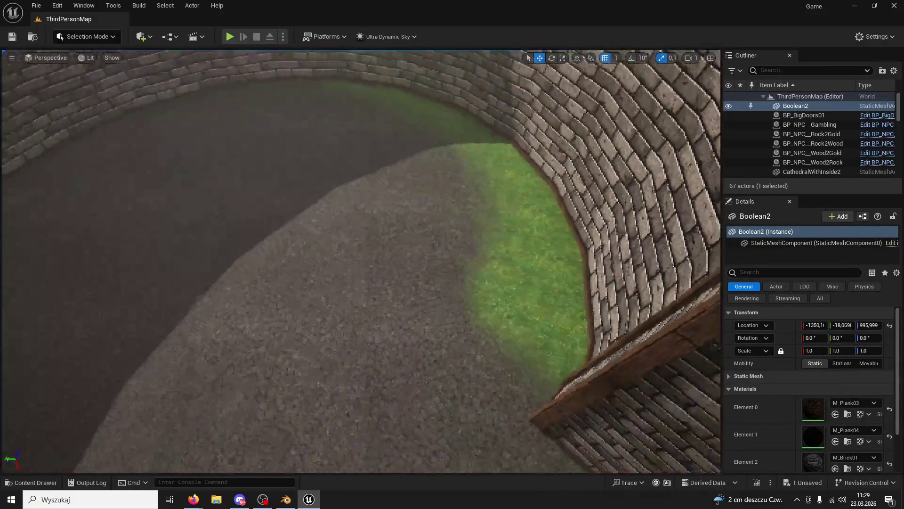
# Switch to Landscape paint mode and brush Ground01 gravel over the sandy floor areas
pyautogui.click(97, 38)
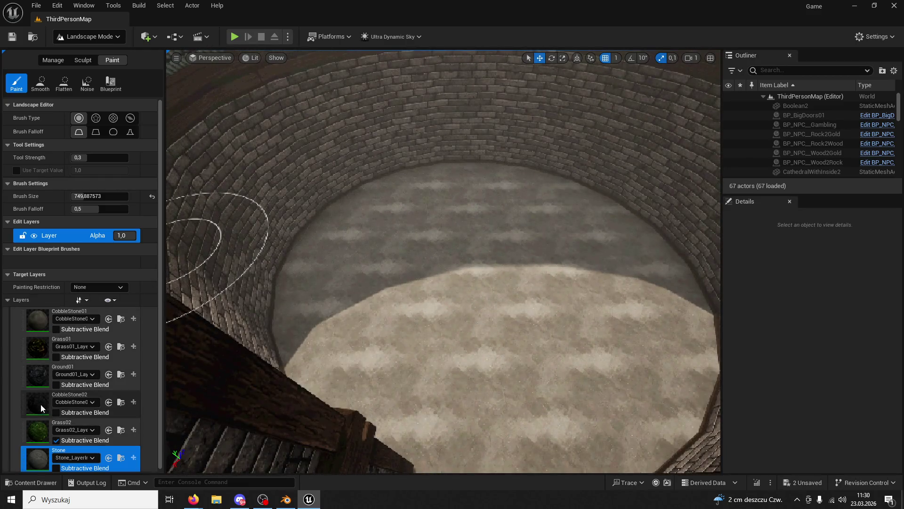
pyautogui.click(39, 374)
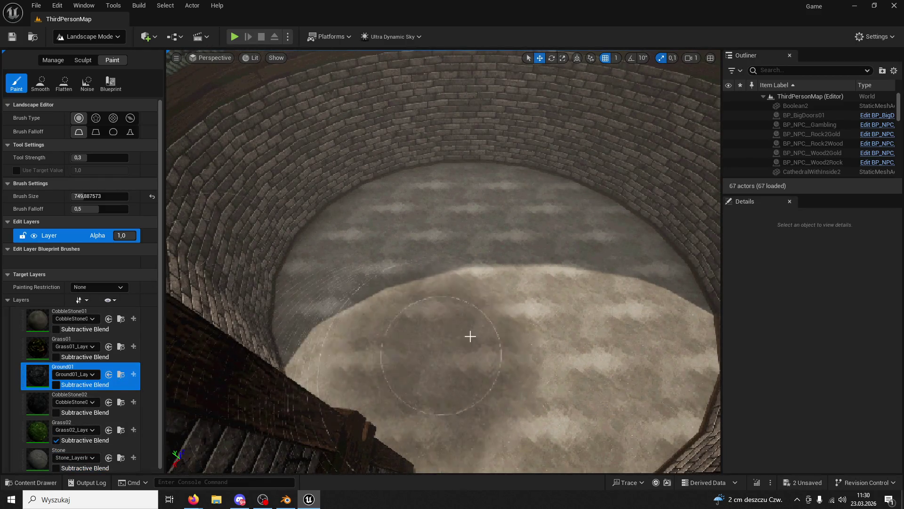
pyautogui.moveTo(432, 335)
pyautogui.mouseDown()
pyautogui.moveTo(315, 304)
pyautogui.moveTo(426, 233)
pyautogui.mouseUp()
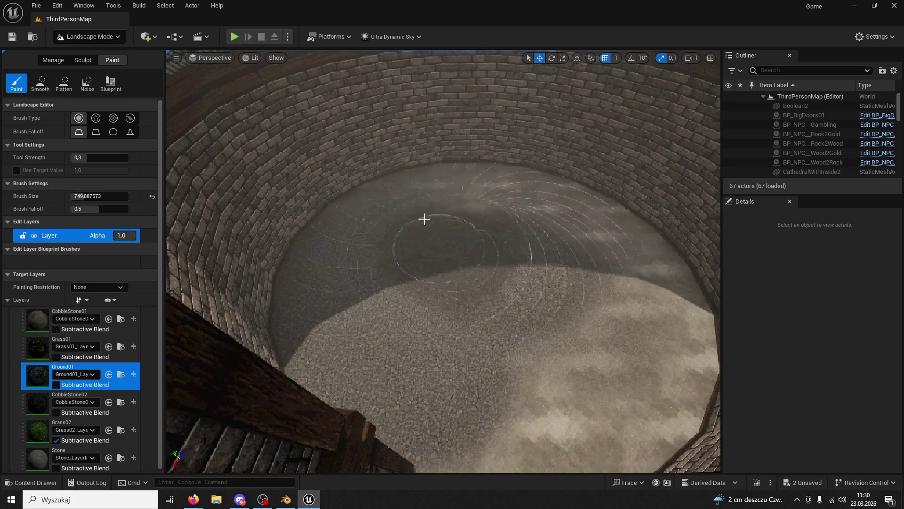
pyautogui.moveTo(441, 175)
pyautogui.mouseDown()
pyautogui.moveTo(678, 313)
pyautogui.moveTo(571, 444)
pyautogui.moveTo(588, 344)
pyautogui.moveTo(509, 202)
pyautogui.moveTo(490, 245)
pyautogui.mouseUp()
pyautogui.moveTo(478, 286)
pyautogui.mouseDown()
pyautogui.moveTo(485, 212)
pyautogui.moveTo(424, 235)
pyautogui.mouseUp()
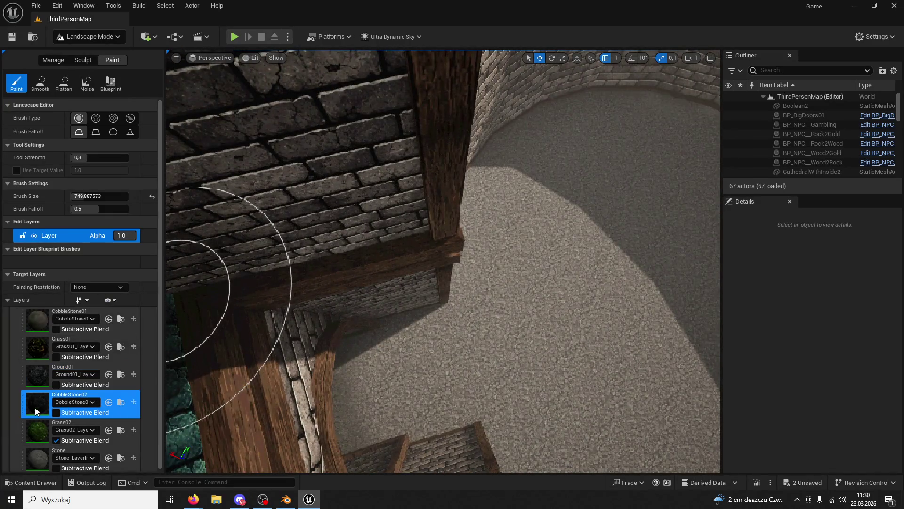
# Paint darker CobbleStone02 patches across the gravel floor, then undo the last stroke
pyautogui.moveTo(333, 377)
pyautogui.mouseDown()
pyautogui.moveTo(359, 396)
pyautogui.moveTo(478, 357)
pyautogui.moveTo(591, 299)
pyautogui.mouseUp()
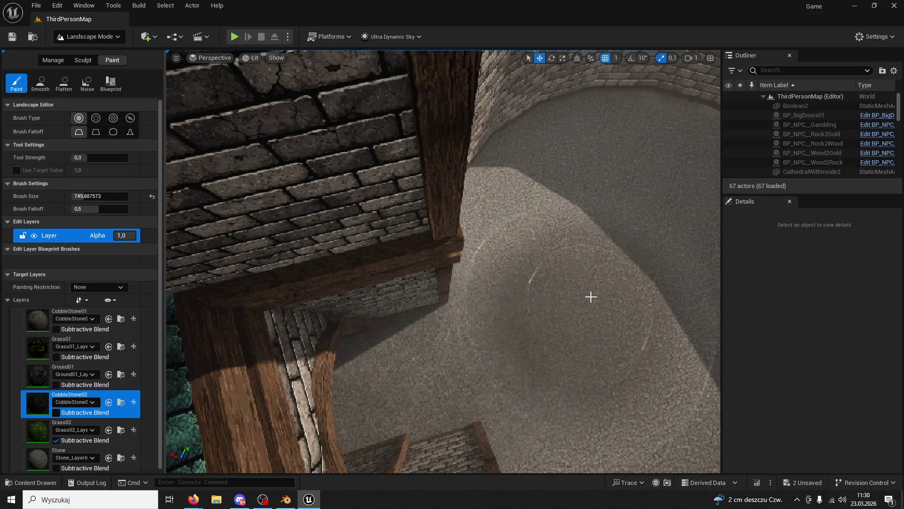
pyautogui.moveTo(604, 252); pyautogui.dragTo(543, 349)
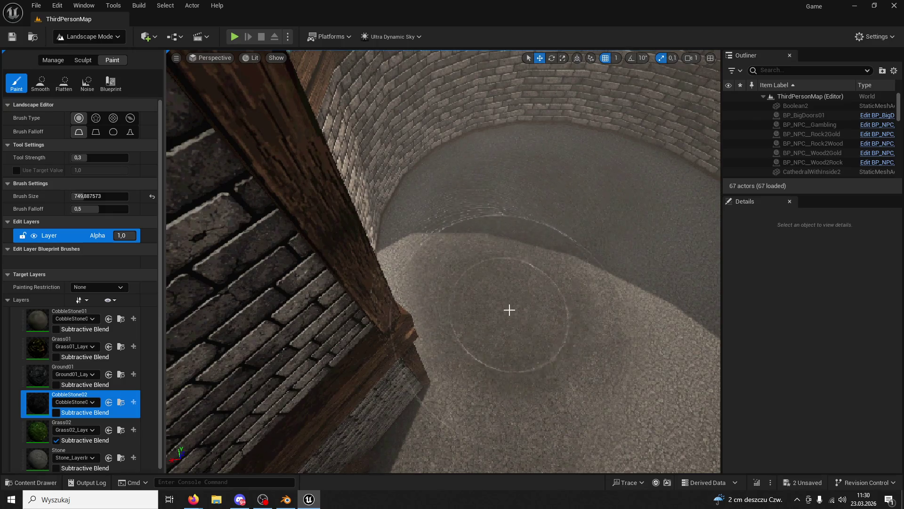
pyautogui.moveTo(650, 307); pyautogui.dragTo(551, 244)
pyautogui.moveTo(419, 217)
pyautogui.mouseDown()
pyautogui.moveTo(527, 140)
pyautogui.moveTo(546, 255)
pyautogui.moveTo(607, 227)
pyautogui.mouseUp()
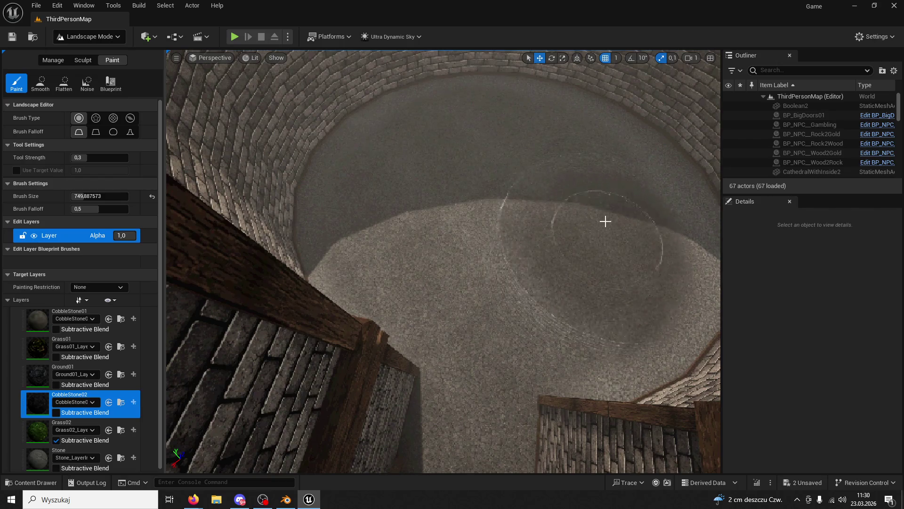
pyautogui.moveTo(471, 169); pyautogui.dragTo(545, 263)
pyautogui.moveTo(593, 215); pyautogui.dragTo(559, 230)
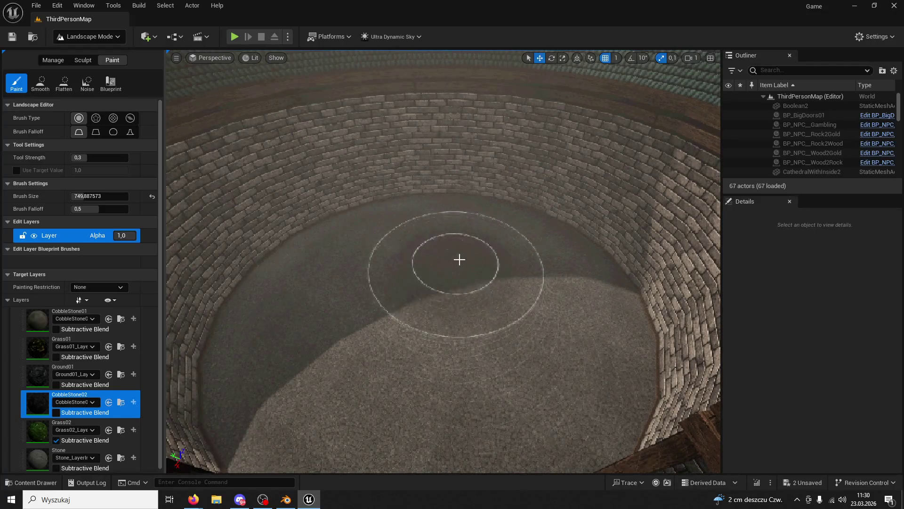
pyautogui.hotkey('ctrl', 'z')
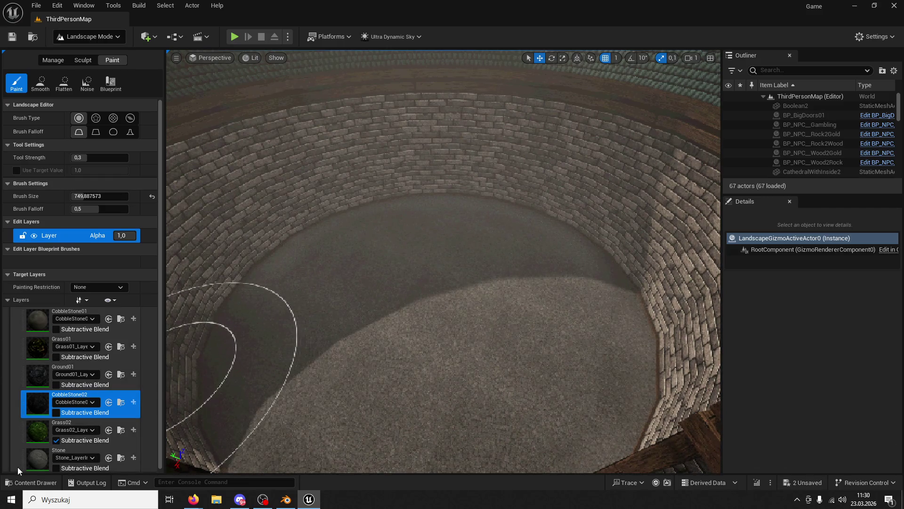
# Try and undo a Stone stroke, then paint Grass01 on the floor's right side and left edge
pyautogui.click(71, 453)
pyautogui.moveTo(592, 243)
pyautogui.mouseDown()
pyautogui.moveTo(478, 259)
pyautogui.moveTo(535, 367)
pyautogui.mouseUp()
pyautogui.hotkey('ctrl', 'z')
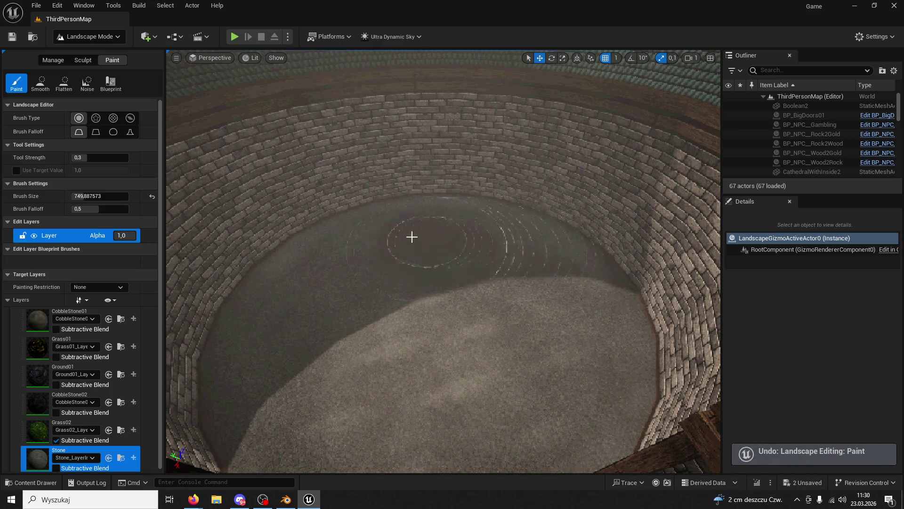
pyautogui.click(37, 365)
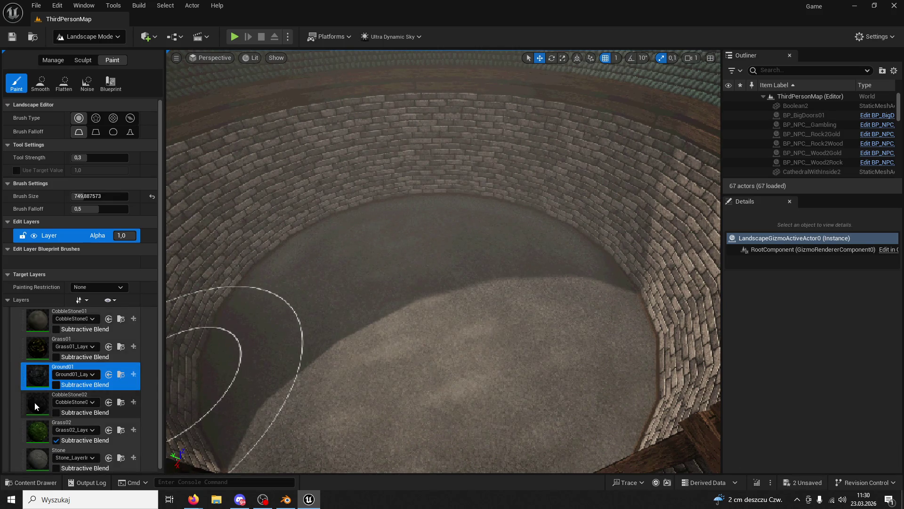
pyautogui.click(44, 350)
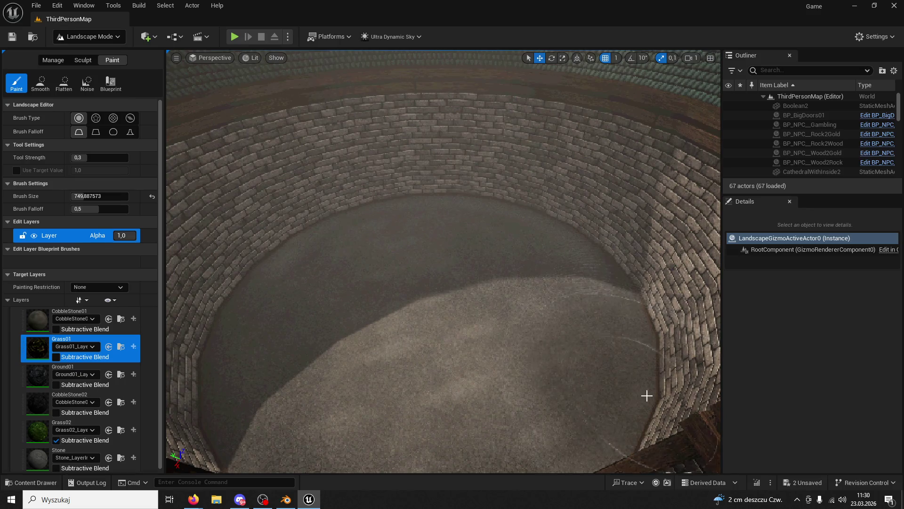
pyautogui.moveTo(669, 339); pyautogui.dragTo(572, 219)
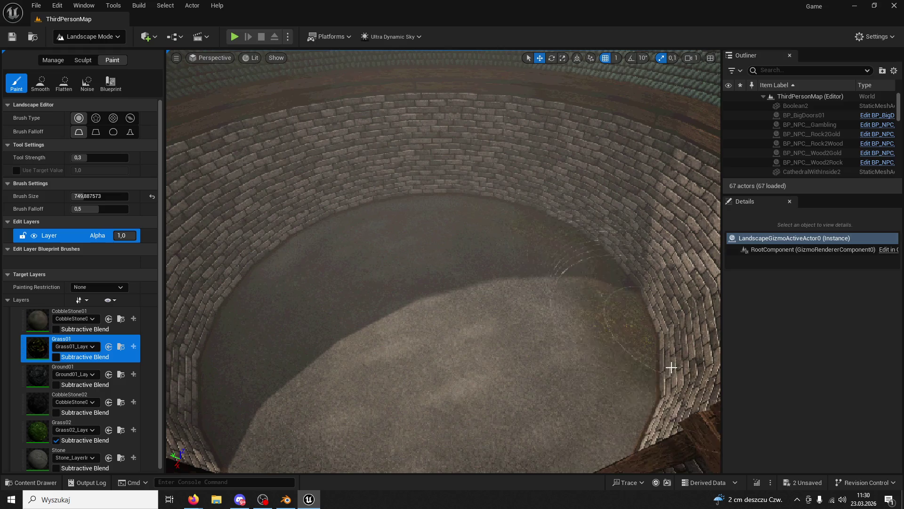
pyautogui.moveTo(438, 188); pyautogui.dragTo(267, 241)
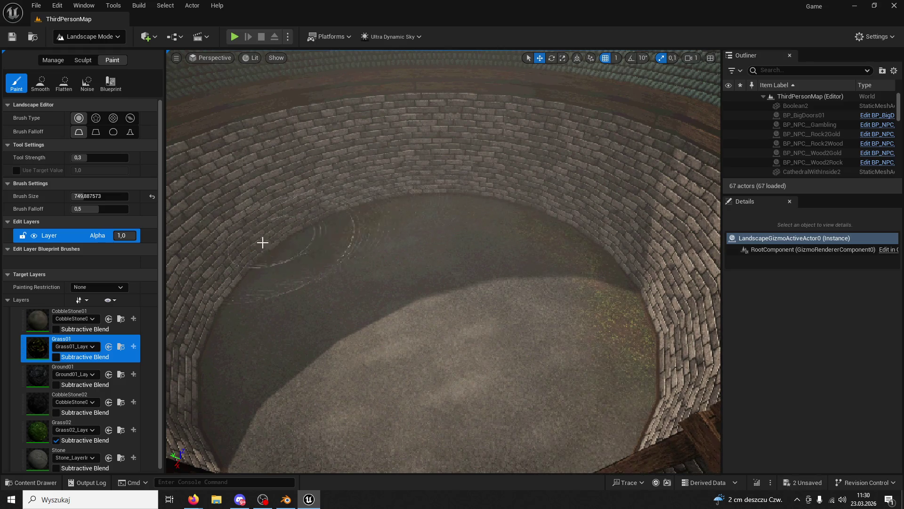
pyautogui.moveTo(465, 197)
pyautogui.mouseDown()
pyautogui.moveTo(198, 311)
pyautogui.moveTo(200, 416)
pyautogui.moveTo(211, 272)
pyautogui.mouseUp()
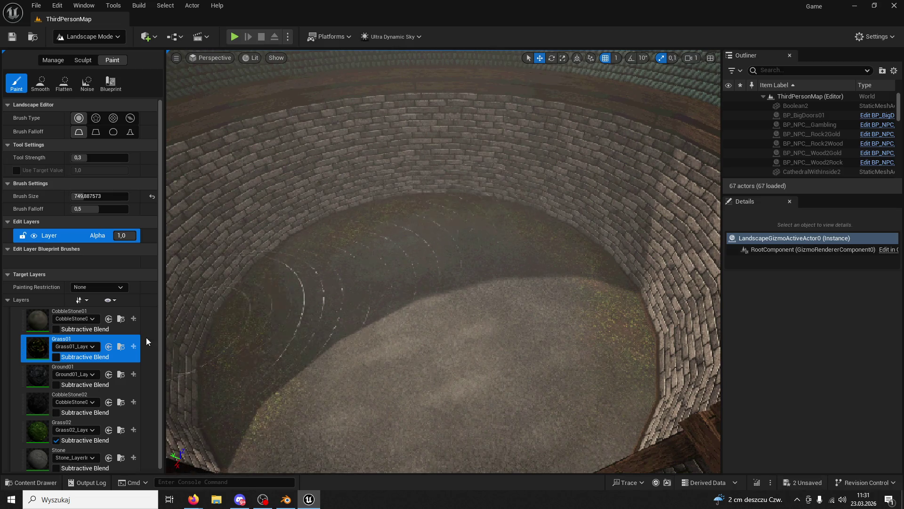
# Paint Grass02 beside the wooden beam, undoing a stroke near the right wall
pyautogui.click(49, 424)
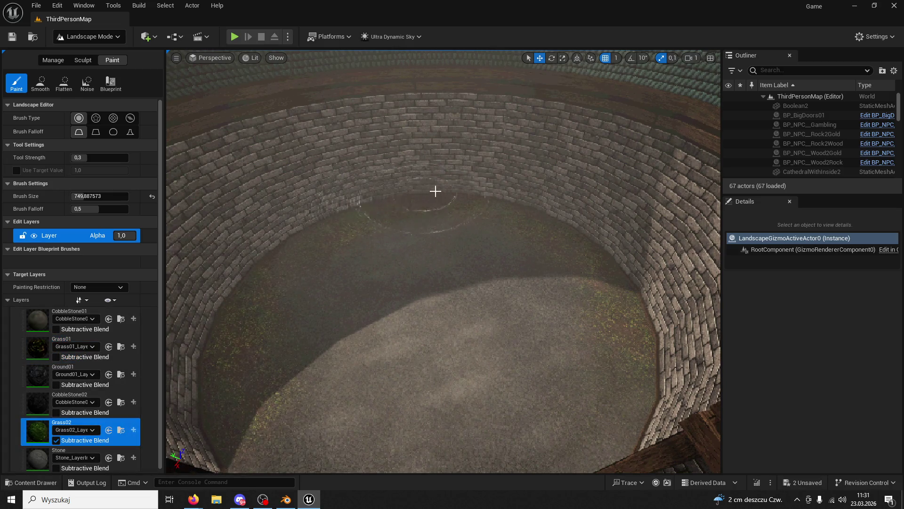
pyautogui.moveTo(581, 235)
pyautogui.mouseDown()
pyautogui.moveTo(707, 350)
pyautogui.moveTo(660, 256)
pyautogui.moveTo(690, 323)
pyautogui.mouseUp()
pyautogui.hotkey('ctrl', 'z')
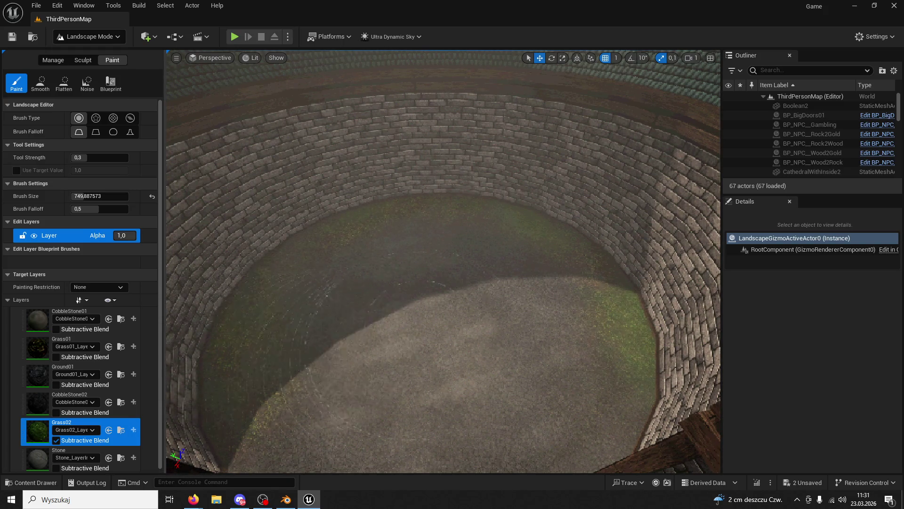
pyautogui.scroll(5, 394, 354)
pyautogui.moveTo(376, 236)
pyautogui.mouseDown()
pyautogui.moveTo(438, 238)
pyautogui.moveTo(358, 246)
pyautogui.mouseUp()
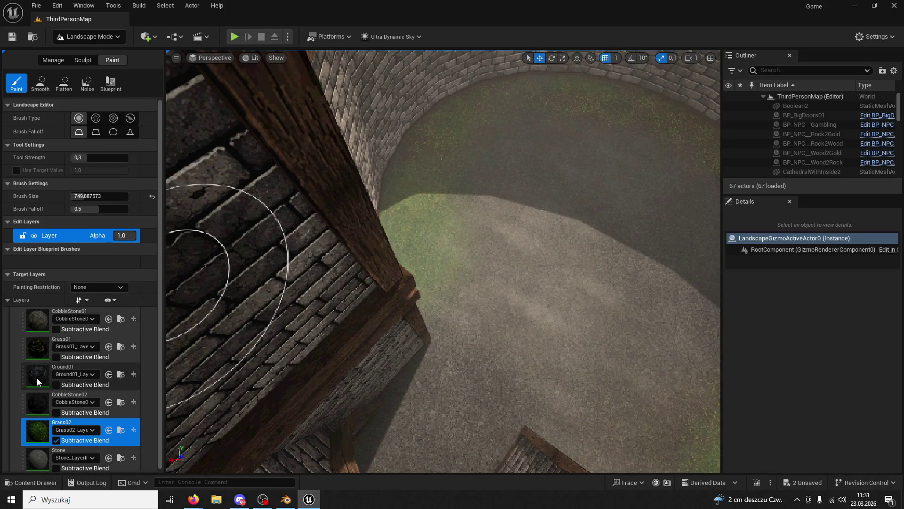
# Paint Grass01 across the upper floor and CobbleStone02 over the floor's centre
pyautogui.click(38, 348)
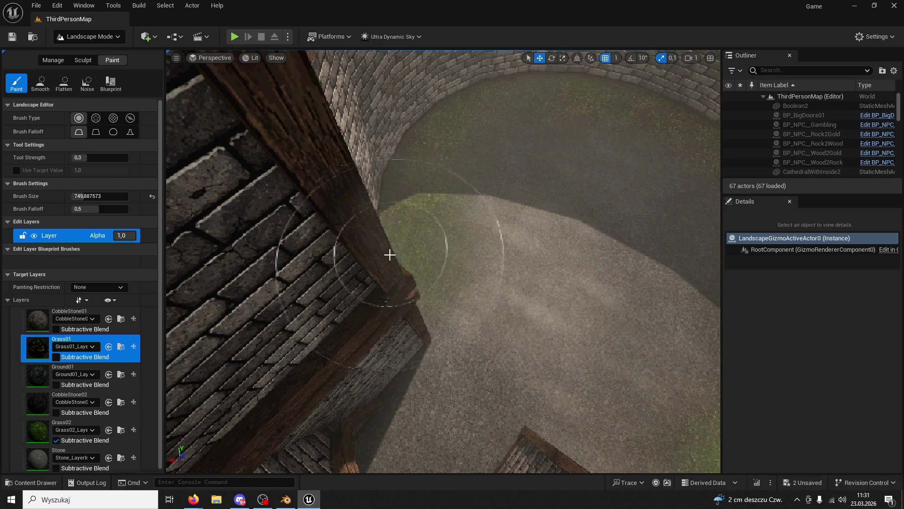
pyautogui.scroll(-5, 545, 125)
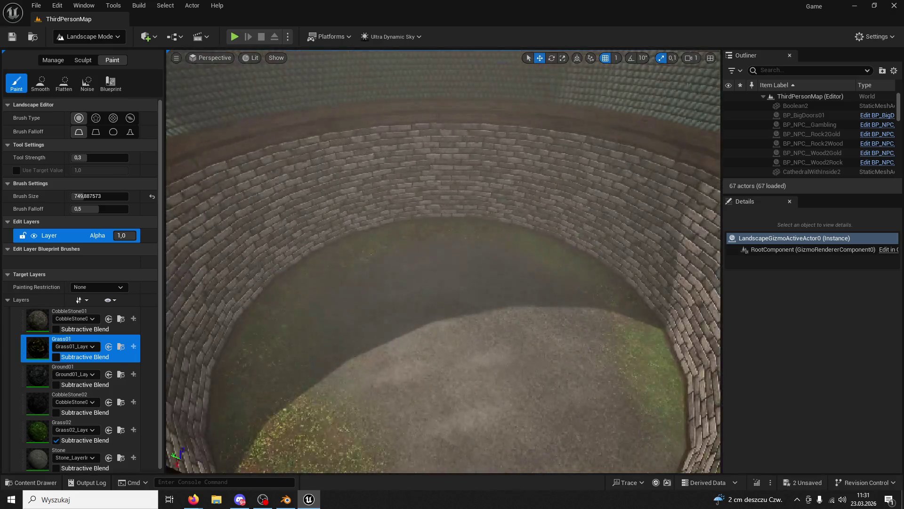
pyautogui.moveTo(558, 153); pyautogui.dragTo(297, 248)
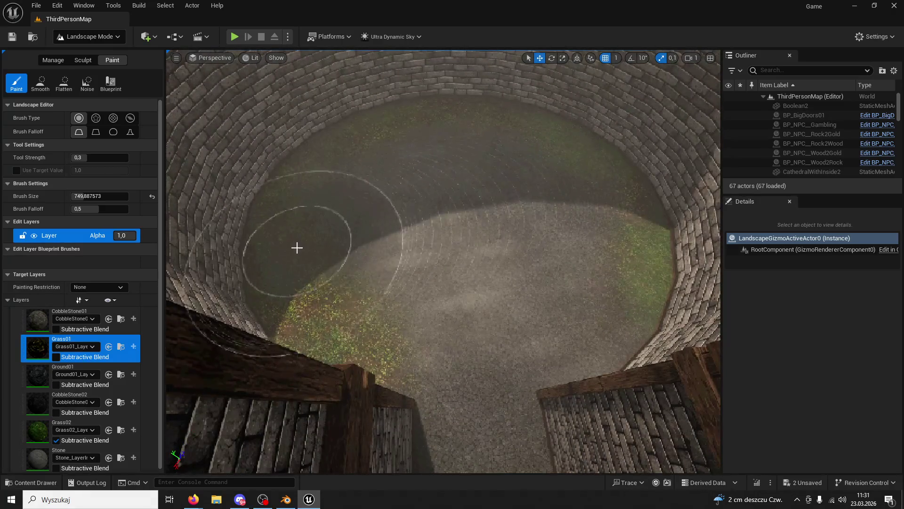
pyautogui.click(43, 398)
pyautogui.moveTo(429, 351); pyautogui.dragTo(391, 301)
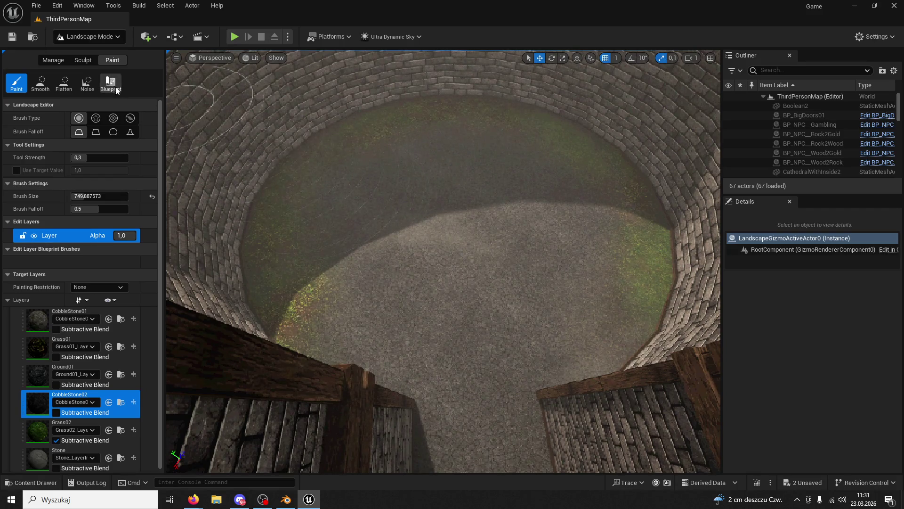
# Switch to Selection Mode and playtest, running through the archway across the courtyard, then stop
pyautogui.click(90, 36)
pyautogui.click(84, 49)
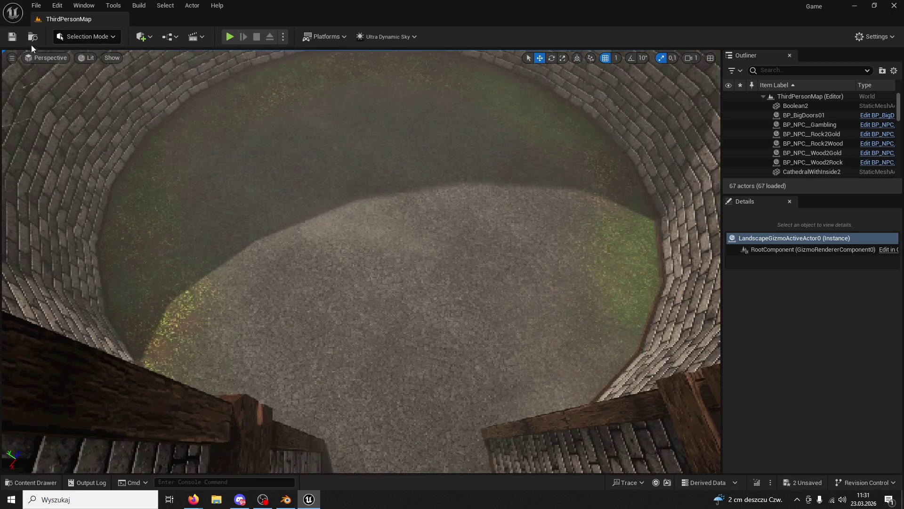
pyautogui.click(228, 35)
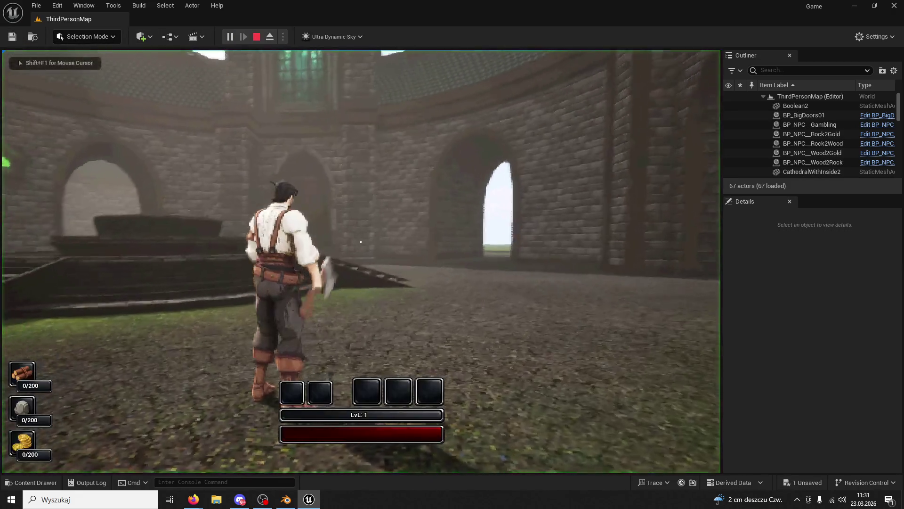
pyautogui.press('w')
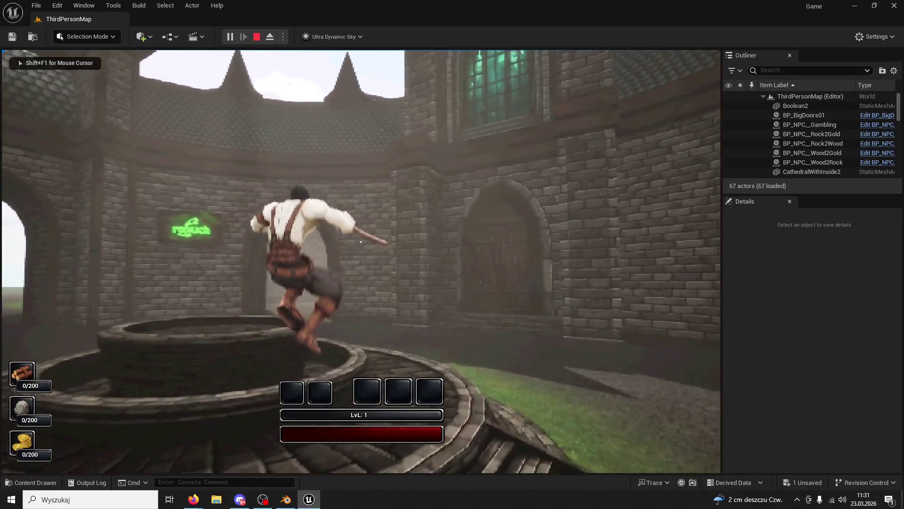
pyautogui.press('w')
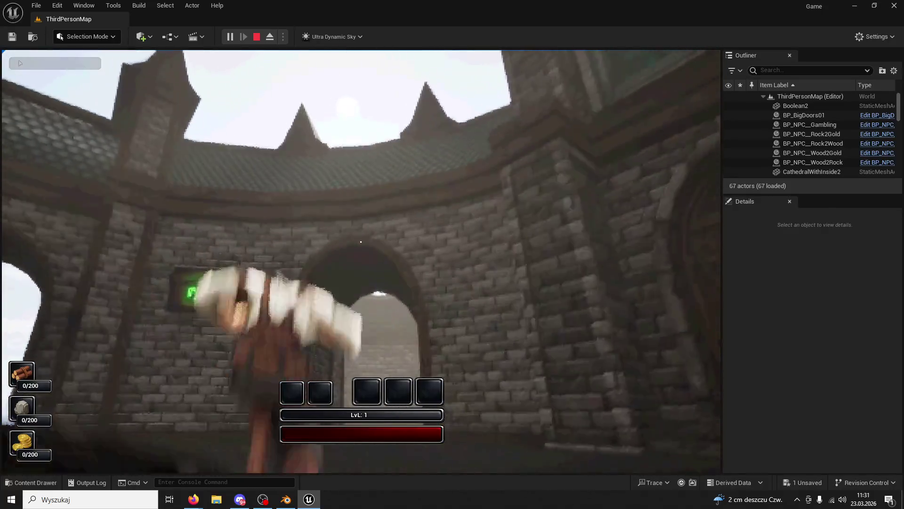
pyautogui.press('w')
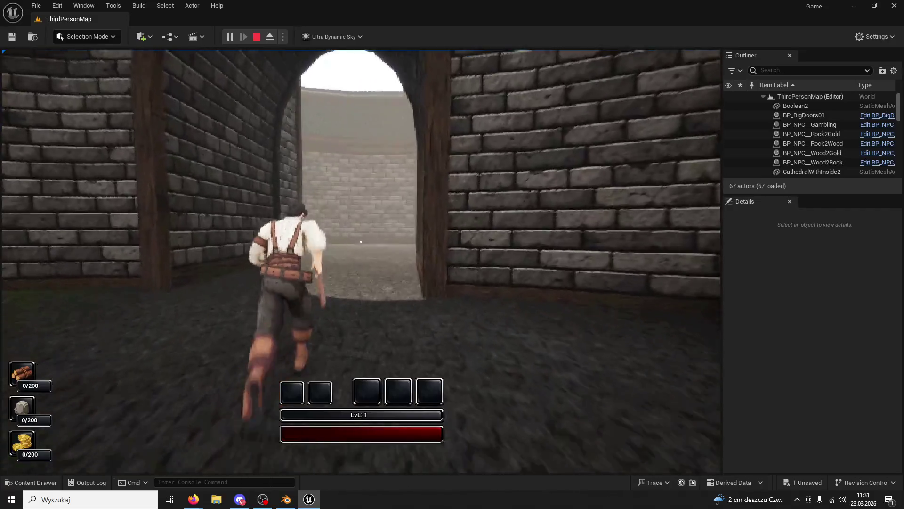
pyautogui.press('w')
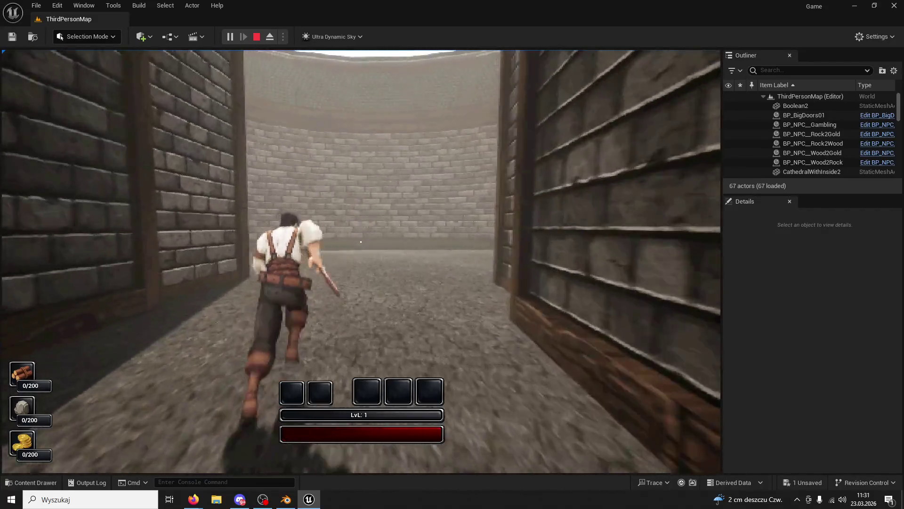
pyautogui.press('w')
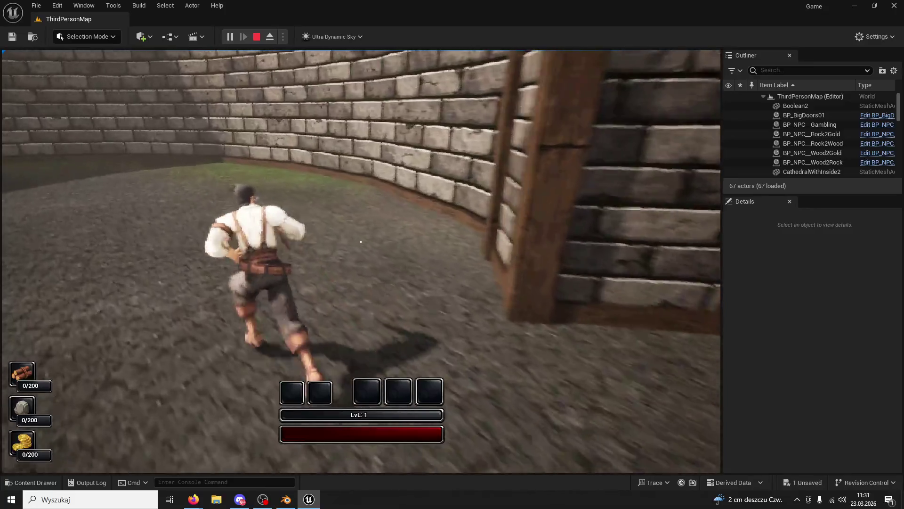
pyautogui.press('w')
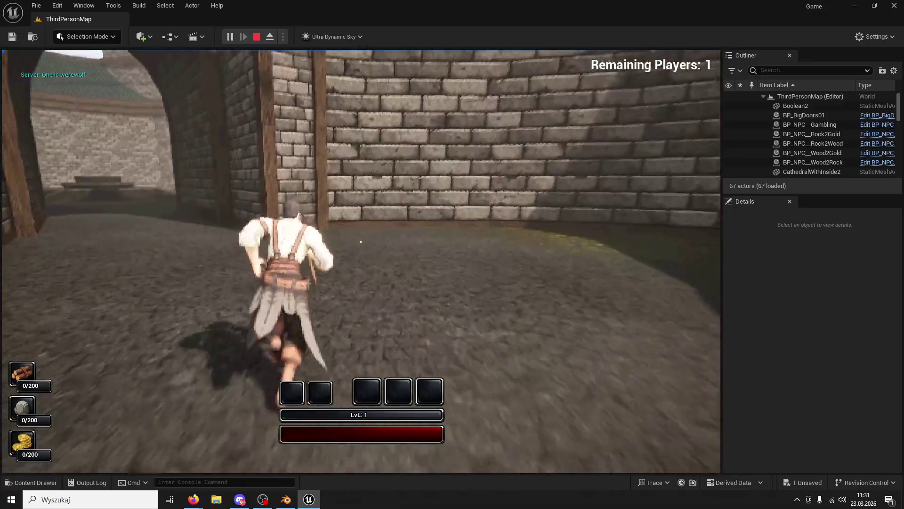
pyautogui.press('Escape')
pyautogui.moveTo(100, 129)
pyautogui.mouseDown()
pyautogui.moveTo(104, 160)
pyautogui.moveTo(94, 141)
pyautogui.mouseUp()
# Return to Landscape painting, shrink the brush to about 445, and paint Grass01 near the right wall
pyautogui.click(78, 36)
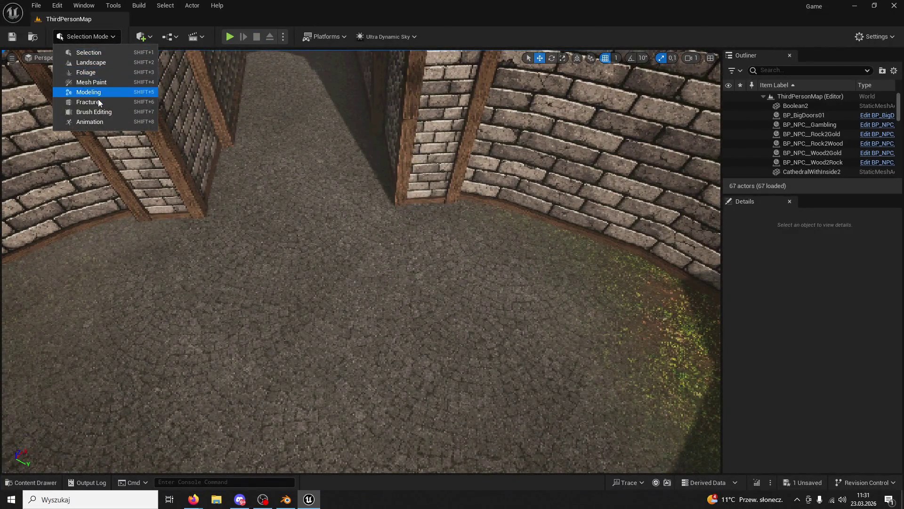
pyautogui.click(92, 82)
pyautogui.click(98, 37)
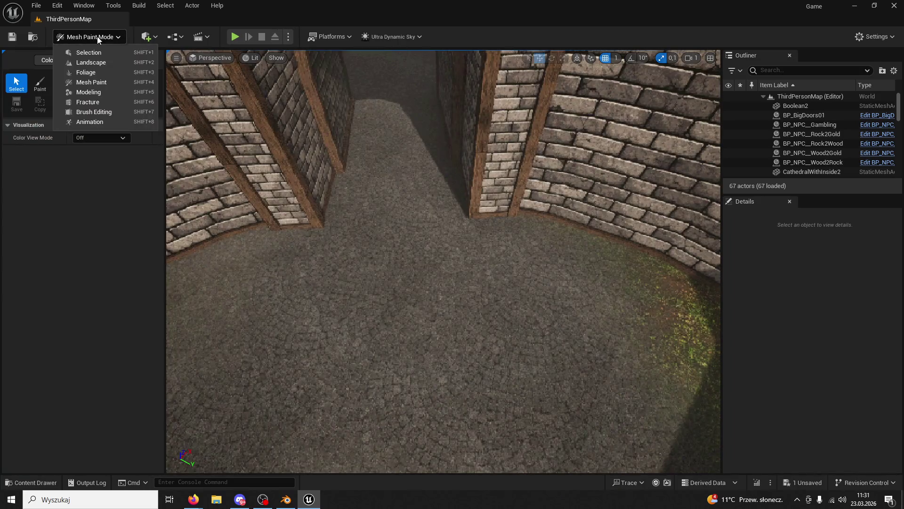
pyautogui.click(91, 62)
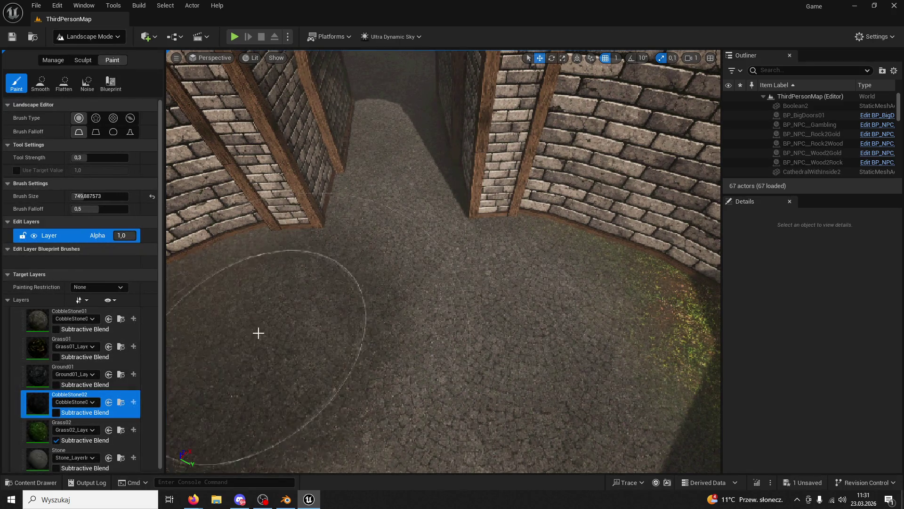
pyautogui.click(38, 361)
pyautogui.moveTo(78, 196); pyautogui.dragTo(63, 196)
pyautogui.moveTo(538, 232)
pyautogui.mouseDown()
pyautogui.moveTo(539, 249)
pyautogui.moveTo(614, 242)
pyautogui.moveTo(590, 248)
pyautogui.mouseUp()
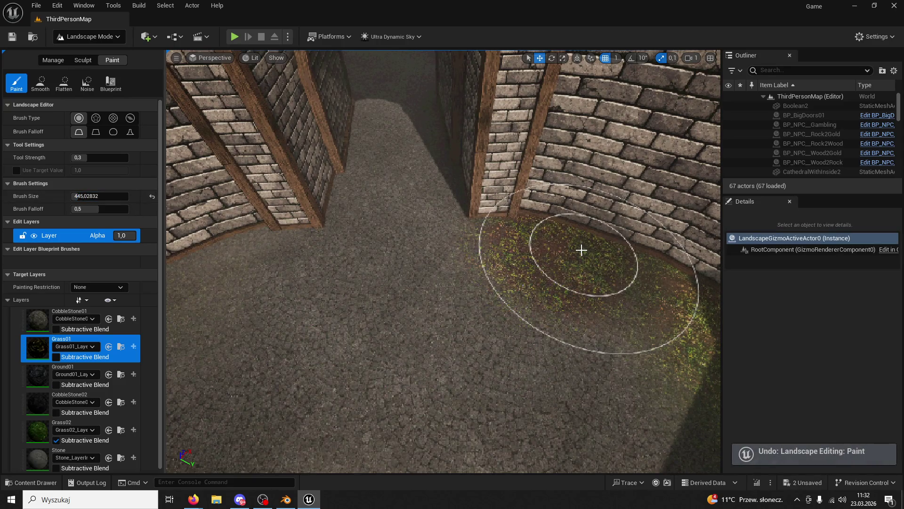
# Select the Grass02 layer, then go back to Grass01 and paint along the floor toward the right wall
pyautogui.moveTo(235, 236); pyautogui.dragTo(389, 193)
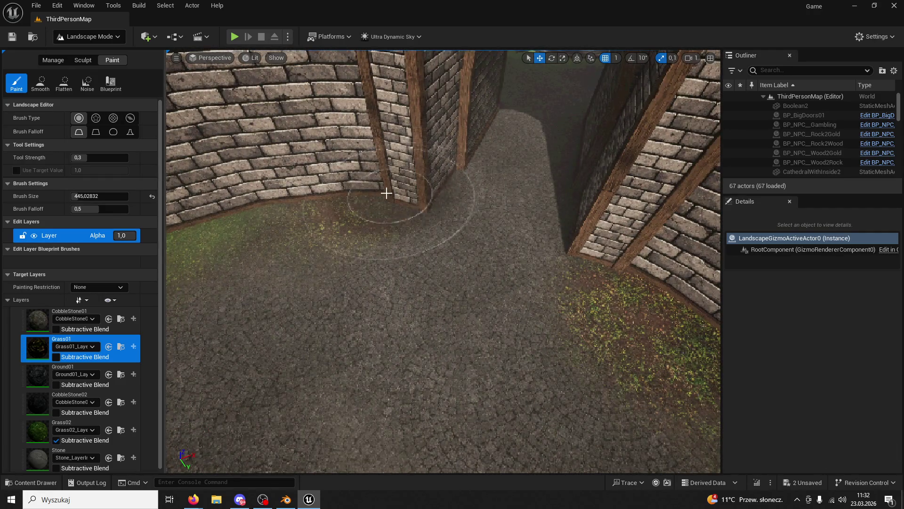
pyautogui.click(66, 423)
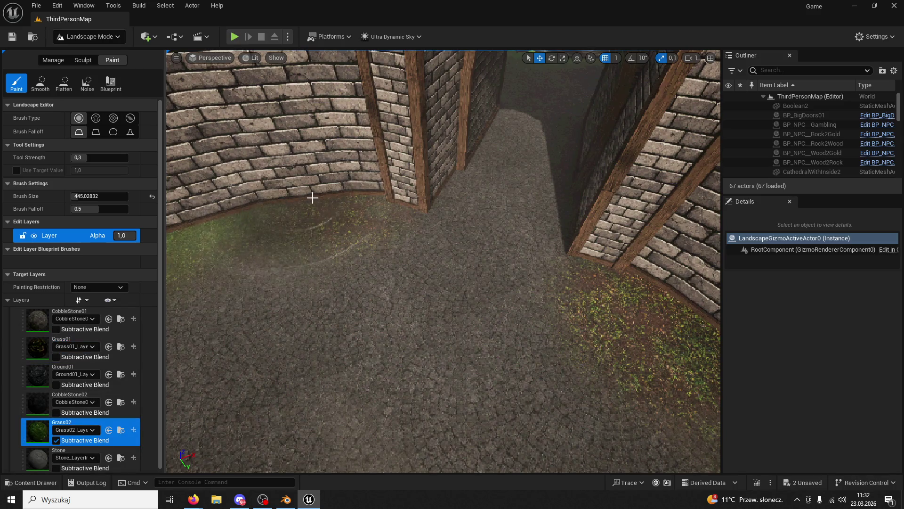
pyautogui.scroll(-5, 673, 320)
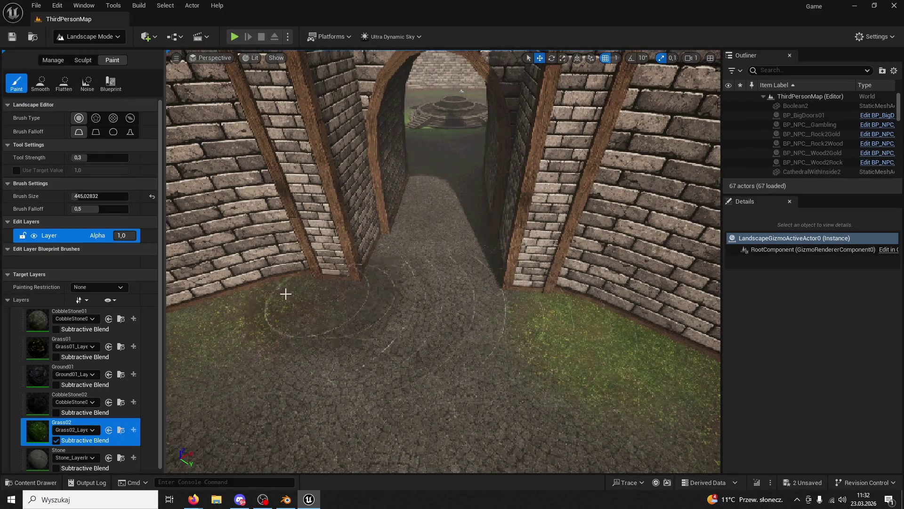
pyautogui.scroll(1, 248, 309)
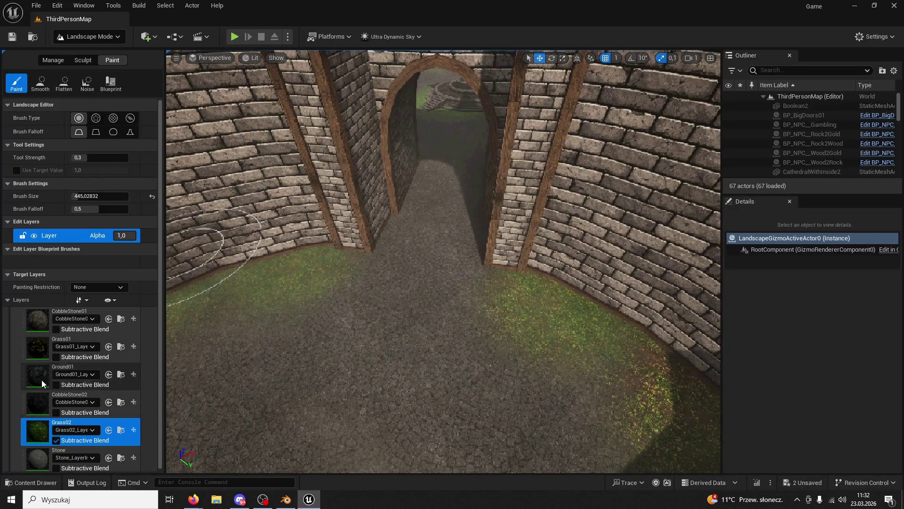
pyautogui.scroll(-1, 45, 377)
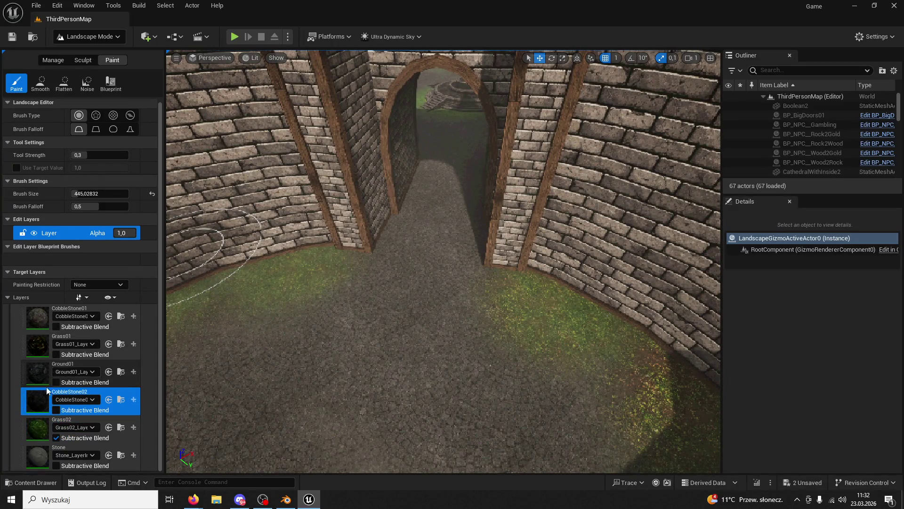
pyautogui.click(46, 338)
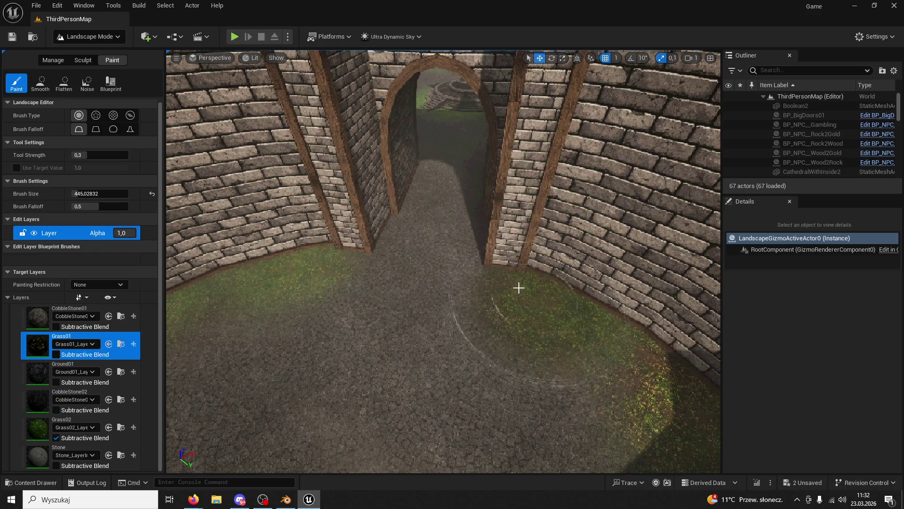
pyautogui.moveTo(260, 312); pyautogui.dragTo(331, 244)
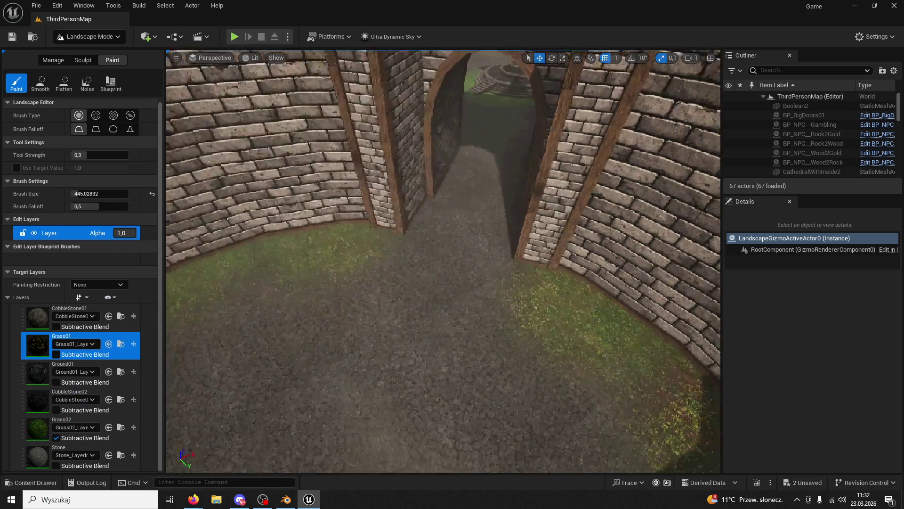
# Turn the view toward the curved right wall and switch back to Selection Mode
pyautogui.scroll(3, 331, 234)
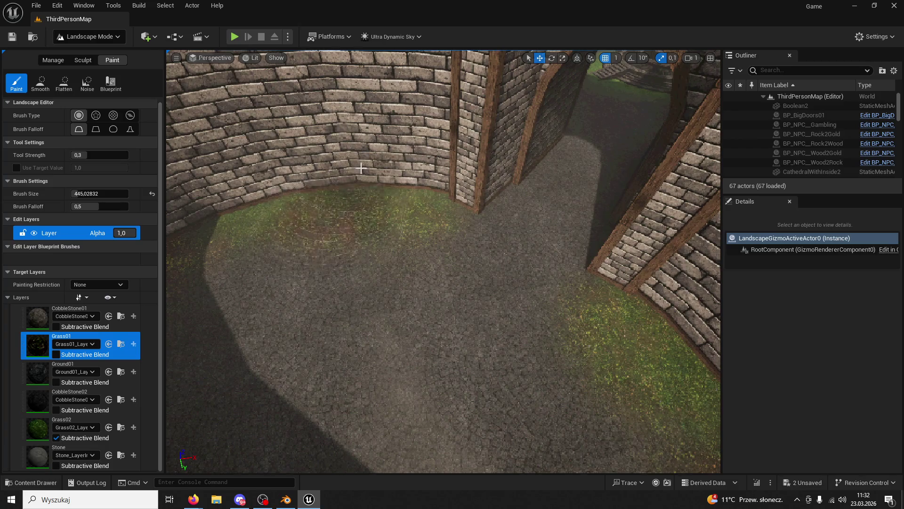
pyautogui.scroll(5, 361, 168)
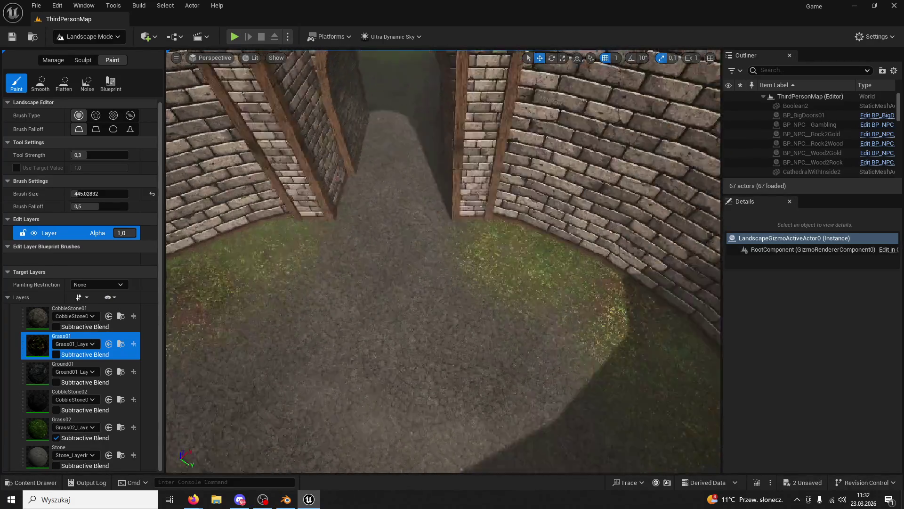
pyautogui.moveTo(518, 269); pyautogui.dragTo(571, 269)
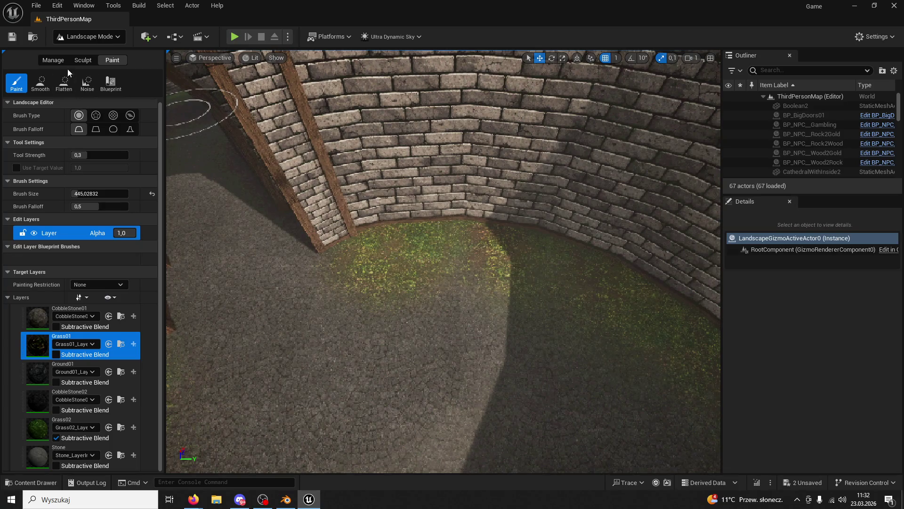
pyautogui.click(85, 36)
pyautogui.click(76, 51)
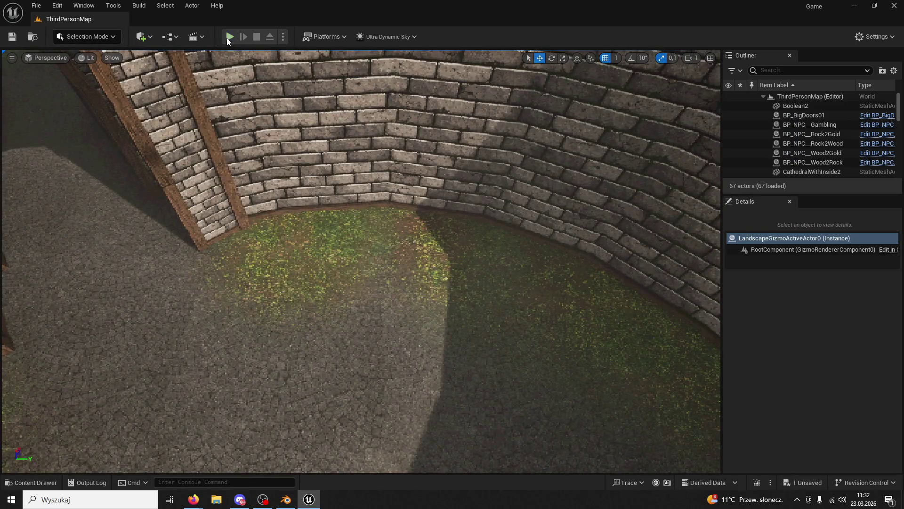
# Play the level, running through the stone archway and across the arena, jumping at the brick wall, then stop
pyautogui.click(230, 37)
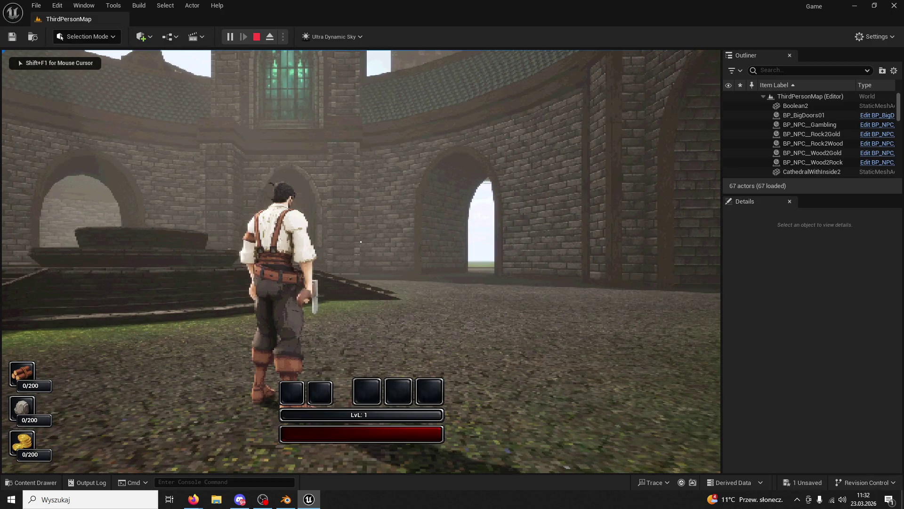
pyautogui.press('w')
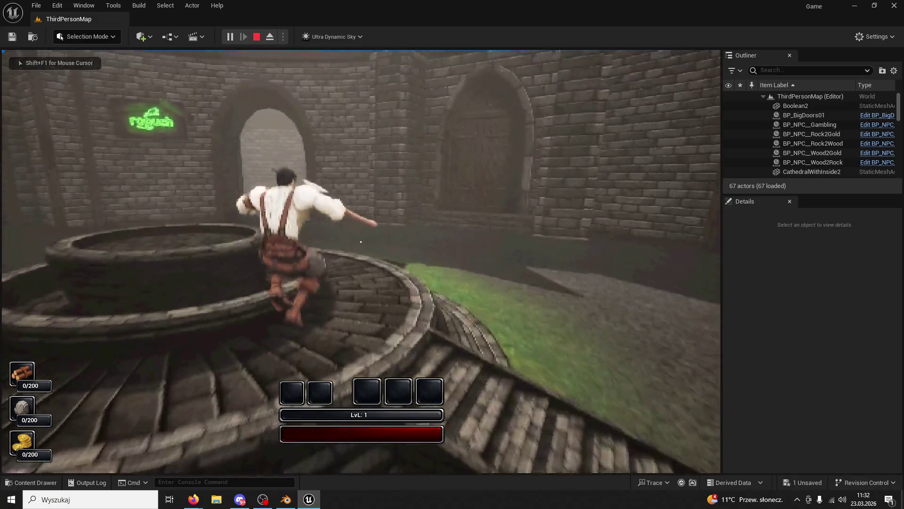
pyautogui.press('w')
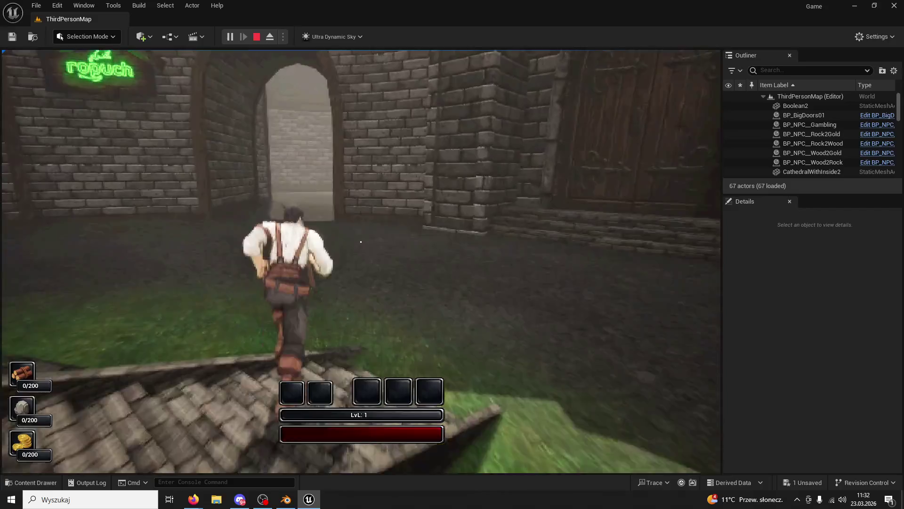
pyautogui.press('w')
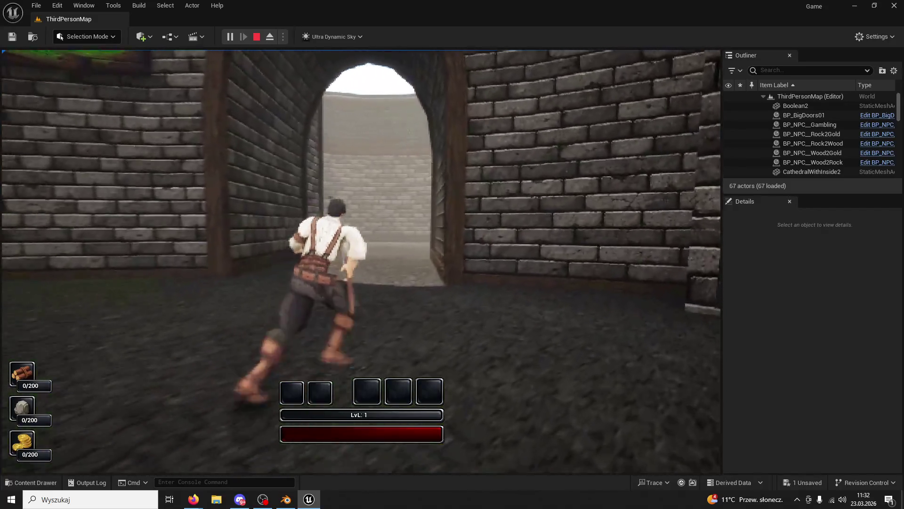
pyautogui.press('w')
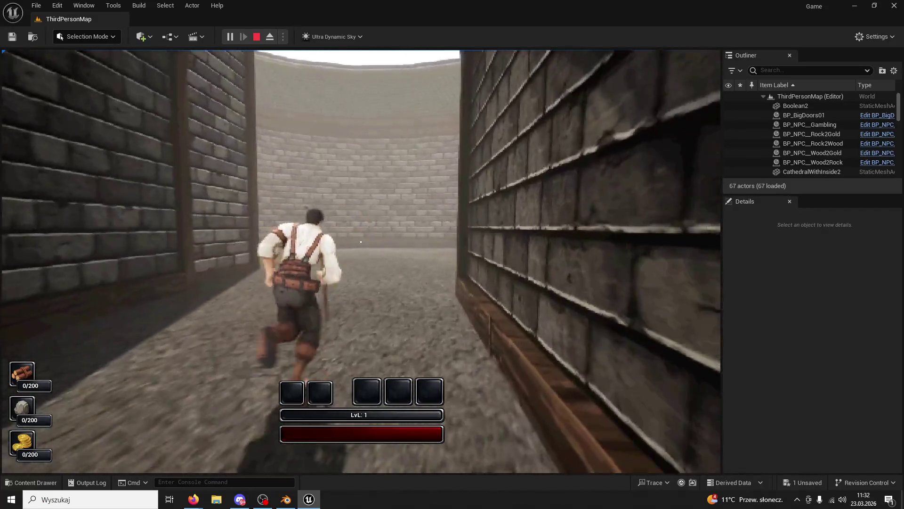
pyautogui.press('w')
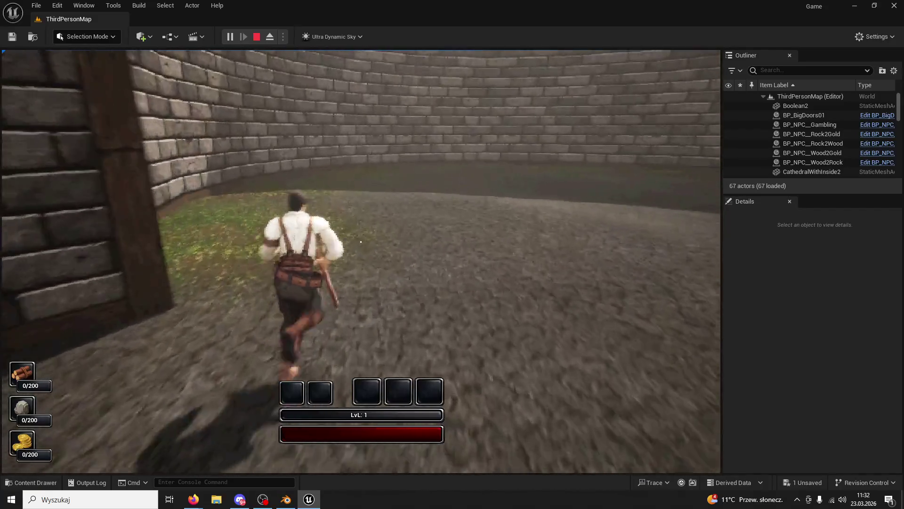
pyautogui.press('w')
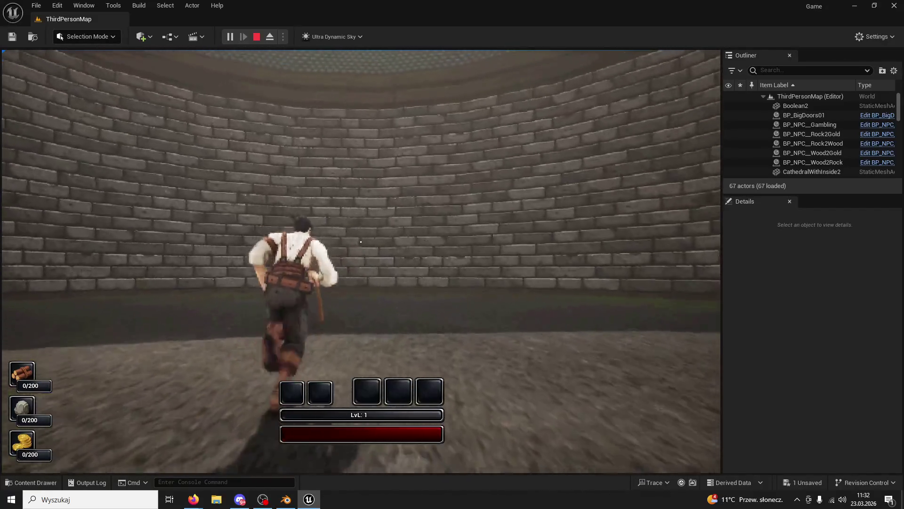
pyautogui.press('w')
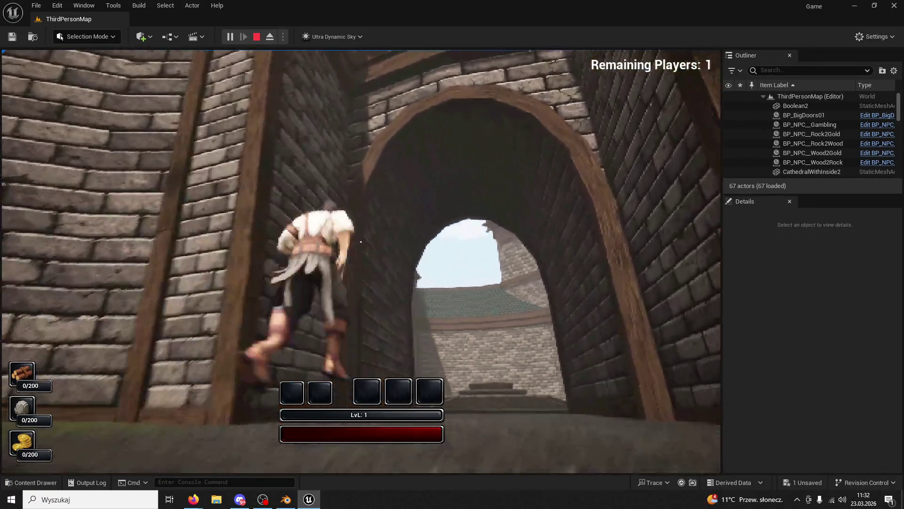
pyautogui.press('space')
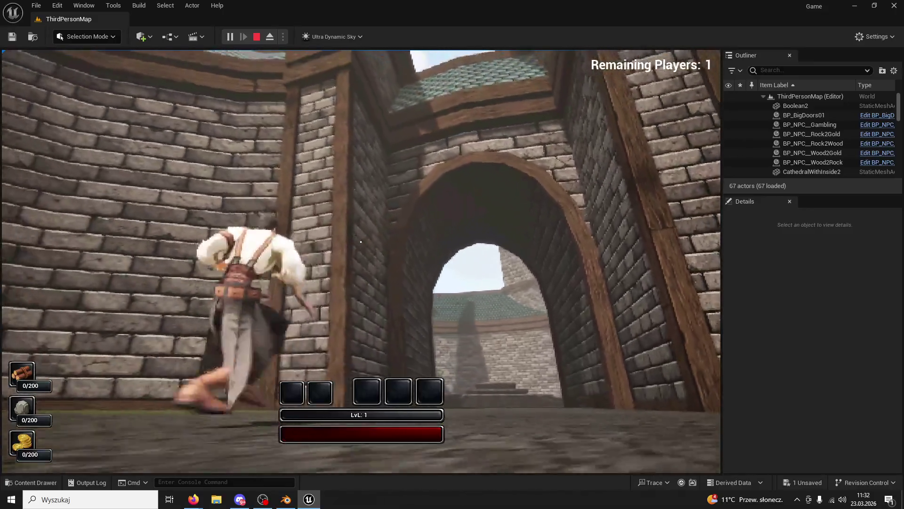
pyautogui.press('w')
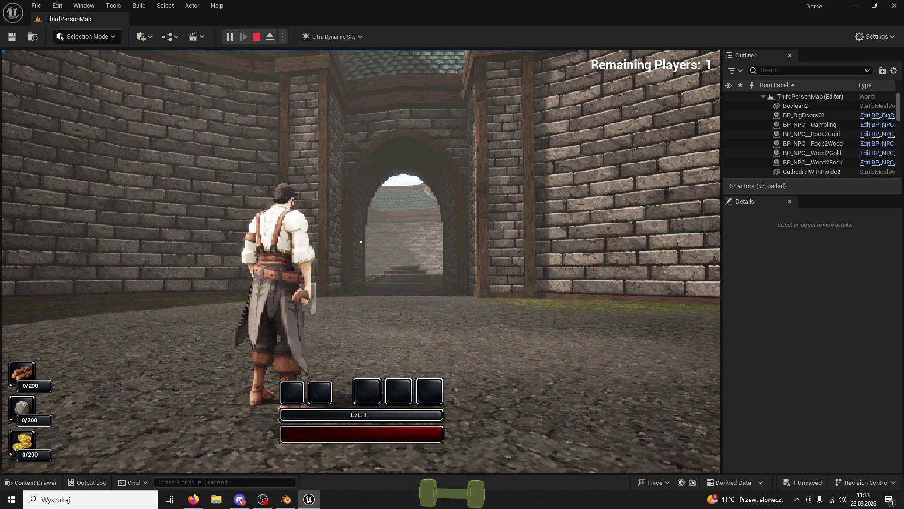
pyautogui.press('Escape')
pyautogui.moveTo(175, 122)
pyautogui.mouseDown()
pyautogui.moveTo(176, 94)
pyautogui.moveTo(175, 142)
pyautogui.moveTo(164, 62)
pyautogui.mouseUp()
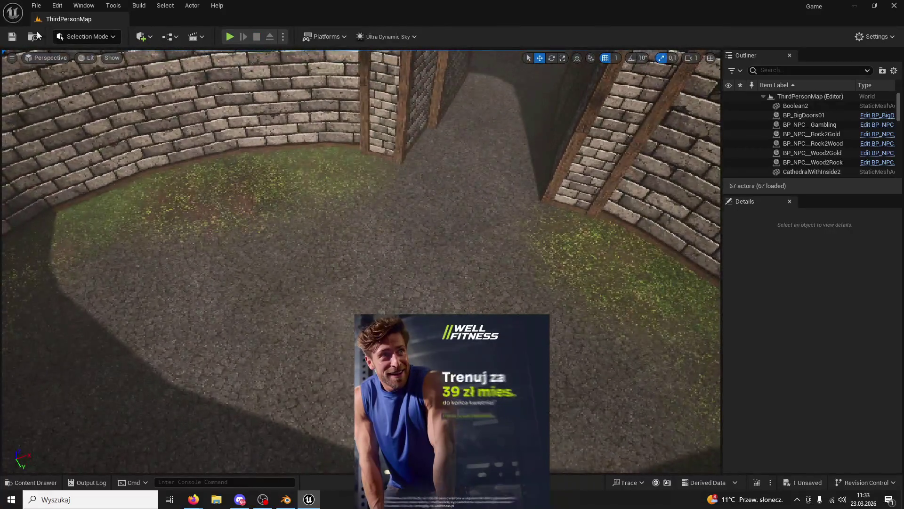
# Minimize Unreal and create a new desktop folder named HealingWard
pyautogui.click(855, 6)
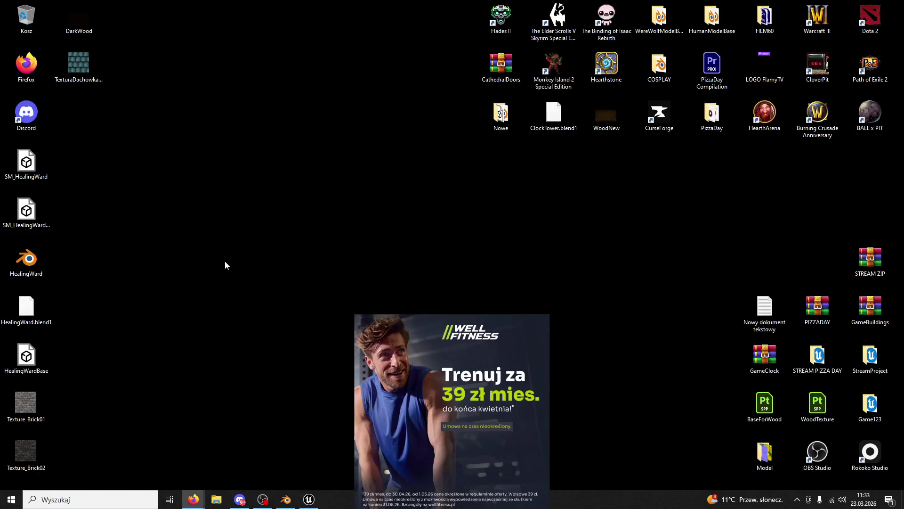
pyautogui.rightClick(149, 254)
pyautogui.moveTo(264, 343)
pyautogui.click(326, 343)
pyautogui.write('gWard')
pyautogui.press('Return')
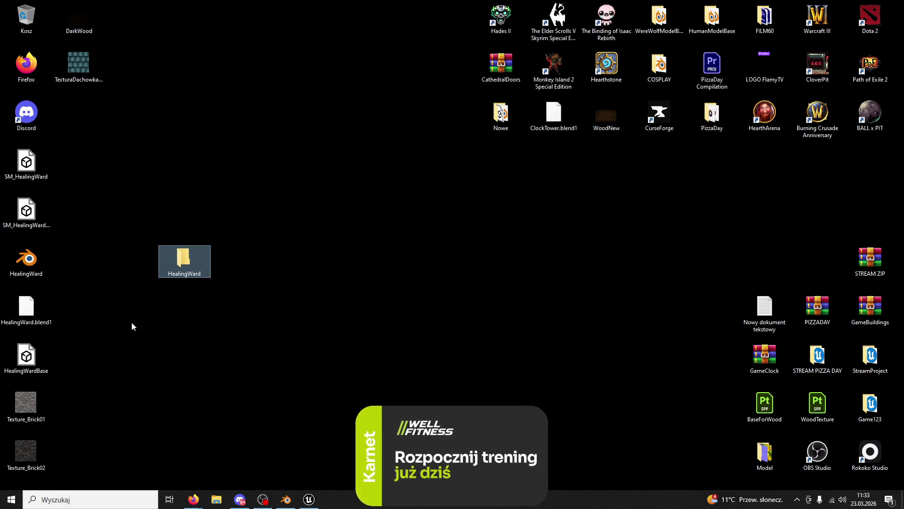
# Move the HealingWard blend and HealingWardBase files into the folder, then save and close Blender
pyautogui.click(27, 356)
pyautogui.keyDown('ctrl'); pyautogui.click(26, 258); pyautogui.keyUp('ctrl')
pyautogui.moveTo(27, 255); pyautogui.dragTo(186, 255)
pyautogui.click(286, 499)
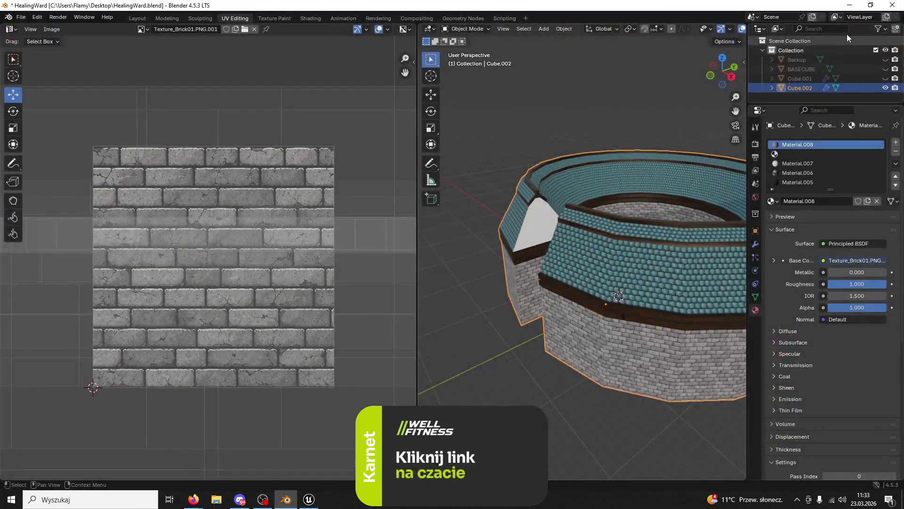
pyautogui.click(894, 10)
pyautogui.click(406, 264)
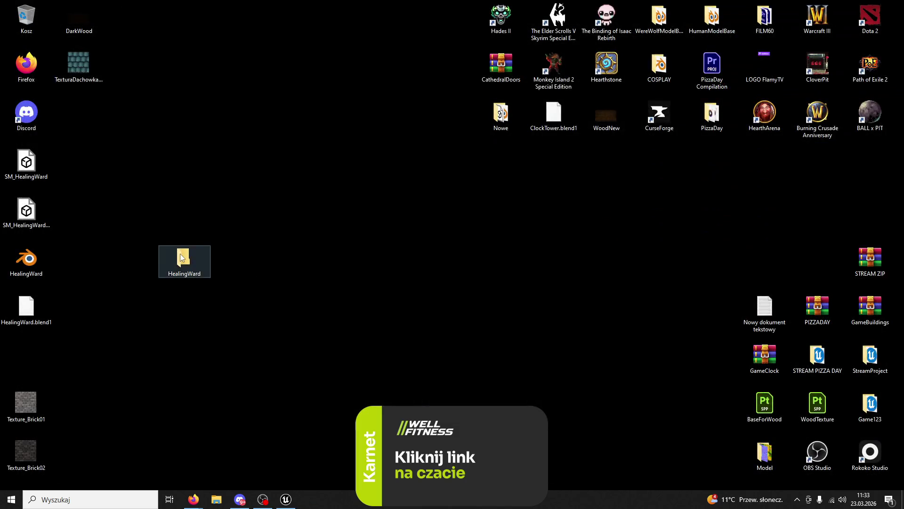
# Reopen HealingWard.blend from the new folder to check the ring, then close Blender
pyautogui.moveTo(39, 91); pyautogui.dragTo(81, 32)
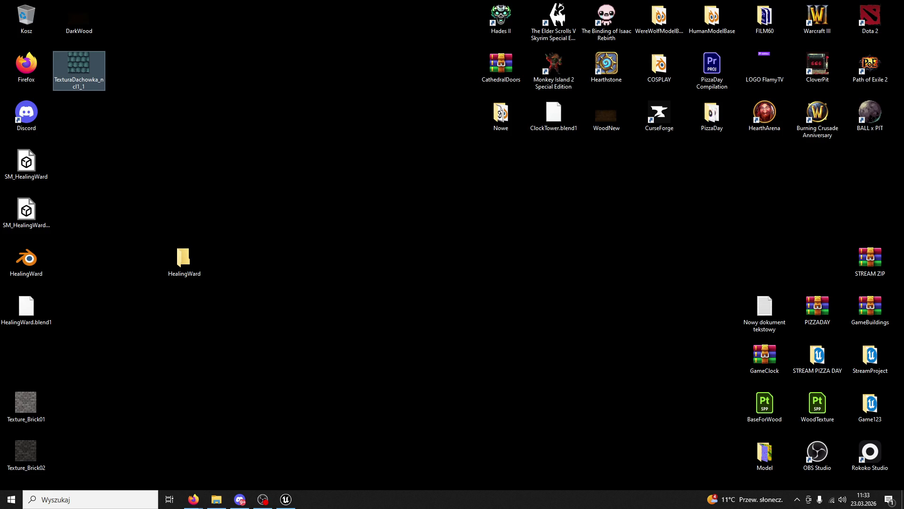
pyautogui.doubleClick(184, 257)
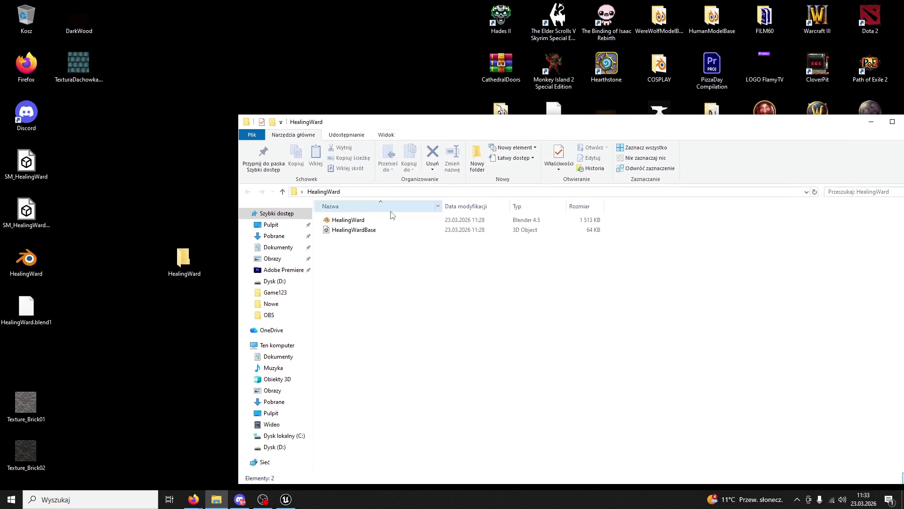
pyautogui.doubleClick(361, 223)
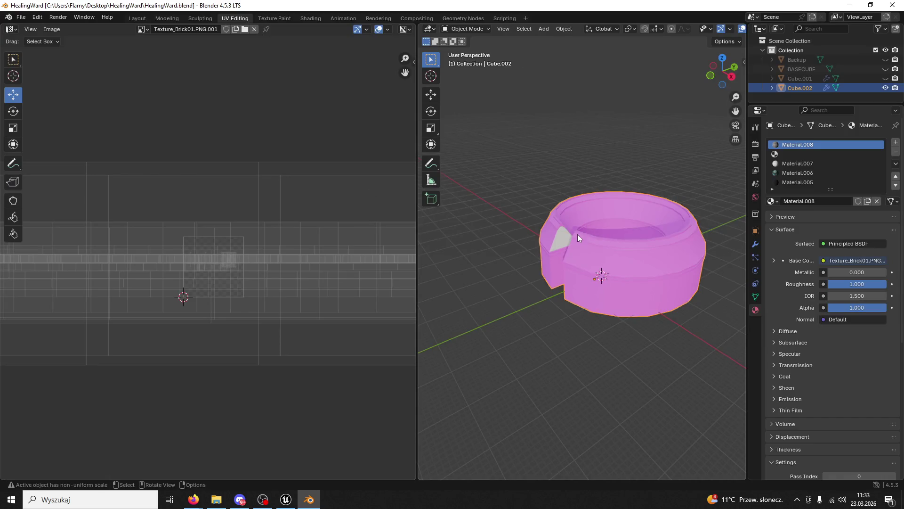
pyautogui.moveTo(578, 234)
pyautogui.mouseDown()
pyautogui.moveTo(642, 259)
pyautogui.moveTo(566, 272)
pyautogui.moveTo(517, 229)
pyautogui.moveTo(611, 244)
pyautogui.moveTo(627, 235)
pyautogui.mouseUp()
pyautogui.click(894, 6)
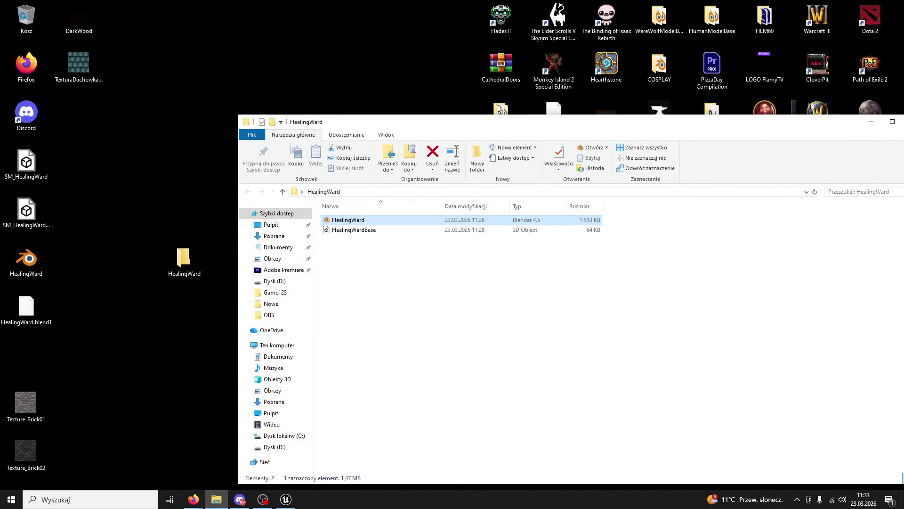
# Close the folder window, move the HealingWard folder into Nowe, and return to Unreal
pyautogui.moveTo(900, 128); pyautogui.dragTo(782, 136)
pyautogui.click(805, 132)
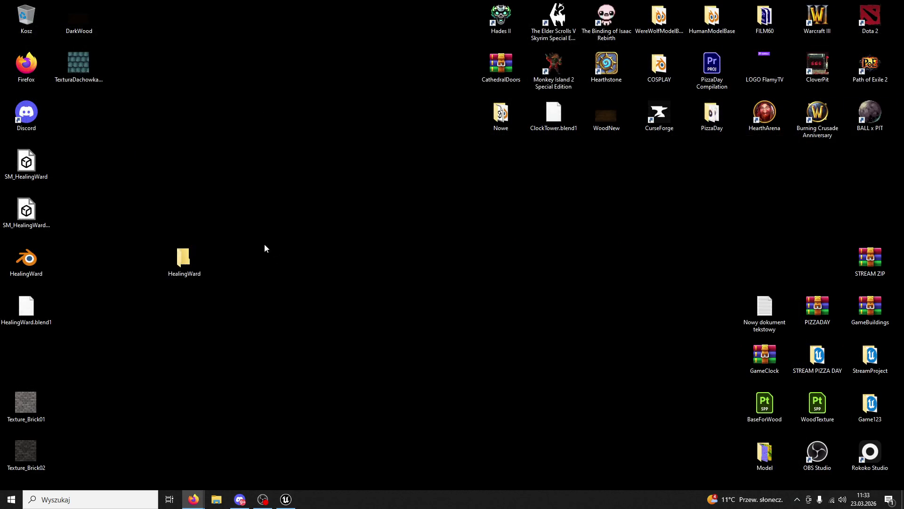
pyautogui.moveTo(190, 262); pyautogui.dragTo(500, 114)
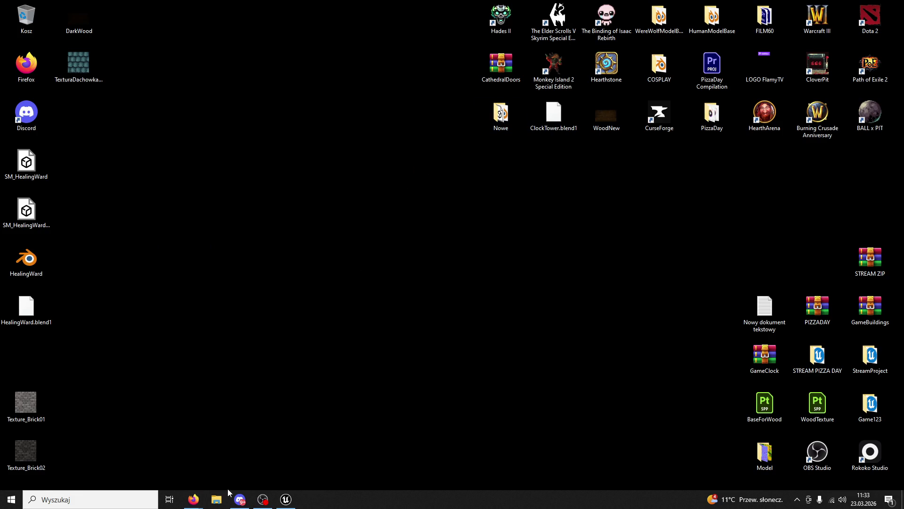
pyautogui.click(284, 499)
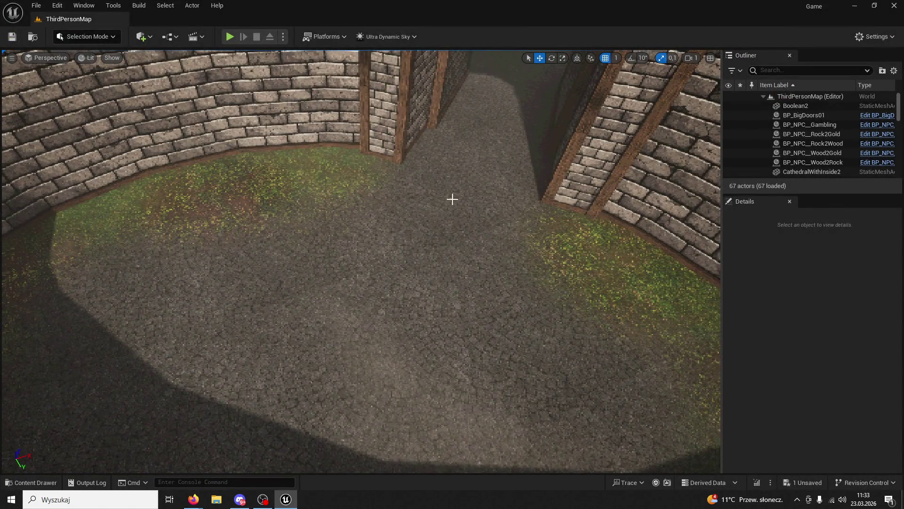
pyautogui.click(229, 36)
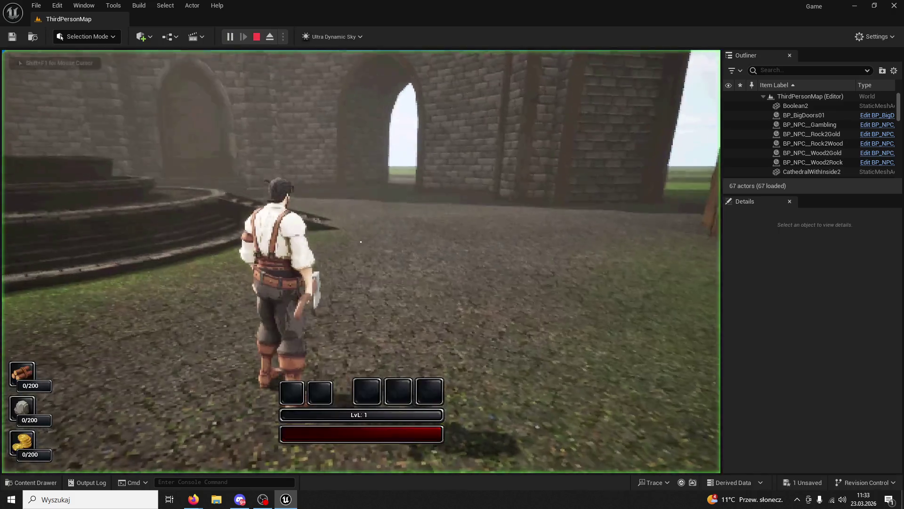
pyautogui.press('w')
pyautogui.press('space')
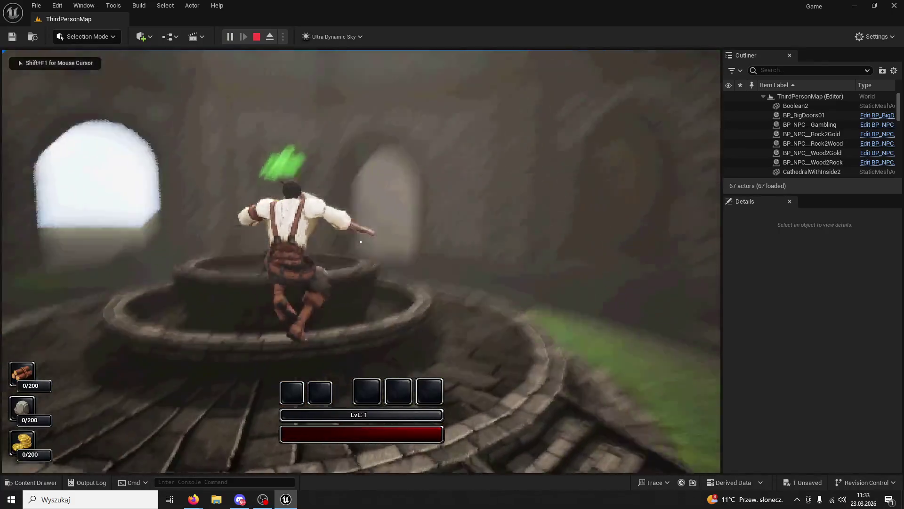
pyautogui.press('space')
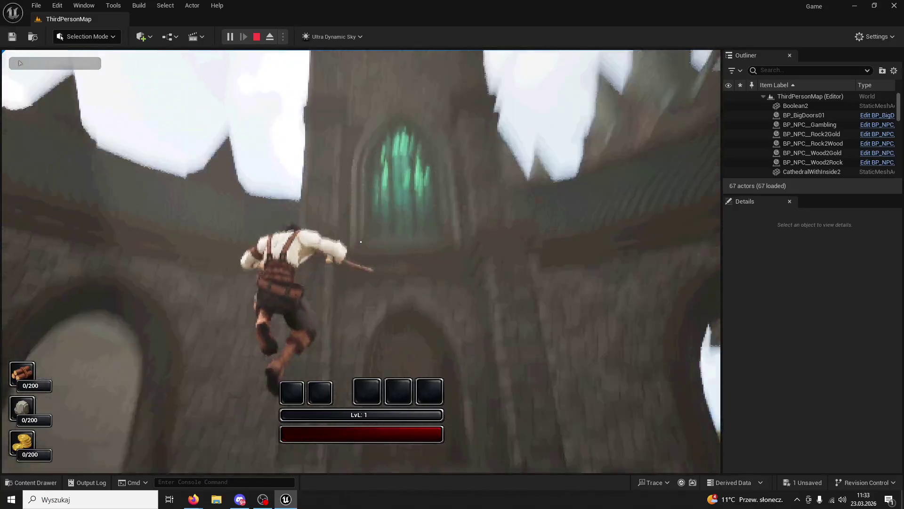
pyautogui.press('Escape')
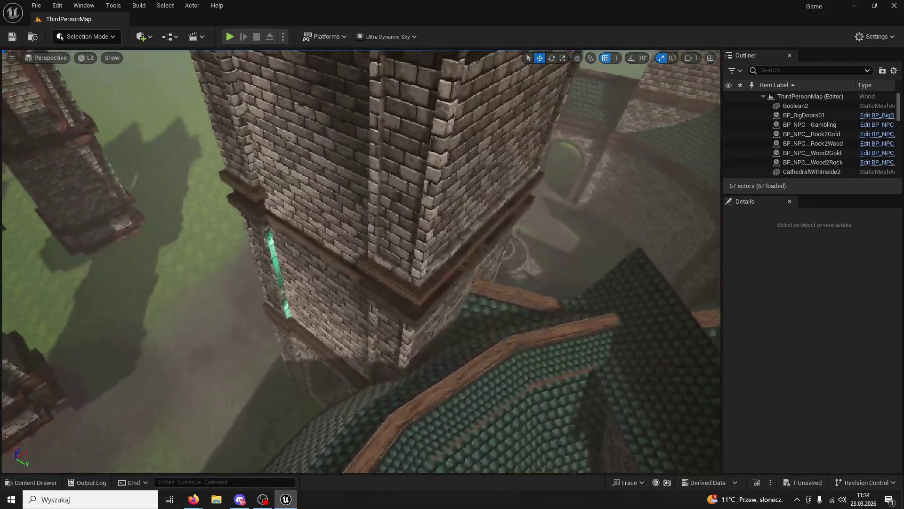
# Inspect the CathedralWithInside2 tower, the big doors and the Ultra_Dynamic_Sky actor, then deselect
pyautogui.click(377, 235)
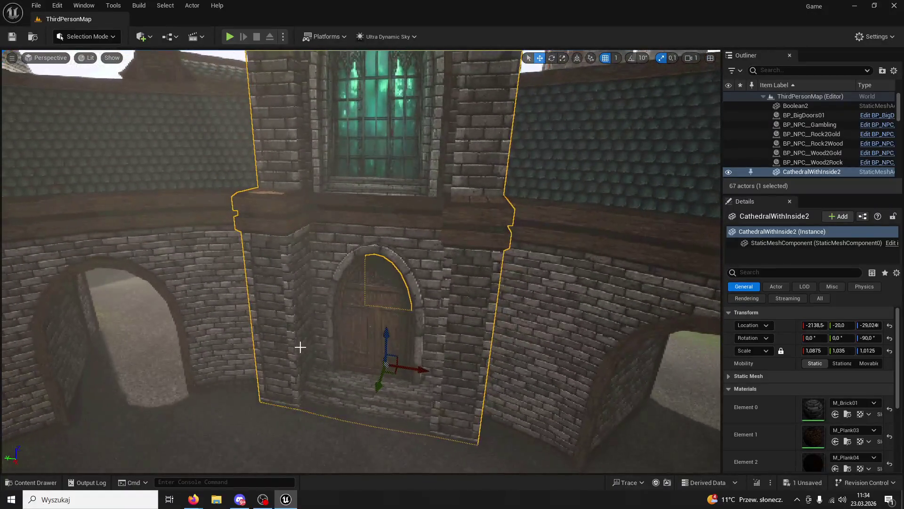
pyautogui.click(369, 333)
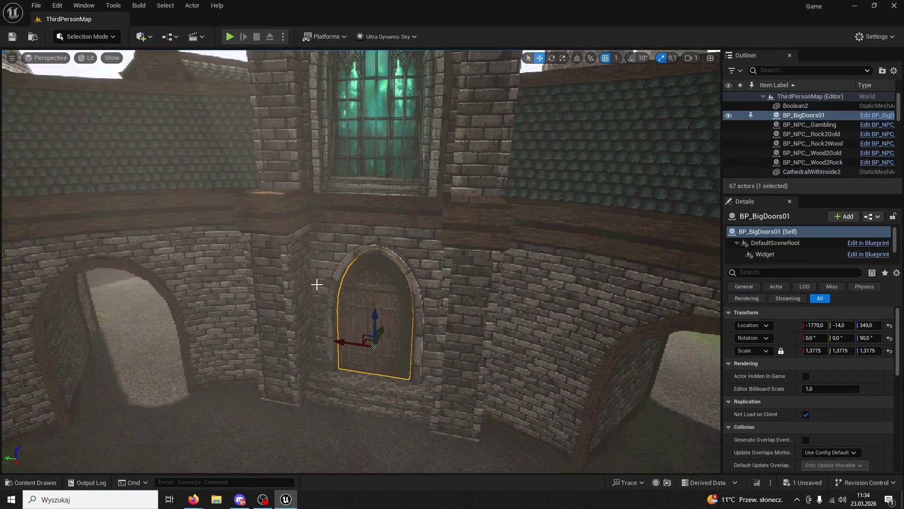
pyautogui.click(317, 282)
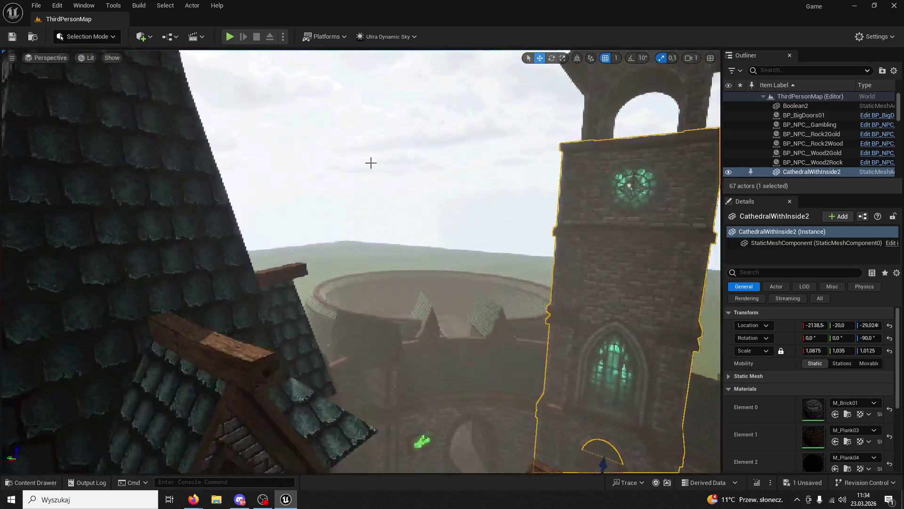
pyautogui.click(370, 162)
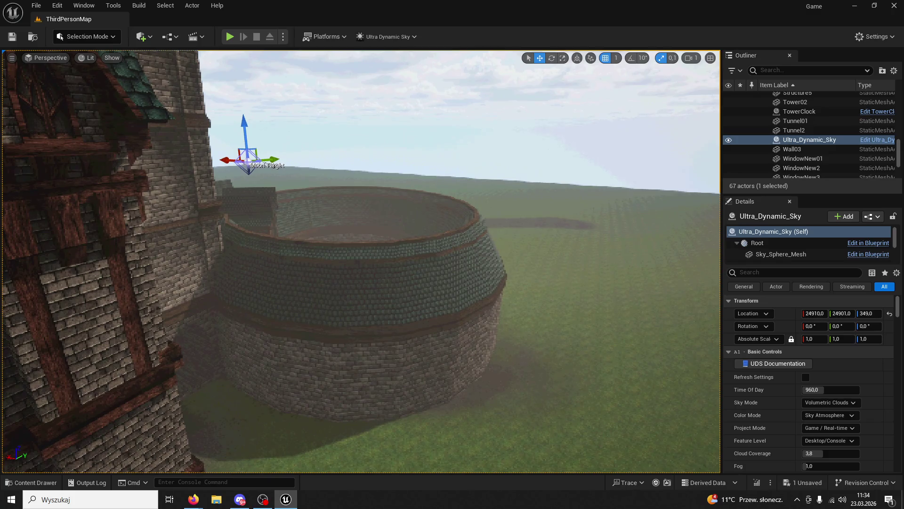
pyautogui.click(454, 165)
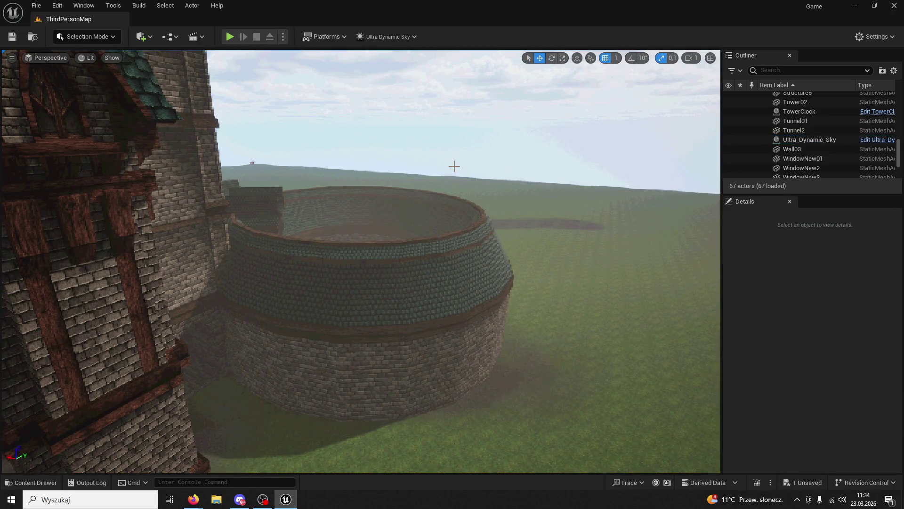
# Minimize Unreal and open Nowe > HealingWard > HealingWard.blend in Blender
pyautogui.click(854, 5)
pyautogui.doubleClick(493, 105)
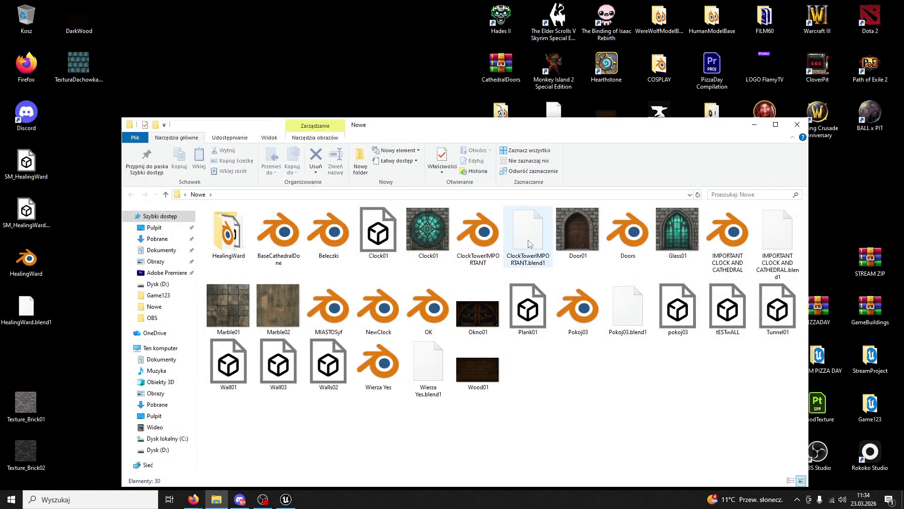
pyautogui.doubleClick(228, 231)
pyautogui.click(234, 224)
pyautogui.doubleClick(233, 224)
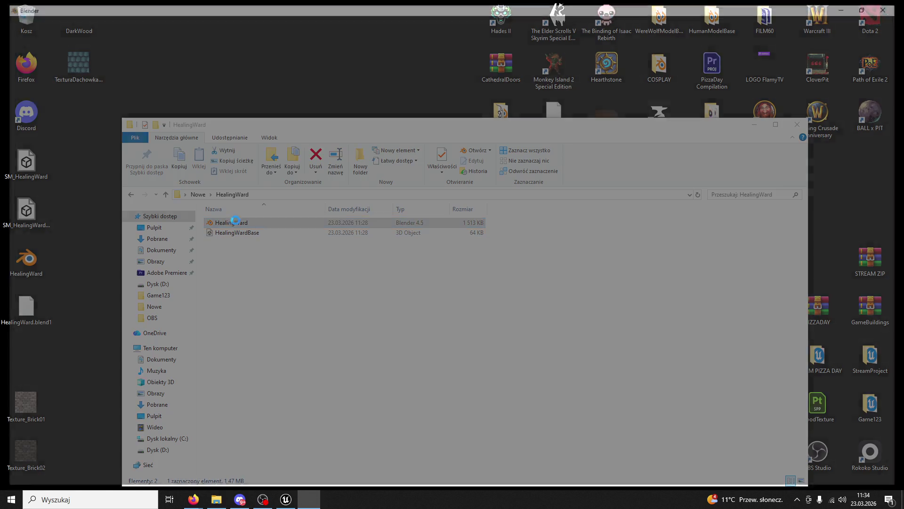
pyautogui.scroll(5, 542, 238)
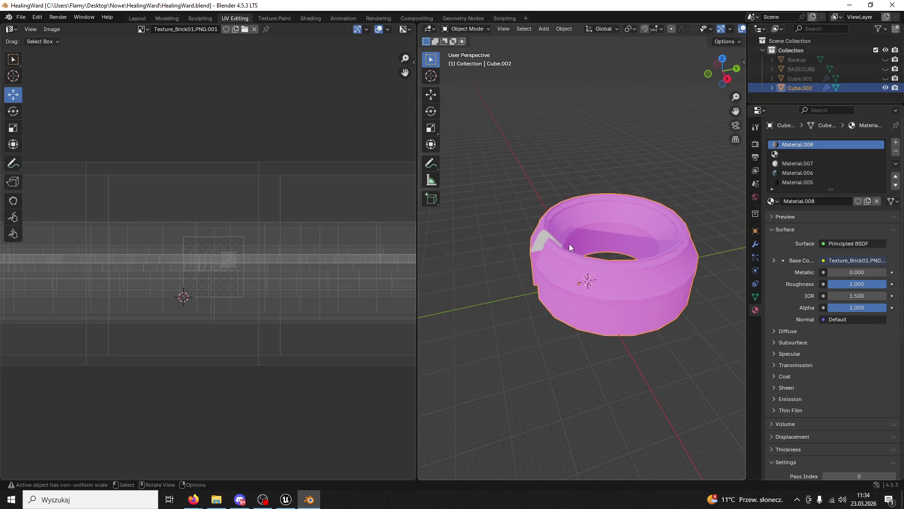
# Switch the ring into Edit Mode, cancelling an accidental close of Blender
pyautogui.click(465, 29)
pyautogui.click(463, 47)
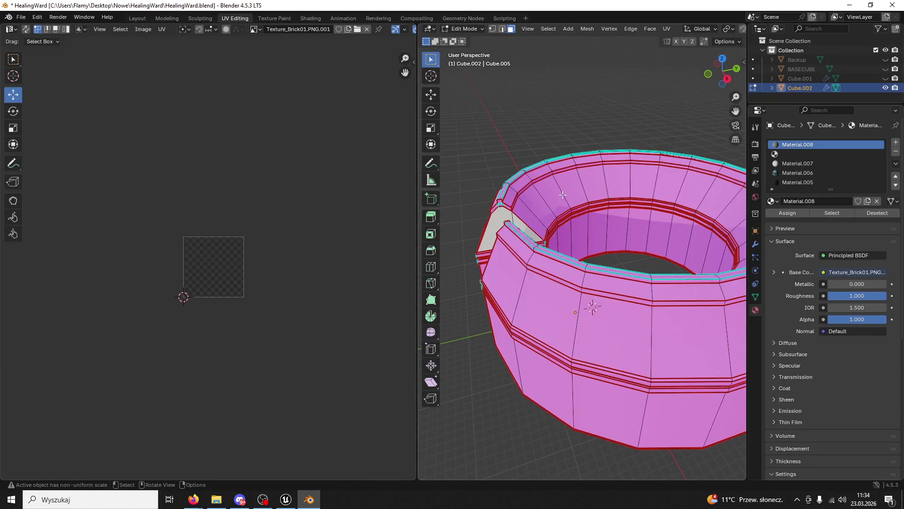
pyautogui.scroll(5, 522, 300)
pyautogui.scroll(-2, 522, 300)
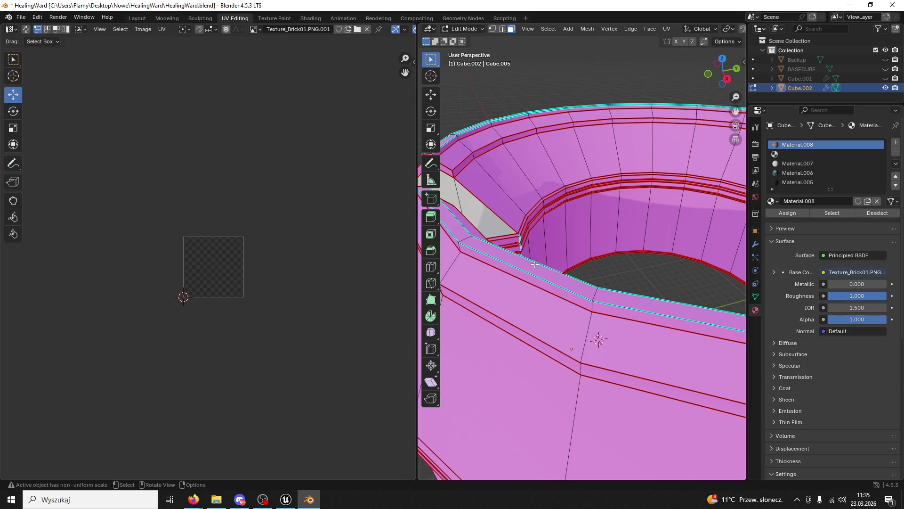
pyautogui.scroll(-2, 518, 238)
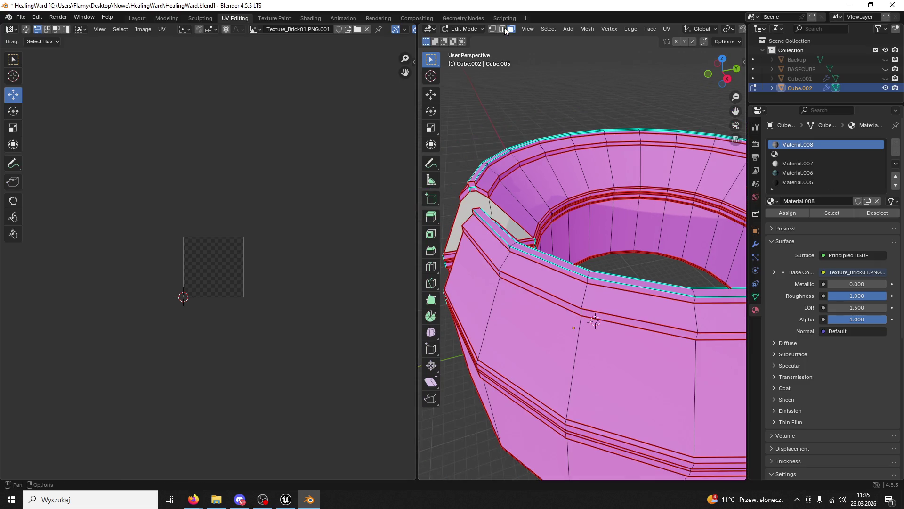
pyautogui.scroll(1, 522, 237)
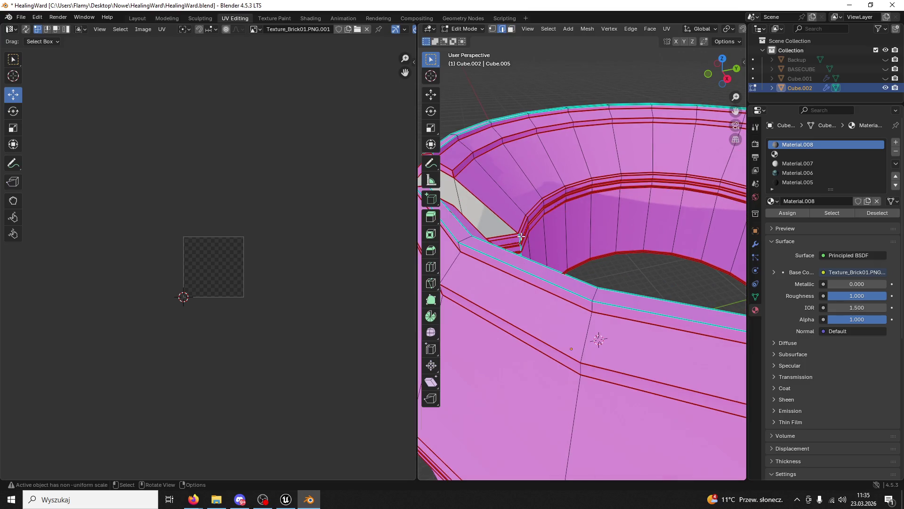
pyautogui.click(892, 8)
pyautogui.click(528, 265)
# Select all the faces of the thin wood rim strip around the ring's top
pyautogui.click(495, 252)
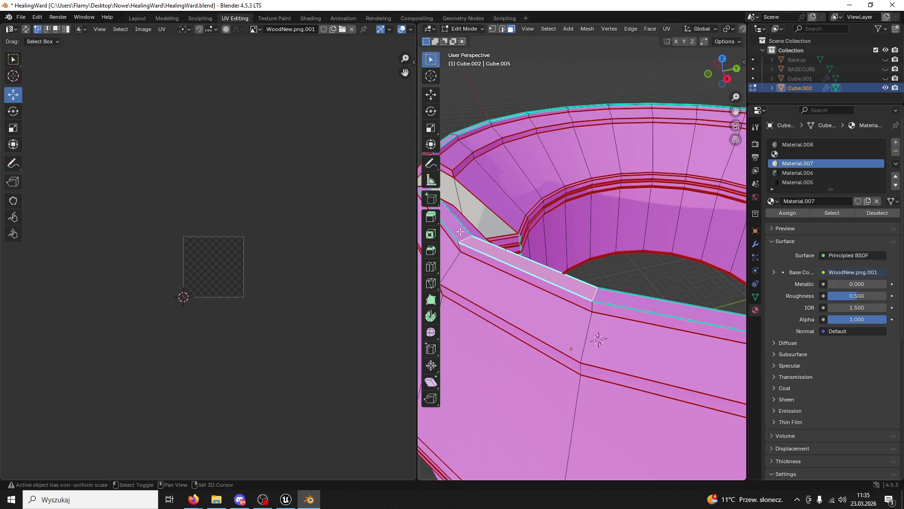
pyautogui.keyDown('shift'); pyautogui.click(626, 295); pyautogui.keyUp('shift')
pyautogui.scroll(-3, 674, 279)
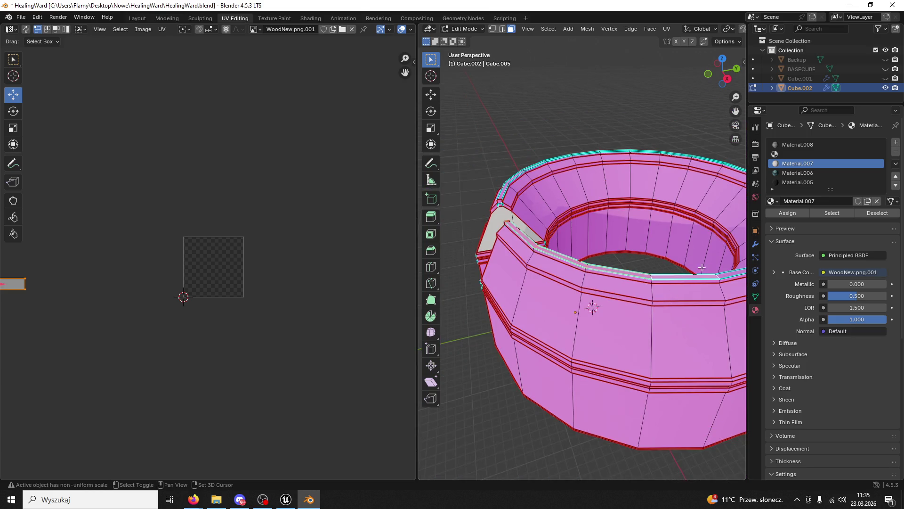
pyautogui.keyDown('shift'); pyautogui.click(728, 273); pyautogui.keyUp('shift')
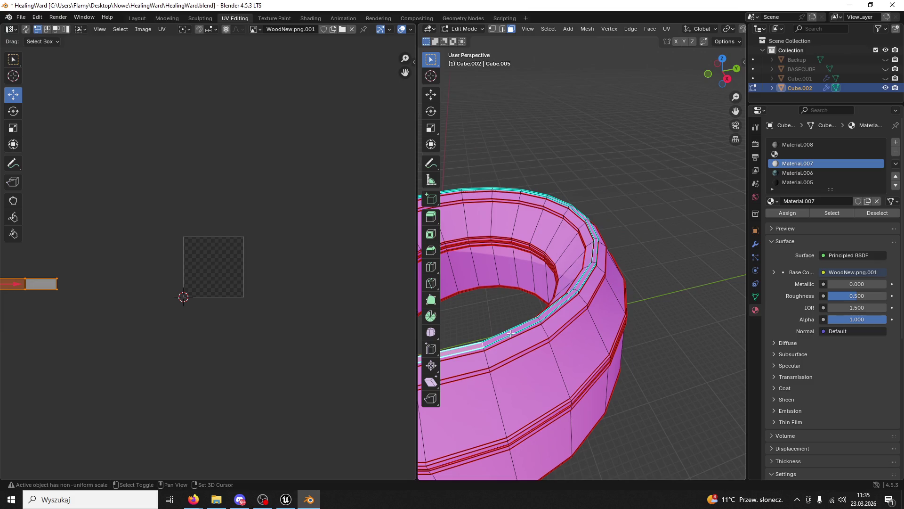
pyautogui.keyDown('shift'); pyautogui.click(550, 311); pyautogui.keyUp('shift')
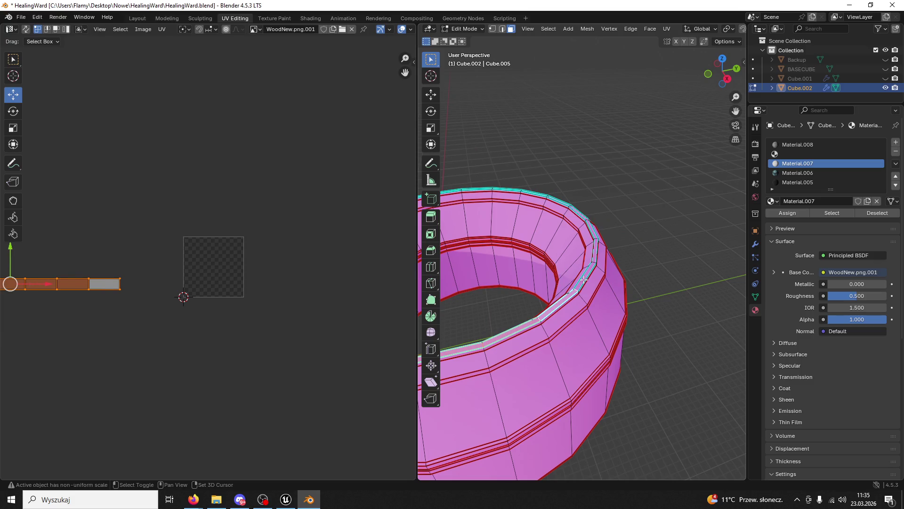
pyautogui.keyDown('shift'); pyautogui.click(584, 280); pyautogui.keyUp('shift')
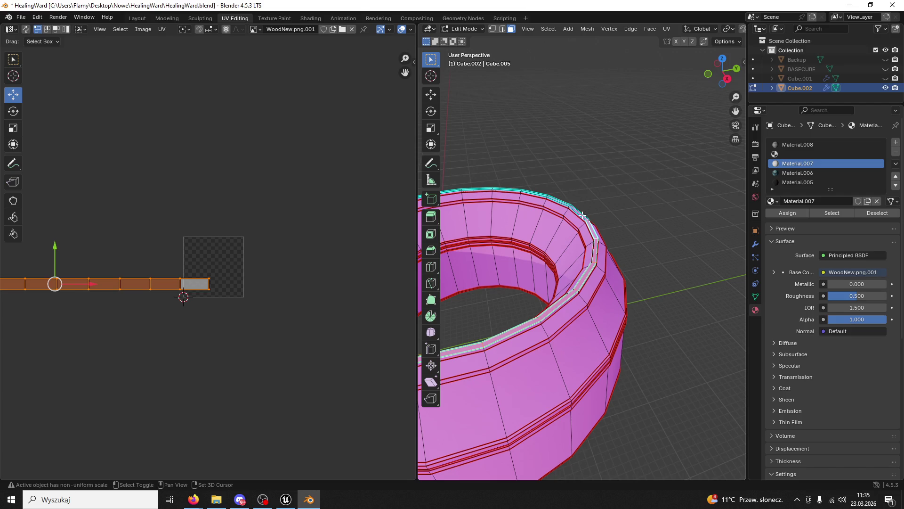
pyautogui.keyDown('shift'); pyautogui.click(564, 203); pyautogui.keyUp('shift')
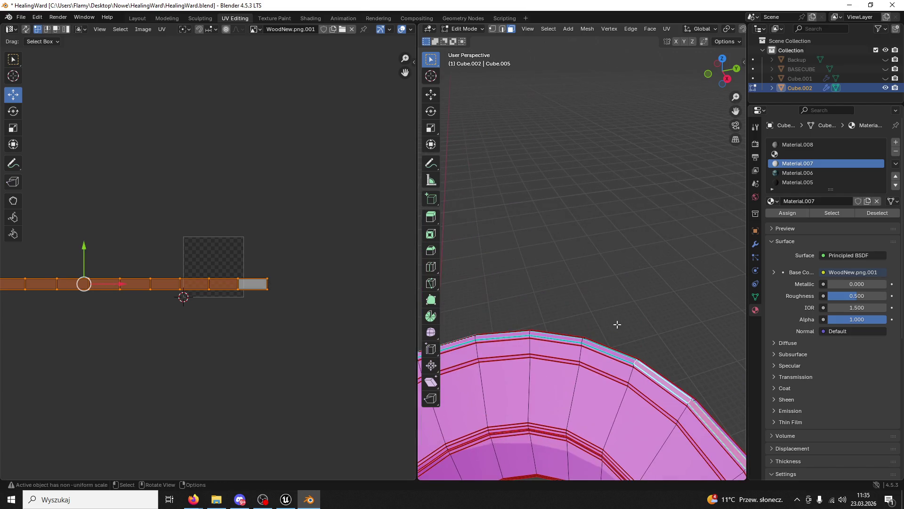
pyautogui.keyDown('shift'); pyautogui.click(596, 344); pyautogui.keyUp('shift')
pyautogui.keyDown('shift'); pyautogui.click(566, 337); pyautogui.keyUp('shift')
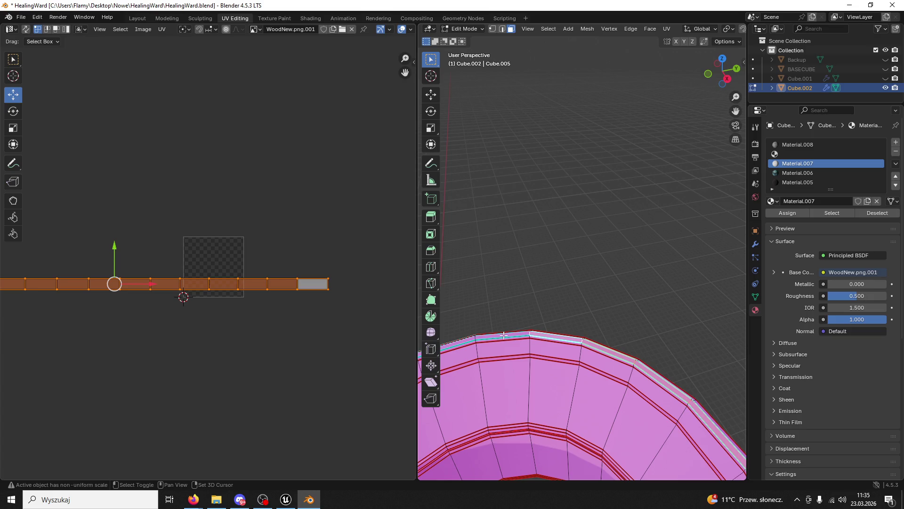
pyautogui.keyDown('shift'); pyautogui.click(493, 335); pyautogui.keyUp('shift')
pyautogui.keyDown('shift'); pyautogui.click(464, 340); pyautogui.keyUp('shift')
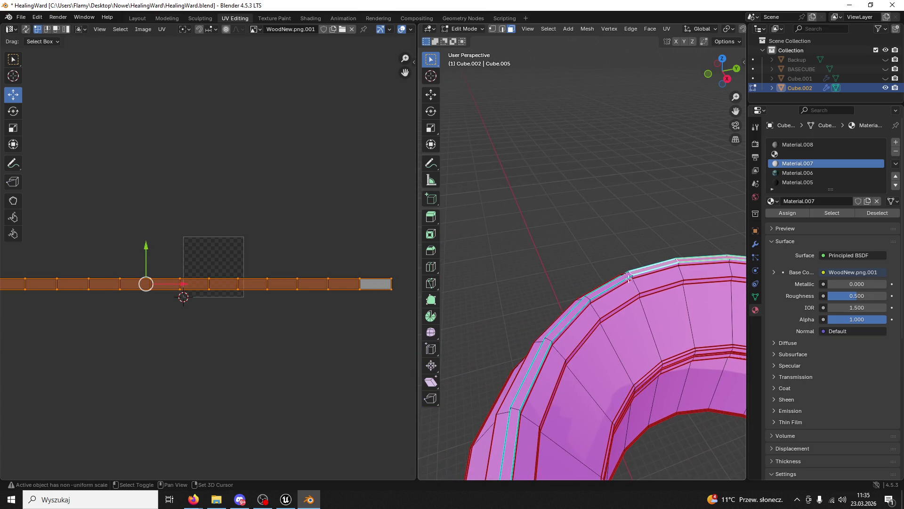
pyautogui.keyDown('shift'); pyautogui.click(597, 291); pyautogui.keyUp('shift')
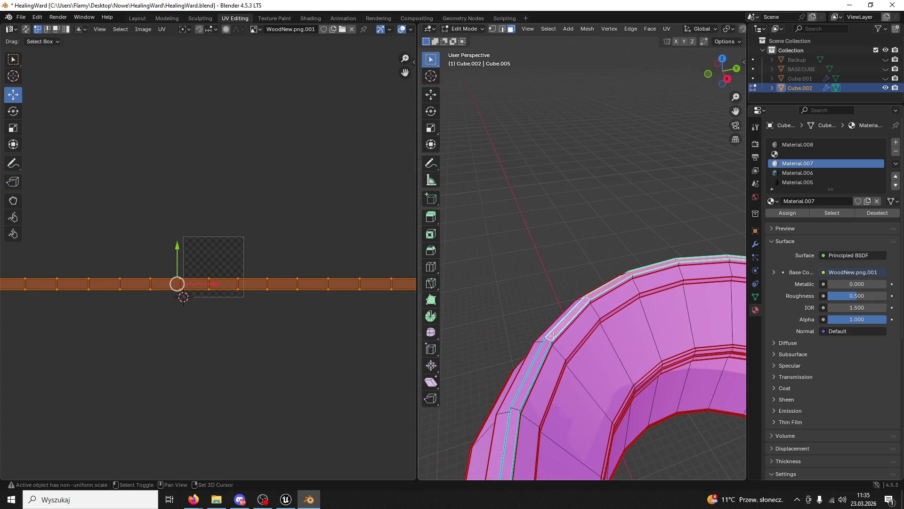
pyautogui.keyDown('shift'); pyautogui.click(534, 361); pyautogui.keyUp('shift')
pyautogui.keyDown('shift'); pyautogui.click(543, 278); pyautogui.keyUp('shift')
# Subdivide the selected rim faces, then select the rim's top edge loop in edge mode
pyautogui.rightClick(543, 278)
pyautogui.click(543, 278)
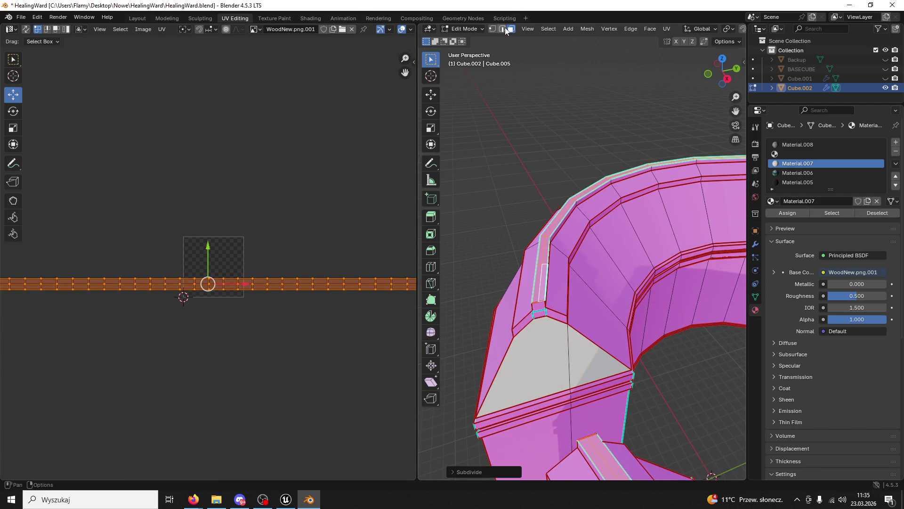
pyautogui.click(502, 28)
pyautogui.keyDown('alt'); pyautogui.click(541, 283); pyautogui.keyUp('alt')
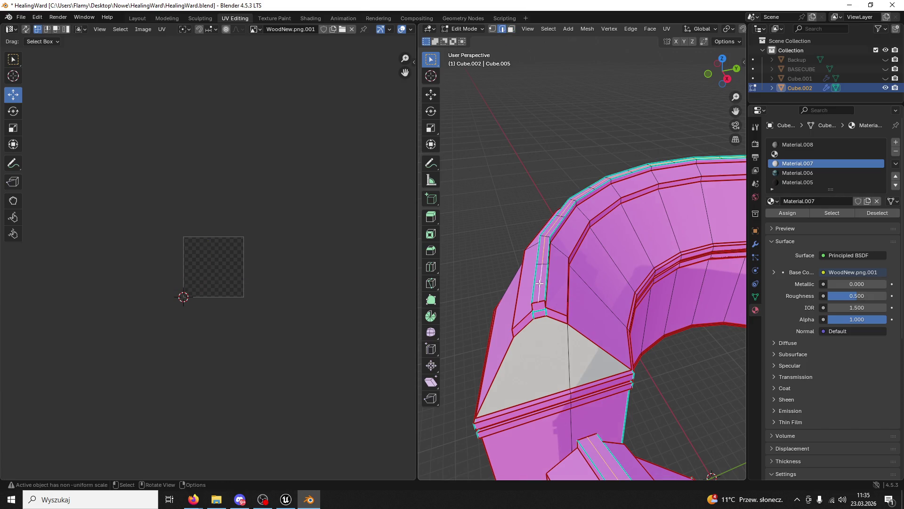
# Extrude the rim's top edge loop straight up along Z by about 2.179 m
pyautogui.press('g')
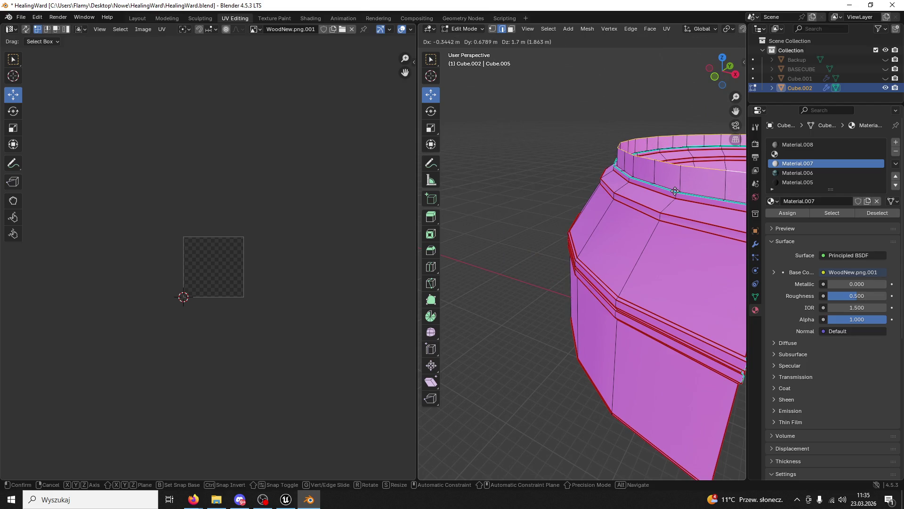
pyautogui.press('z')
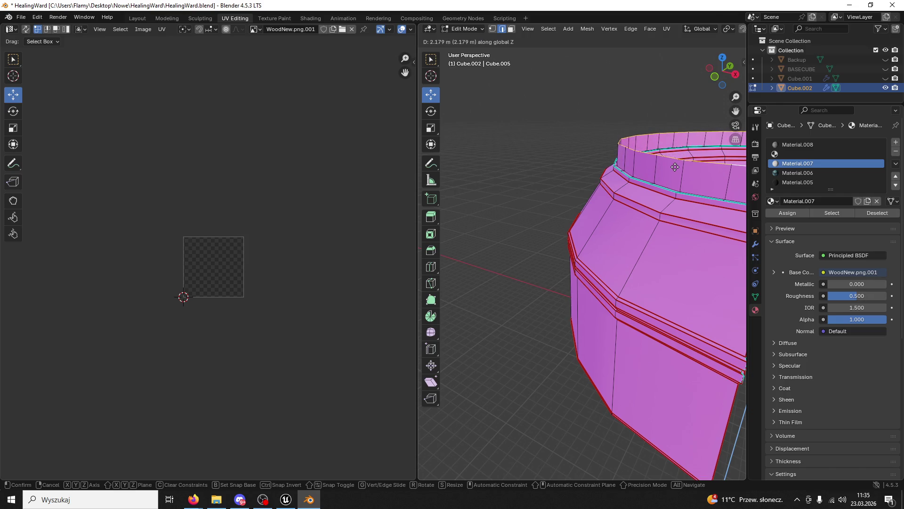
pyautogui.click(674, 172)
pyautogui.scroll(5, 529, 190)
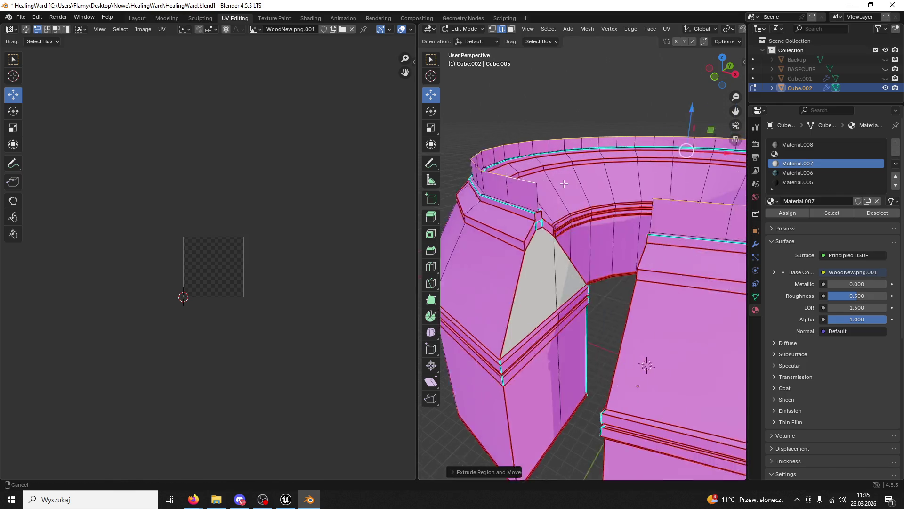
pyautogui.moveTo(538, 94); pyautogui.dragTo(633, 183)
# In face mode, start selecting the faces of the new upright band
pyautogui.click(510, 30)
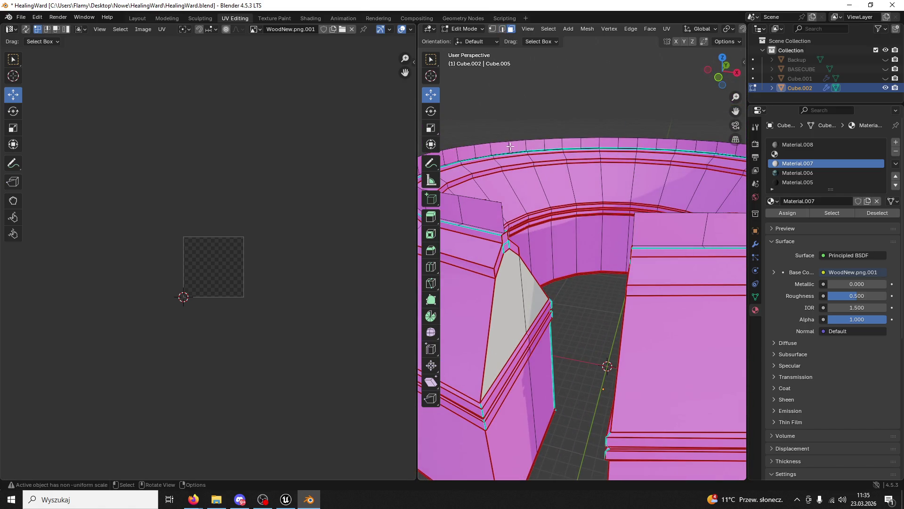
pyautogui.press('l')
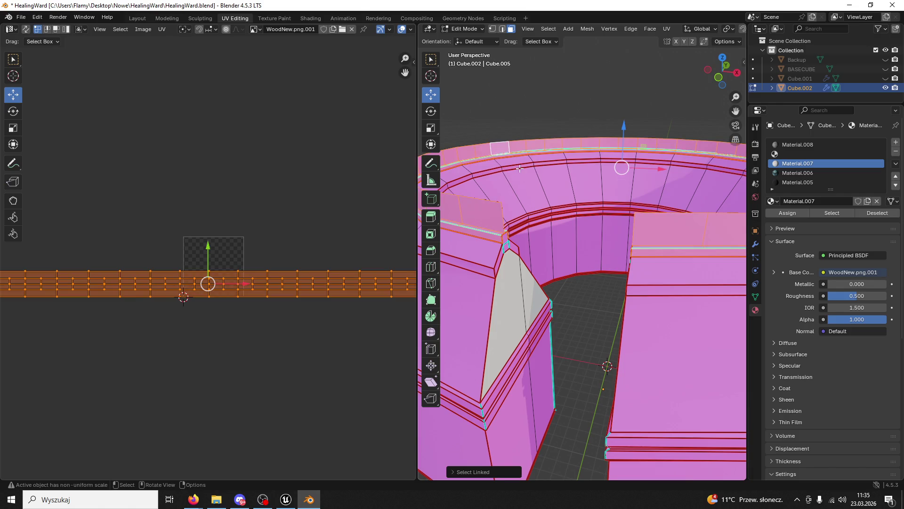
pyautogui.moveTo(513, 162); pyautogui.dragTo(552, 186)
pyautogui.click(492, 208)
pyautogui.moveTo(479, 208); pyautogui.dragTo(666, 175)
pyautogui.keyDown('shift'); pyautogui.click(603, 182); pyautogui.keyUp('shift')
pyautogui.keyDown('shift'); pyautogui.click(520, 179); pyautogui.keyUp('shift')
pyautogui.moveTo(521, 179); pyautogui.dragTo(599, 195)
pyautogui.keyDown('shift'); pyautogui.click(600, 196); pyautogui.keyUp('shift')
pyautogui.keyDown('shift'); pyautogui.click(540, 197); pyautogui.keyUp('shift')
pyautogui.moveTo(540, 197)
pyautogui.mouseDown()
pyautogui.moveTo(511, 202)
pyautogui.moveTo(565, 228)
pyautogui.mouseUp()
pyautogui.keyDown('shift'); pyautogui.click(565, 228); pyautogui.keyUp('shift')
pyautogui.keyDown('shift'); pyautogui.click(502, 230); pyautogui.keyUp('shift')
pyautogui.keyDown('shift'); pyautogui.click(458, 229); pyautogui.keyUp('shift')
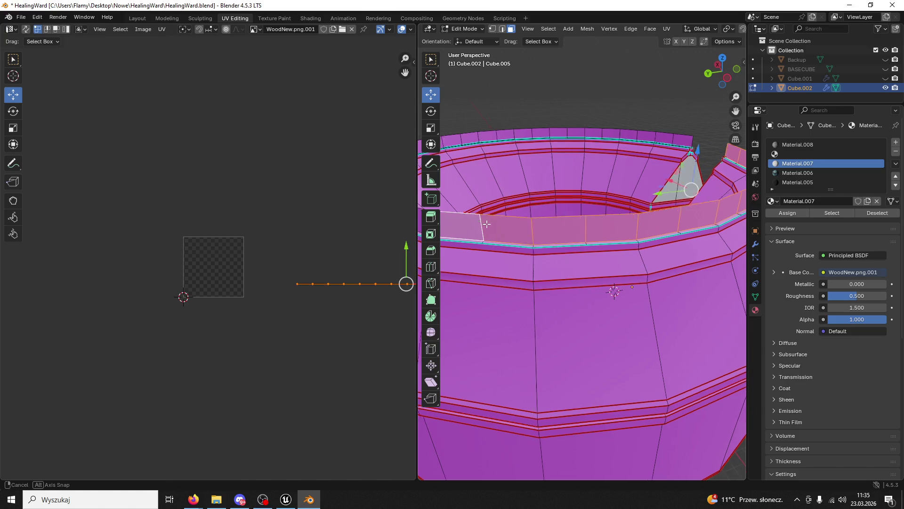
# Select the remaining band faces all the way around the ring
pyautogui.moveTo(457, 229); pyautogui.dragTo(567, 221)
pyautogui.keyDown('shift'); pyautogui.click(567, 221); pyautogui.keyUp('shift')
pyautogui.keyDown('shift'); pyautogui.click(487, 225); pyautogui.keyUp('shift')
pyautogui.keyDown('shift'); pyautogui.click(456, 226); pyautogui.keyUp('shift')
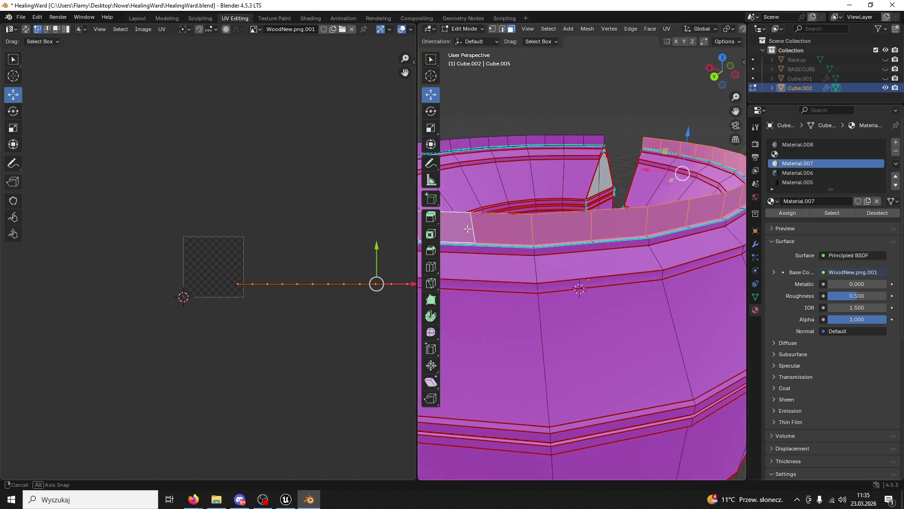
pyautogui.moveTo(457, 226); pyautogui.dragTo(576, 230)
pyautogui.keyDown('shift'); pyautogui.click(604, 232); pyautogui.keyUp('shift')
pyautogui.keyDown('shift'); pyautogui.click(658, 225); pyautogui.keyUp('shift')
pyautogui.keyDown('shift'); pyautogui.click(549, 240); pyautogui.keyUp('shift')
pyautogui.keyDown('shift'); pyautogui.click(476, 240); pyautogui.keyUp('shift')
pyautogui.moveTo(476, 240); pyautogui.dragTo(556, 238)
pyautogui.keyDown('shift'); pyautogui.click(556, 238); pyautogui.keyUp('shift')
pyautogui.keyDown('shift'); pyautogui.click(652, 234); pyautogui.keyUp('shift')
pyautogui.keyDown('shift'); pyautogui.click(698, 228); pyautogui.keyUp('shift')
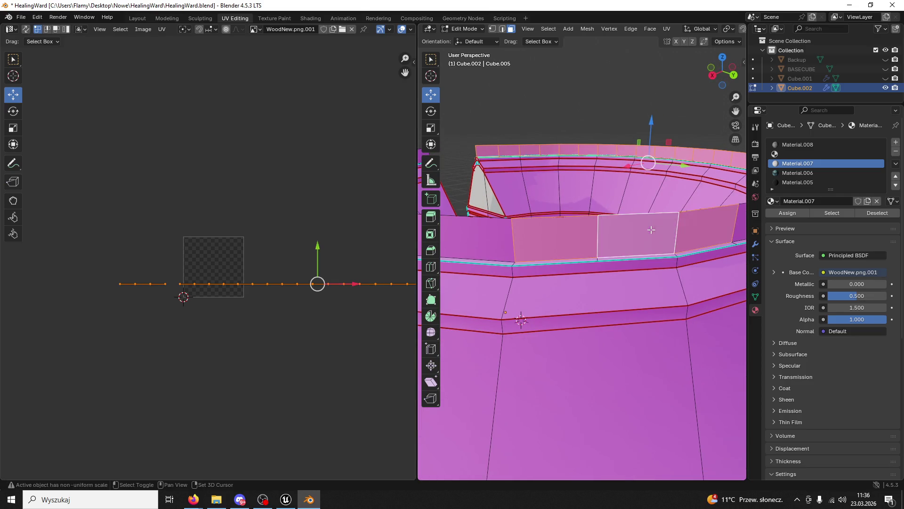
pyautogui.moveTo(650, 228); pyautogui.dragTo(536, 244)
pyautogui.click(286, 499)
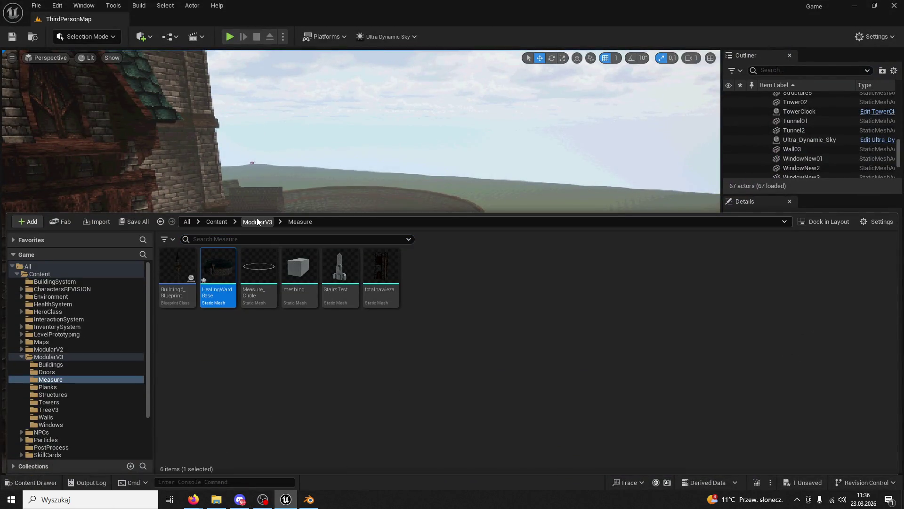
# Export Texture_Fence01 from ModularV3 via Asset Actions as a PNG to the Desktop
pyautogui.click(258, 222)
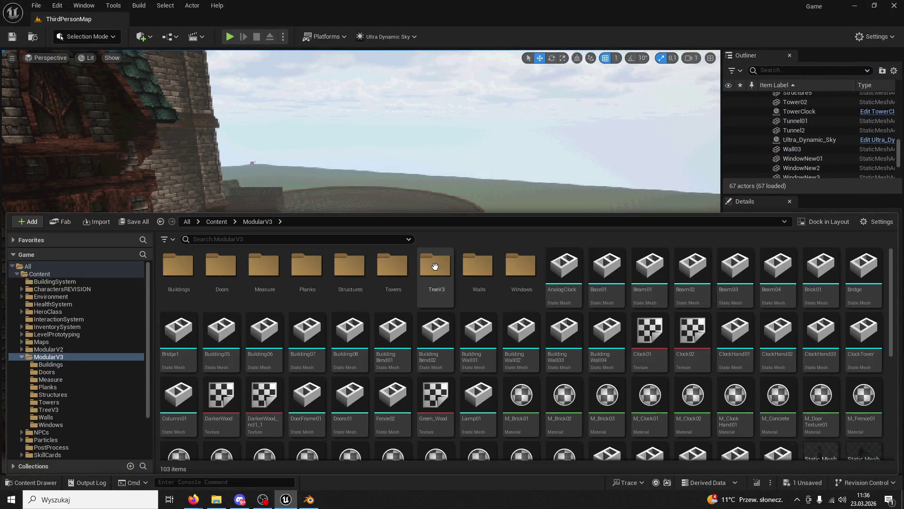
pyautogui.scroll(-3, 724, 302)
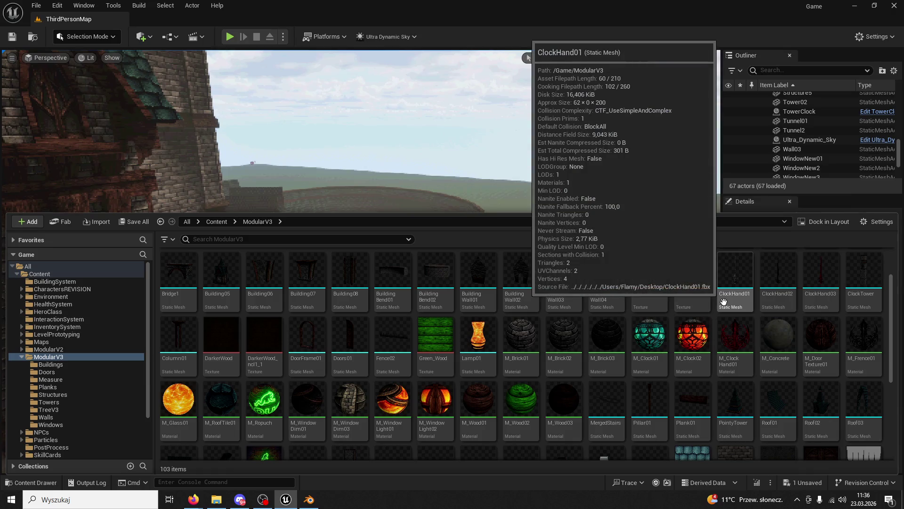
pyautogui.scroll(-2, 569, 310)
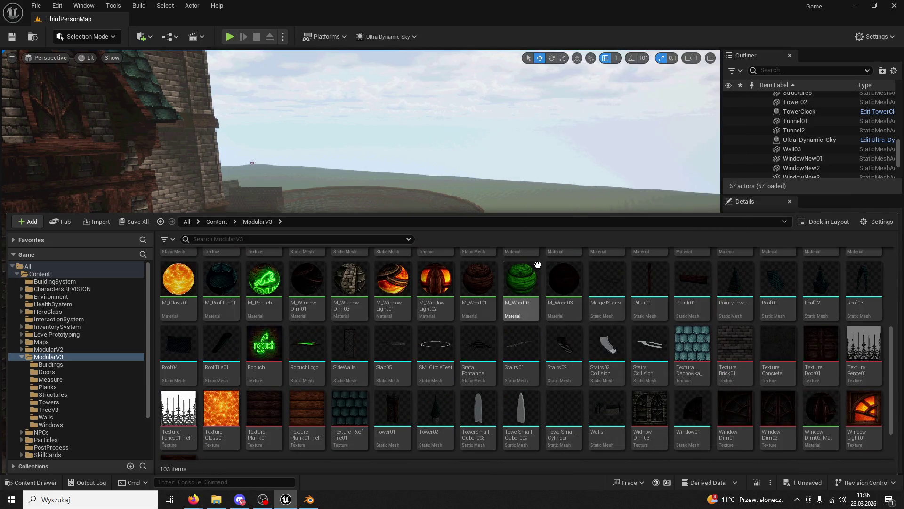
pyautogui.scroll(-1, 722, 349)
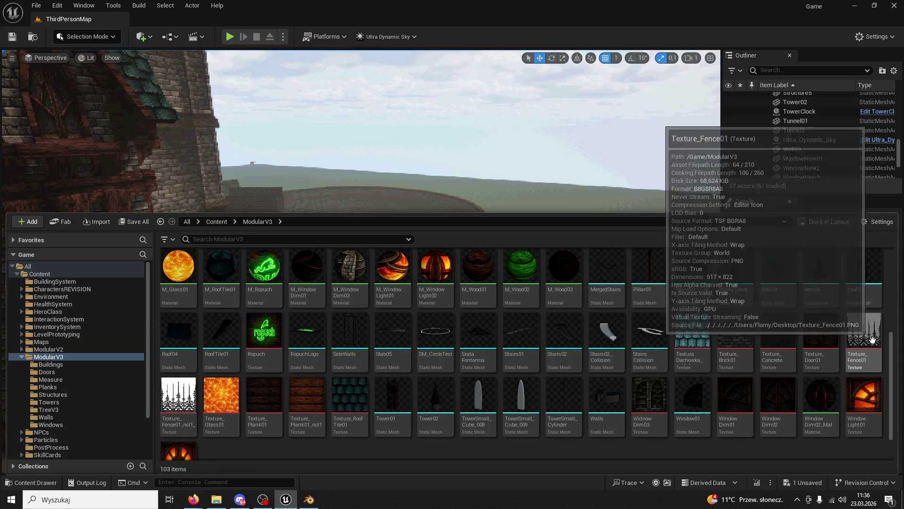
pyautogui.rightClick(865, 339)
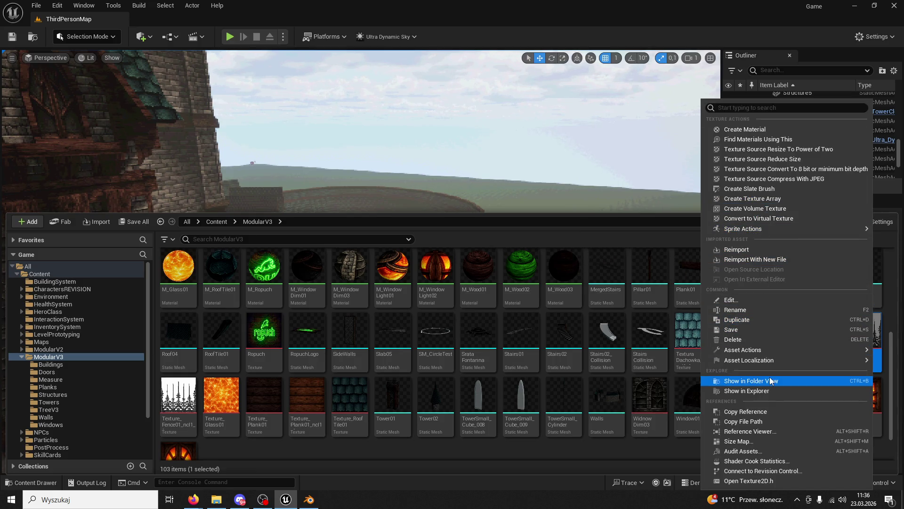
pyautogui.moveTo(760, 348)
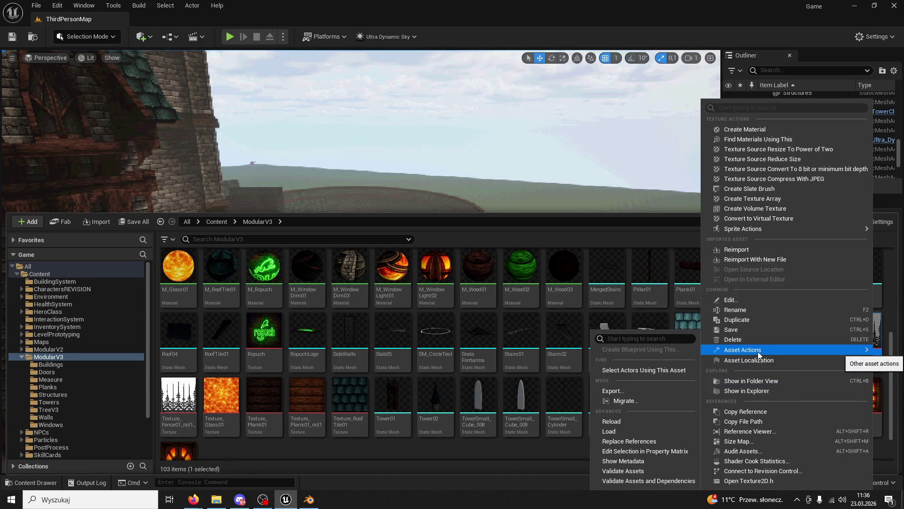
pyautogui.click(628, 390)
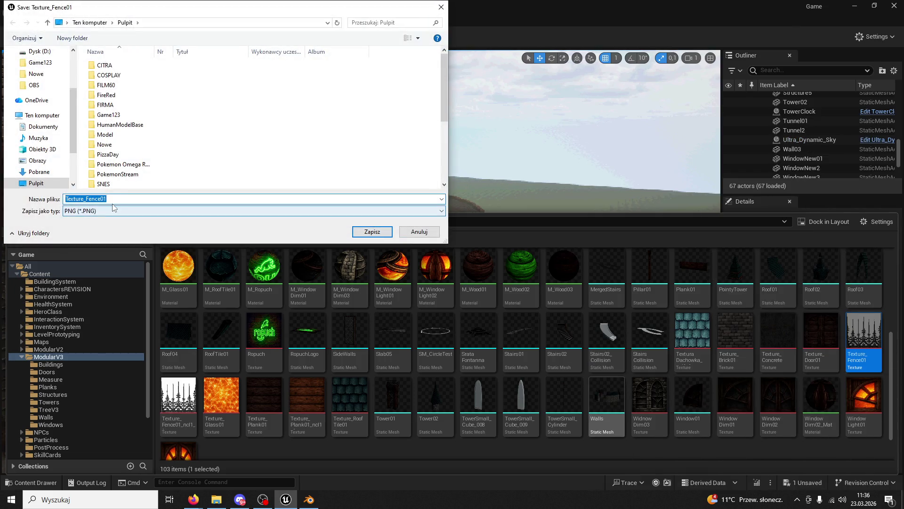
pyautogui.click(372, 232)
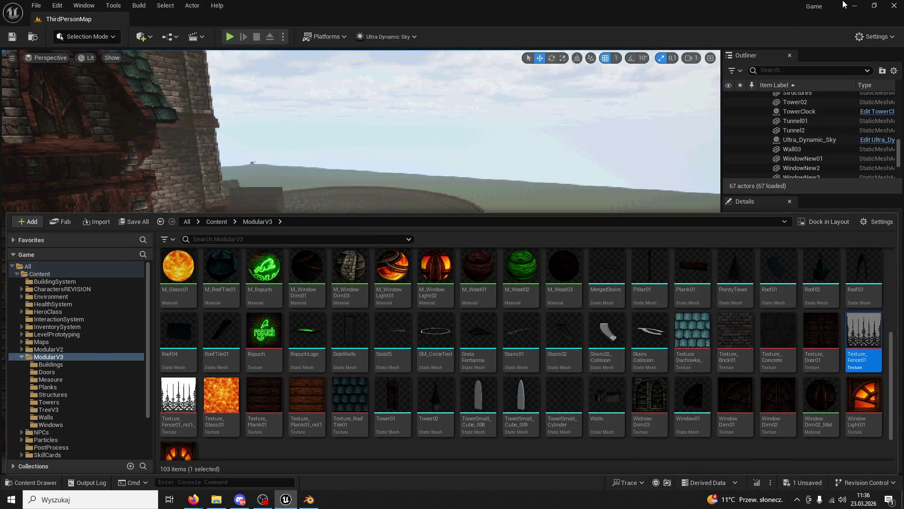
pyautogui.click(854, 5)
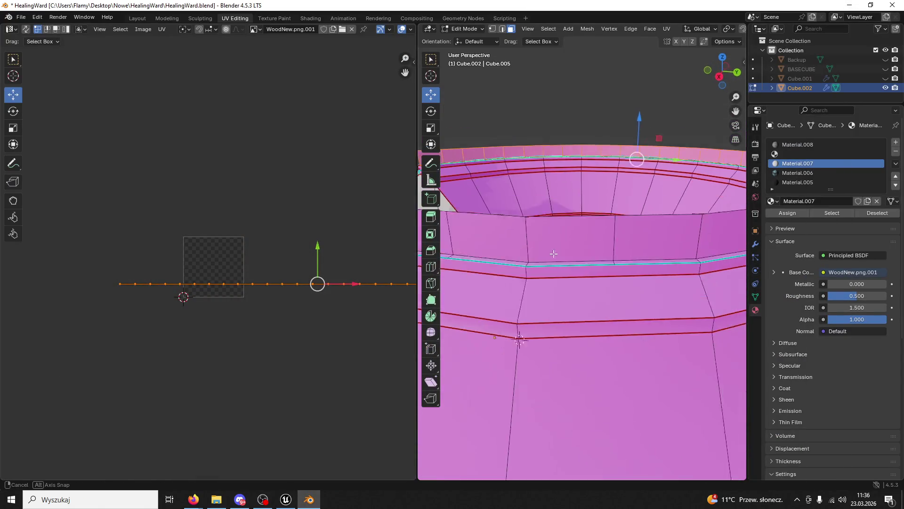
# Select the faces of the tower's top rim band all around the ring
pyautogui.moveTo(555, 253); pyautogui.dragTo(562, 260)
pyautogui.keyDown('shift'); pyautogui.click(649, 264); pyautogui.keyUp('shift')
pyautogui.keyDown('shift'); pyautogui.click(621, 264); pyautogui.keyUp('shift')
pyautogui.keyDown('shift'); pyautogui.click(568, 266); pyautogui.keyUp('shift')
pyautogui.keyDown('shift'); pyautogui.click(518, 266); pyautogui.keyUp('shift')
pyautogui.moveTo(535, 268); pyautogui.dragTo(542, 273)
pyautogui.keyDown('shift'); pyautogui.click(627, 278); pyautogui.keyUp('shift')
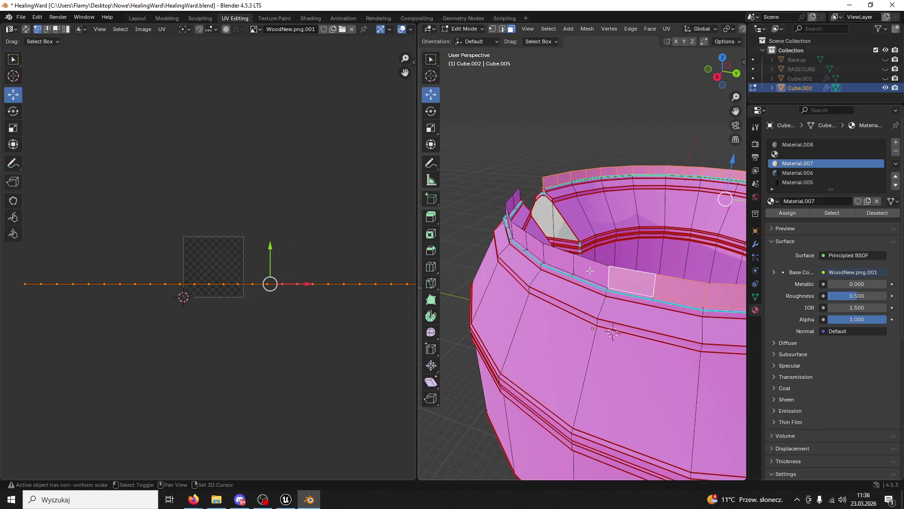
pyautogui.keyDown('shift'); pyautogui.click(591, 267); pyautogui.keyUp('shift')
pyautogui.keyDown('shift'); pyautogui.click(558, 258); pyautogui.keyUp('shift')
pyautogui.keyDown('shift'); pyautogui.click(523, 243); pyautogui.keyUp('shift')
pyautogui.moveTo(523, 243); pyautogui.dragTo(572, 225)
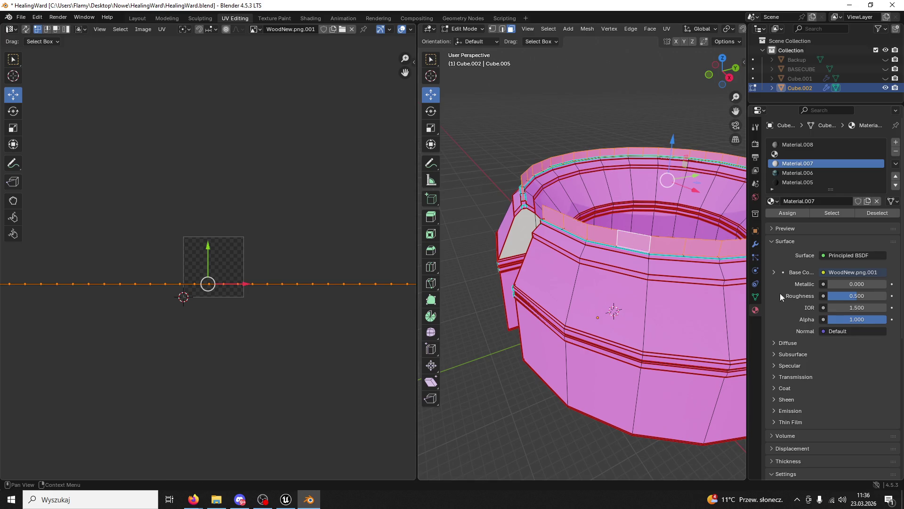
# Add a new material slot and material using Texture_Fence01 as its Base Color image
pyautogui.click(895, 143)
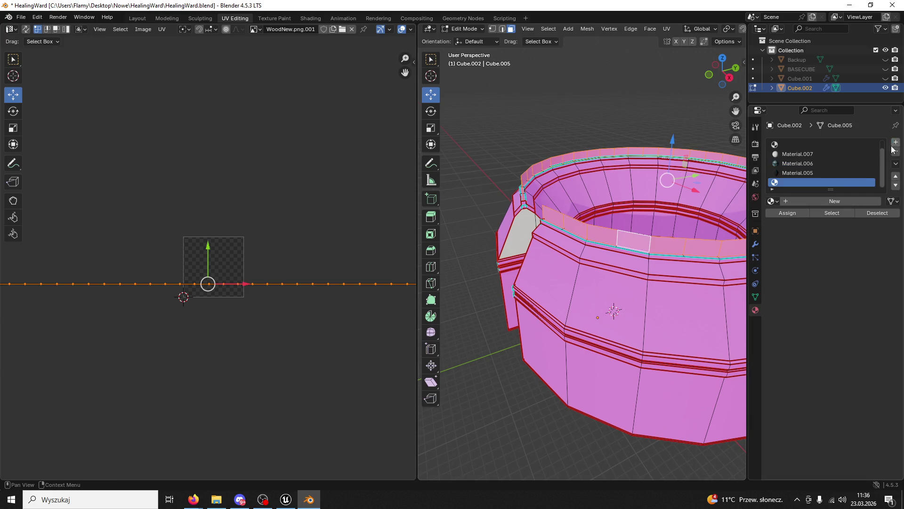
pyautogui.click(785, 201)
pyautogui.click(311, 18)
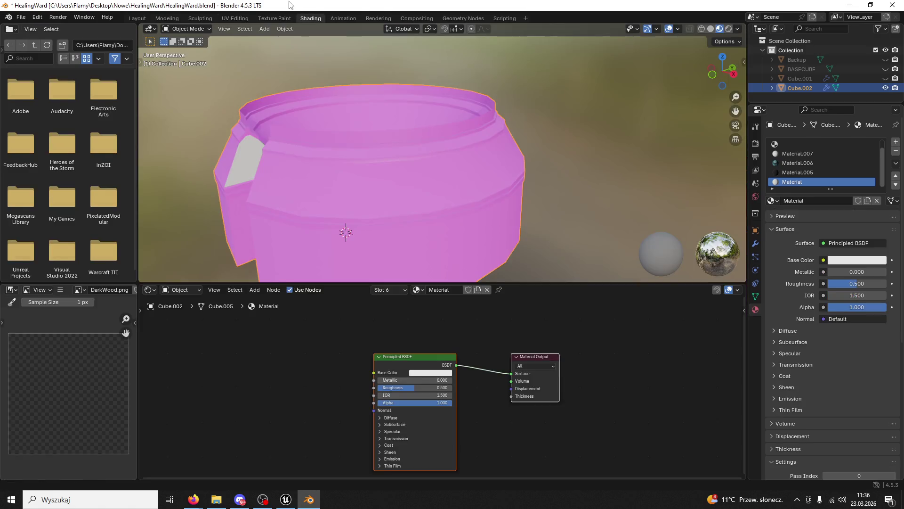
pyautogui.moveTo(523, 5); pyautogui.dragTo(549, 63)
pyautogui.moveTo(29, 355)
pyautogui.mouseDown()
pyautogui.moveTo(427, 391)
pyautogui.moveTo(540, 417)
pyautogui.mouseUp()
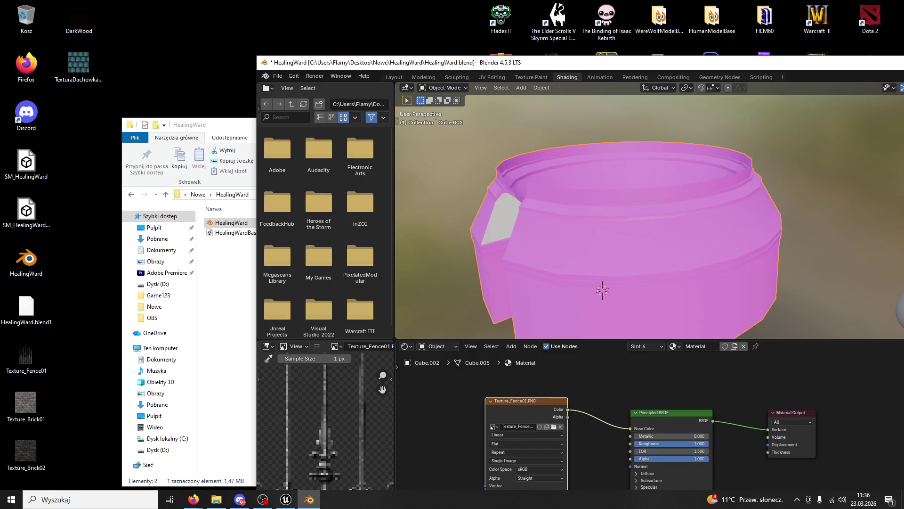
pyautogui.doubleClick(516, 63)
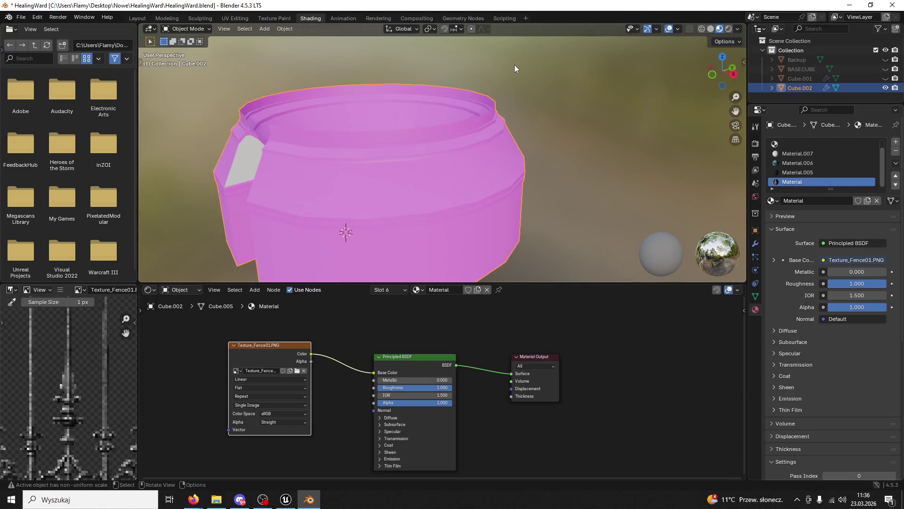
pyautogui.click(238, 17)
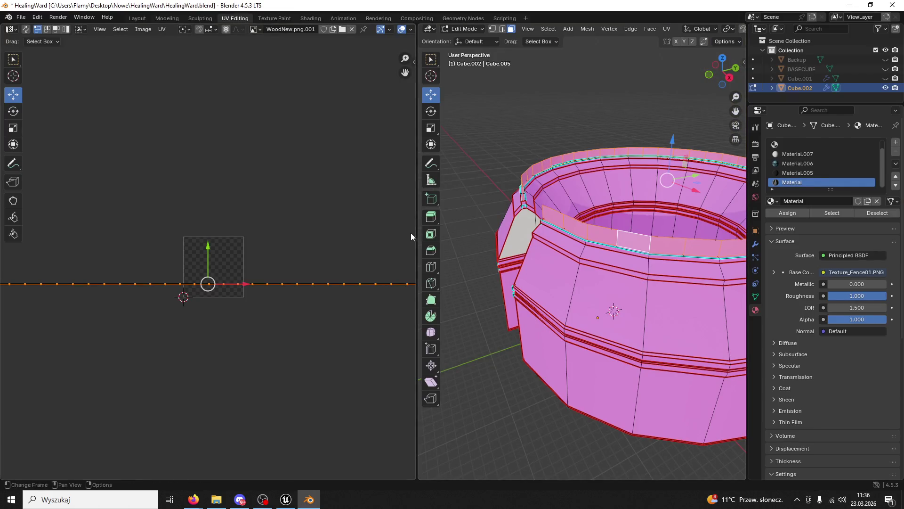
# Assign the fence material to the rim faces and unwrap them with Lightmap Pack, then Follow Active Quads
pyautogui.click(793, 215)
pyautogui.scroll(5, 346, 328)
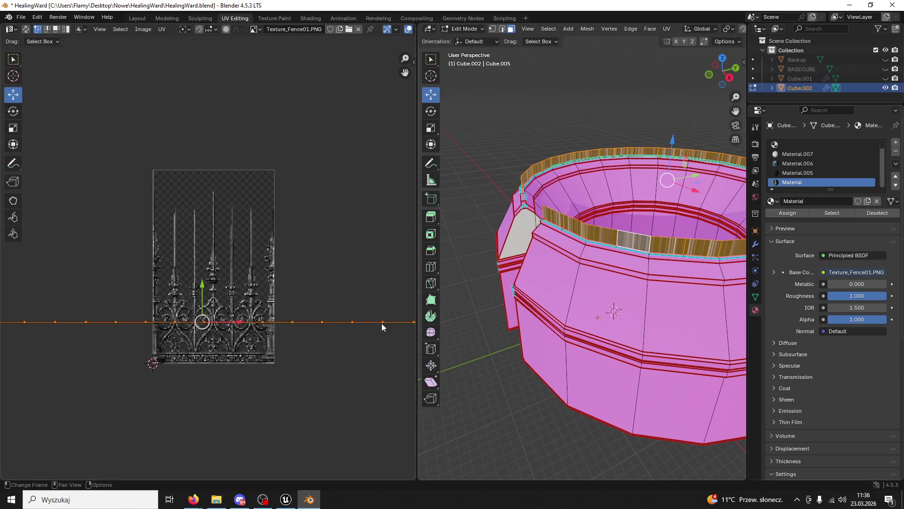
pyautogui.click(346, 325)
pyautogui.press('u')
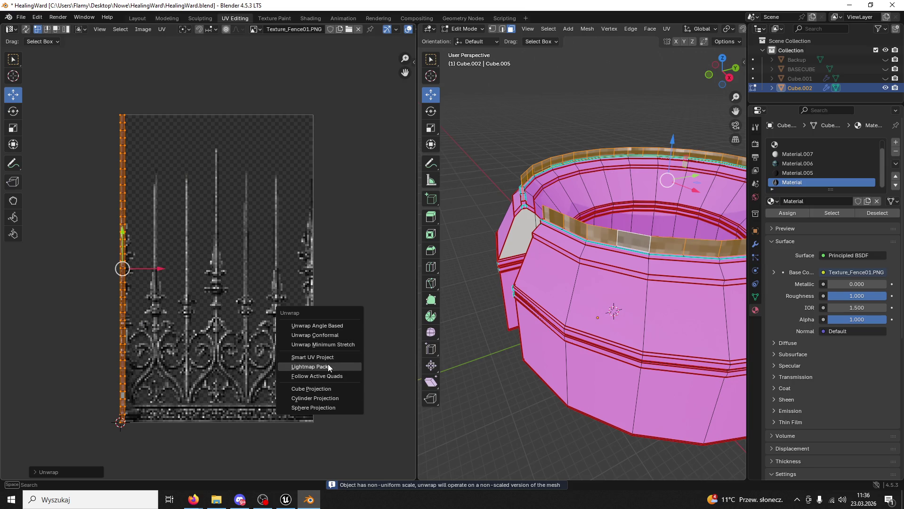
pyautogui.click(340, 367)
pyautogui.click(318, 433)
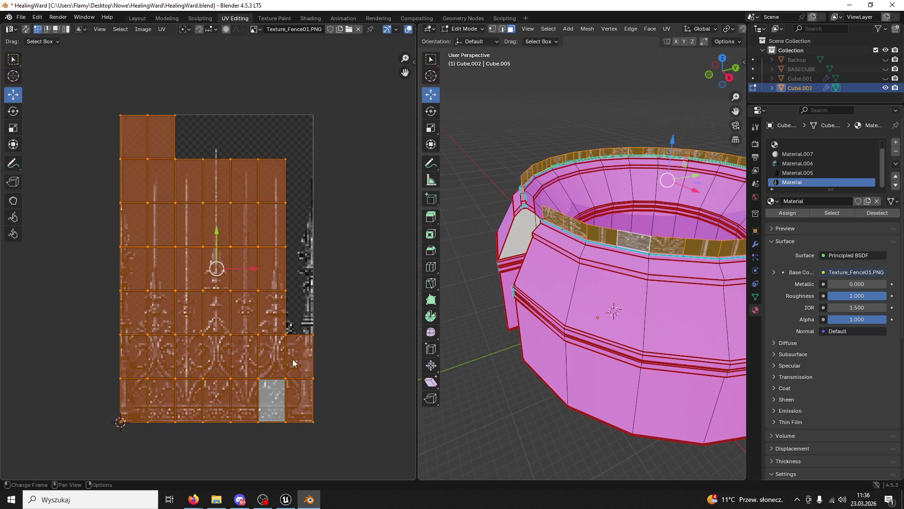
pyautogui.press('u')
pyautogui.click(290, 370)
pyautogui.click(281, 389)
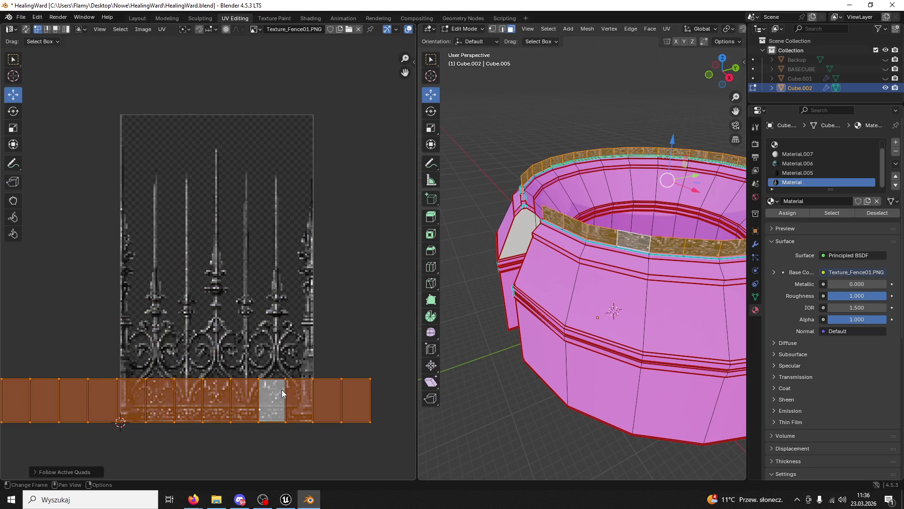
# Scale and shift the UV strip over the fence image so the iron pattern lines up
pyautogui.press('s')
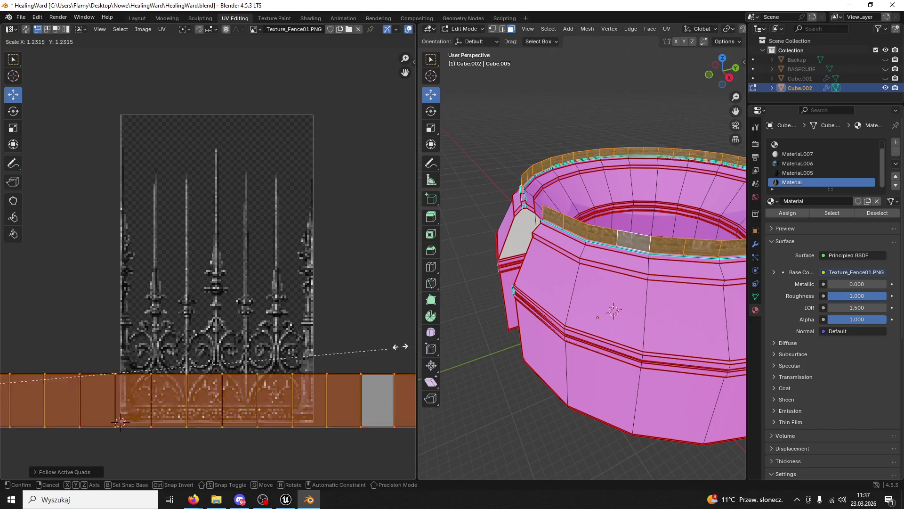
pyautogui.click(70, 277)
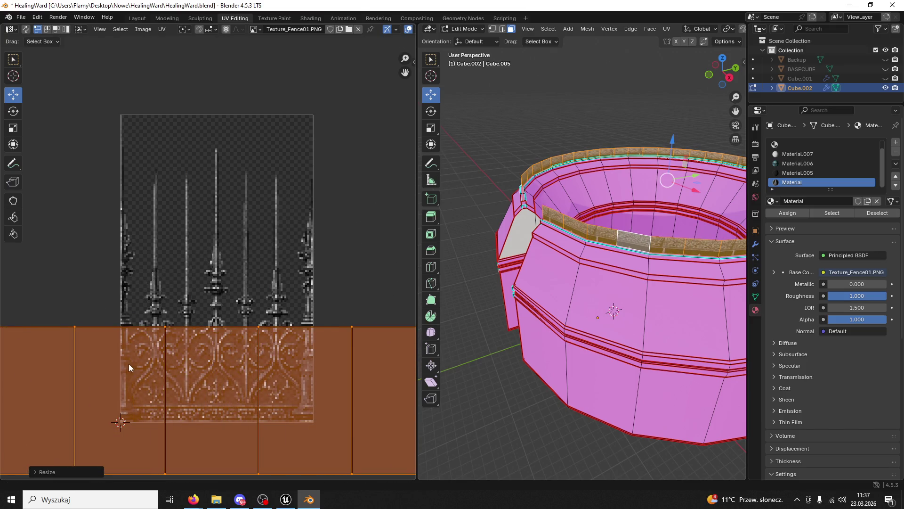
pyautogui.scroll(-2, 200, 277)
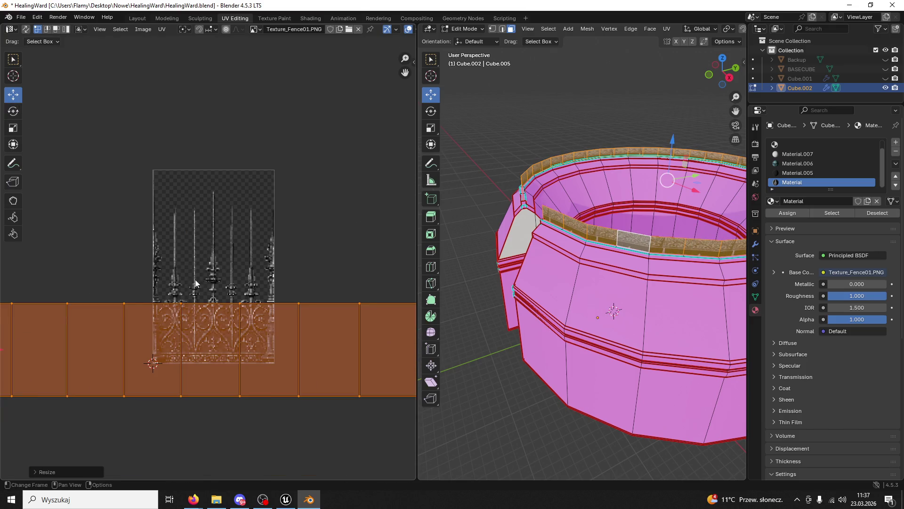
pyautogui.scroll(-5, 145, 333)
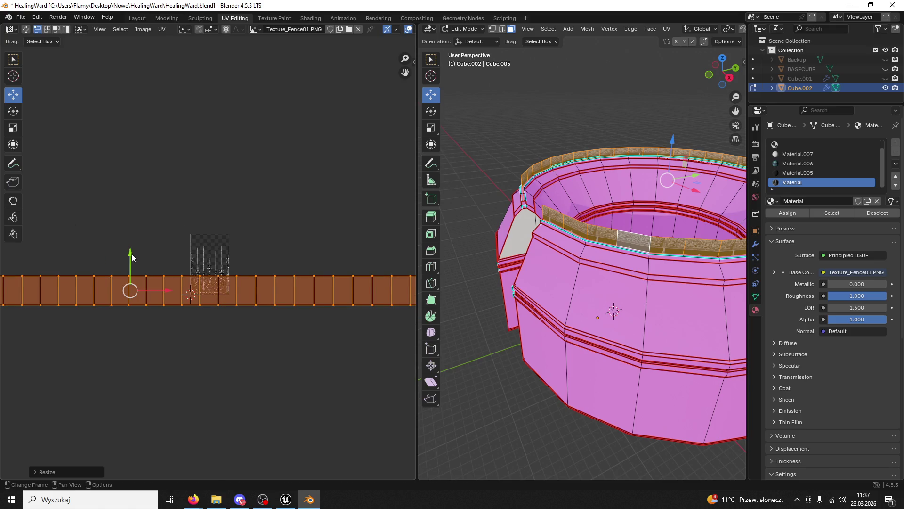
pyautogui.moveTo(131, 256); pyautogui.dragTo(132, 228)
pyautogui.moveTo(163, 262); pyautogui.dragTo(234, 268)
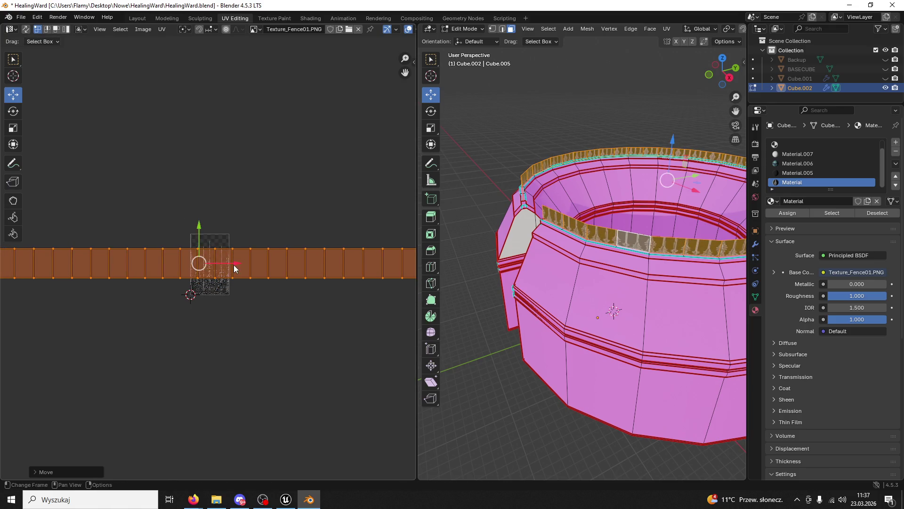
pyautogui.scroll(4, 231, 267)
pyautogui.press('s')
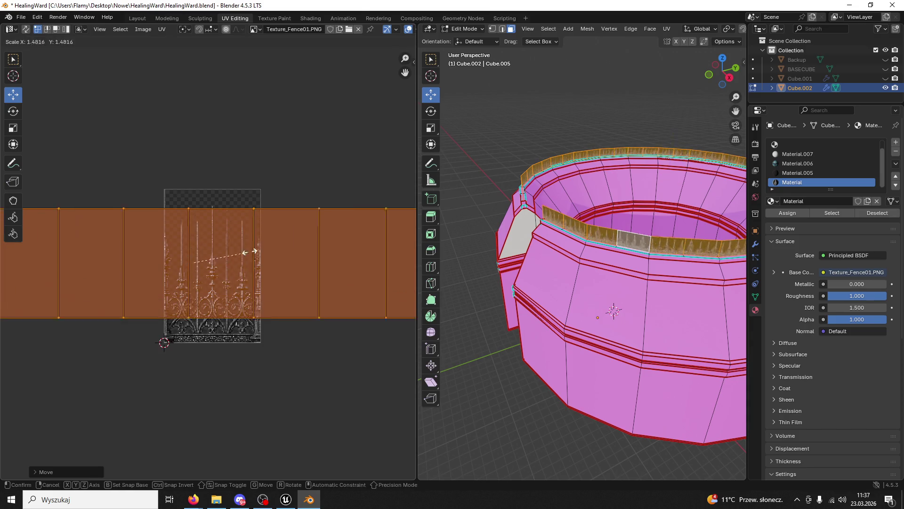
pyautogui.click(267, 235)
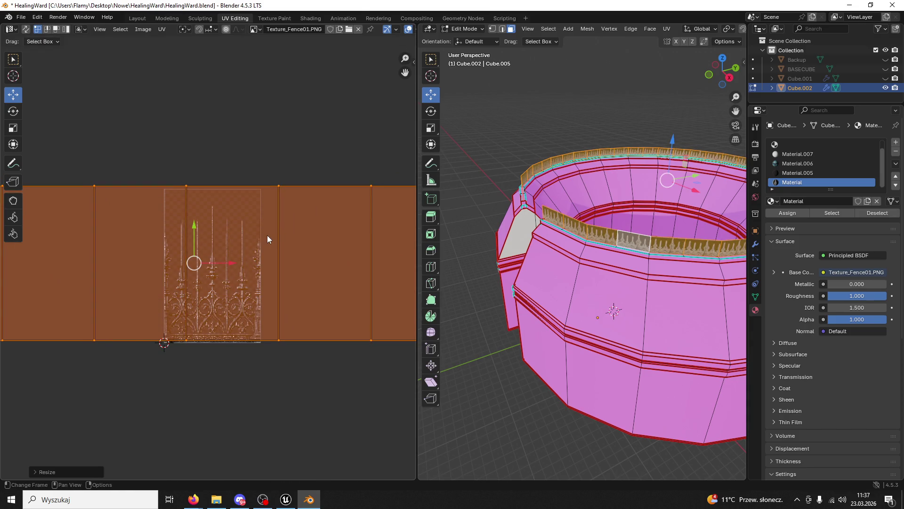
pyautogui.scroll(6, 612, 265)
pyautogui.scroll(-3, 612, 265)
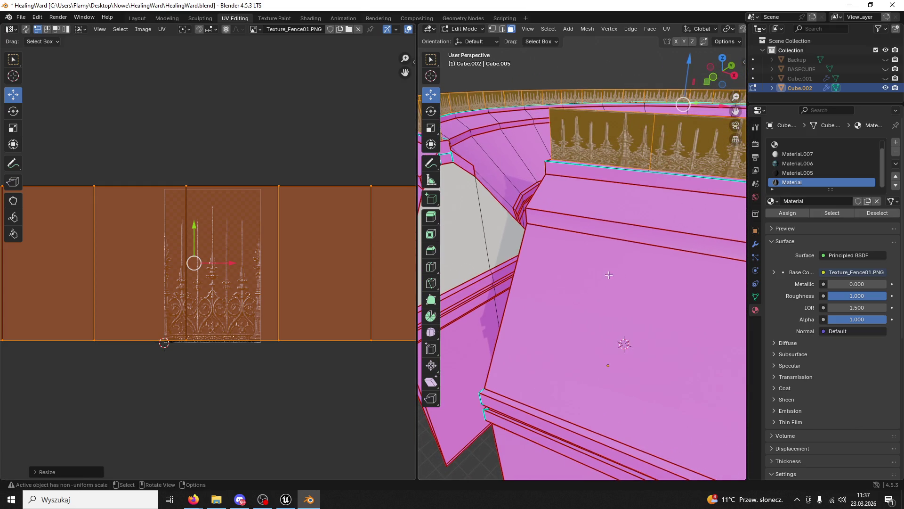
pyautogui.click(227, 265)
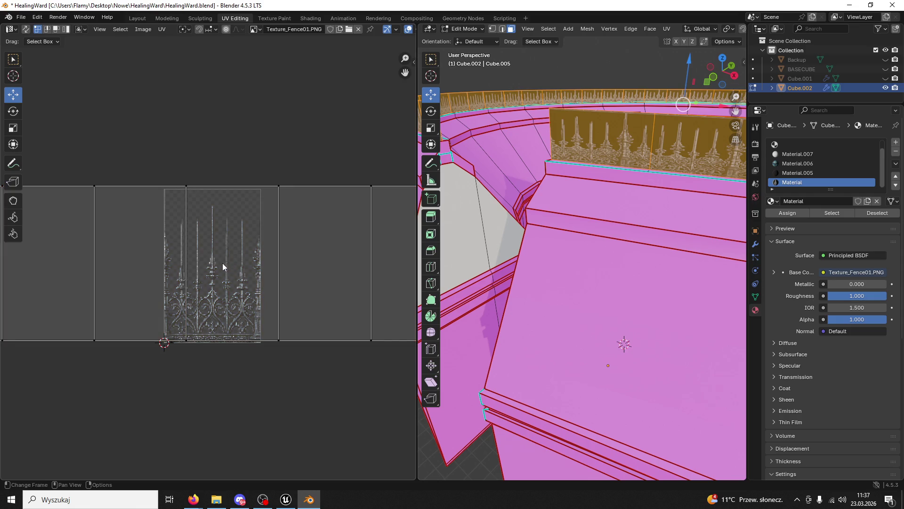
pyautogui.press('a')
pyautogui.moveTo(230, 264); pyautogui.dragTo(240, 265)
pyautogui.moveTo(531, 234)
pyautogui.mouseDown()
pyautogui.moveTo(576, 233)
pyautogui.moveTo(527, 292)
pyautogui.mouseUp()
pyautogui.click(461, 29)
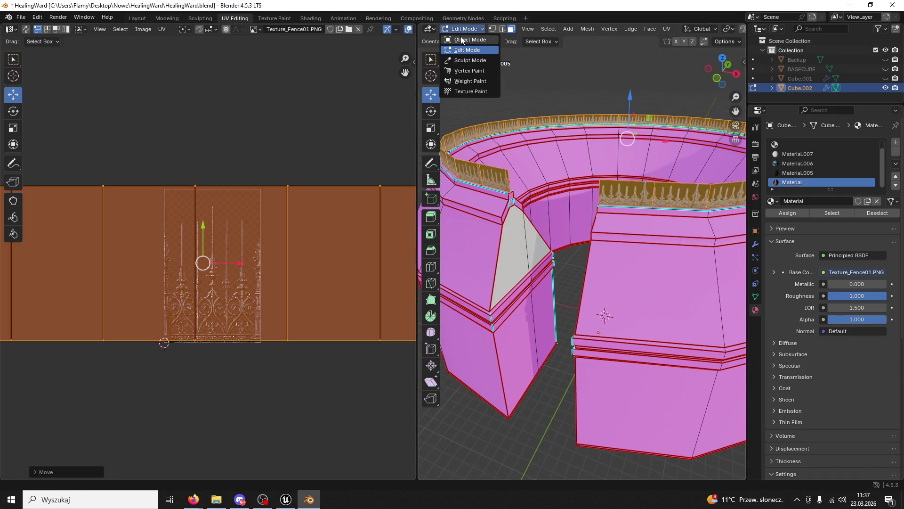
# In Object Mode, export the model as FBX over HealingWardBase.fbx, then close Blender, saving the project
pyautogui.click(466, 40)
pyautogui.click(20, 17)
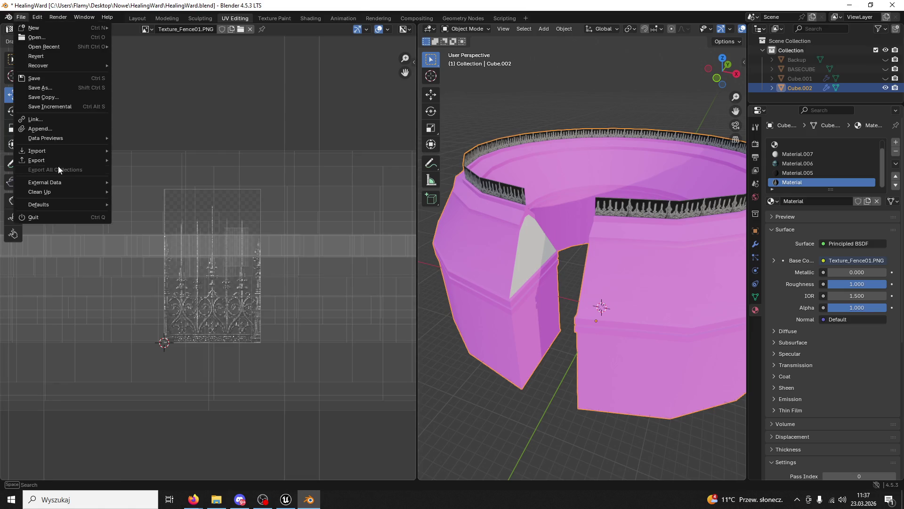
pyautogui.moveTo(54, 157)
pyautogui.click(152, 244)
pyautogui.click(319, 161)
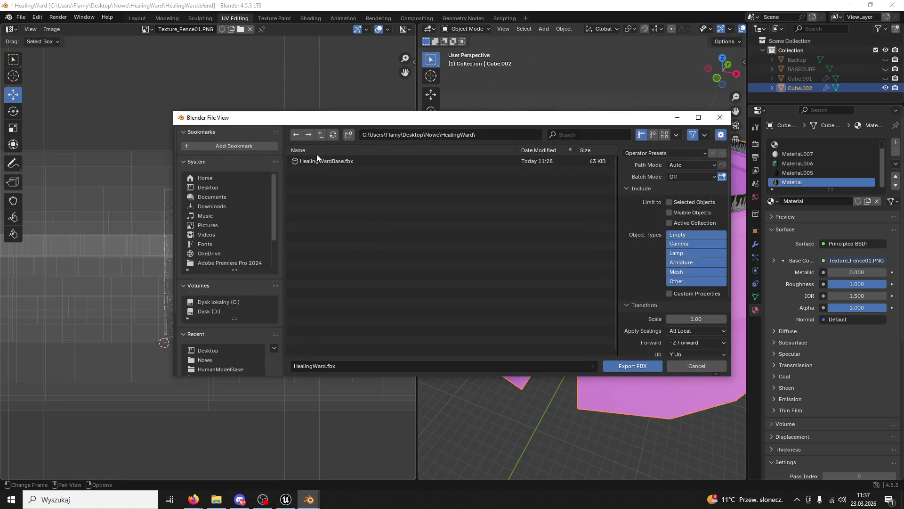
pyautogui.click(633, 366)
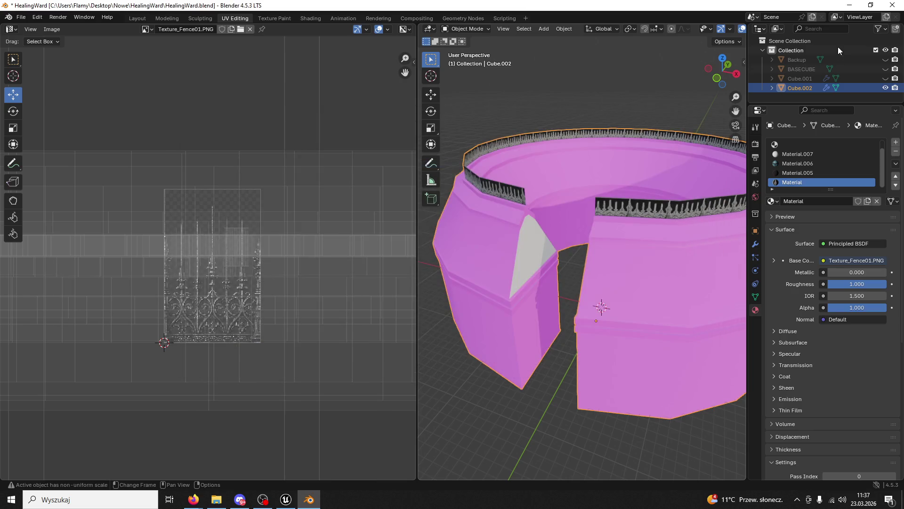
pyautogui.click(892, 7)
pyautogui.click(389, 264)
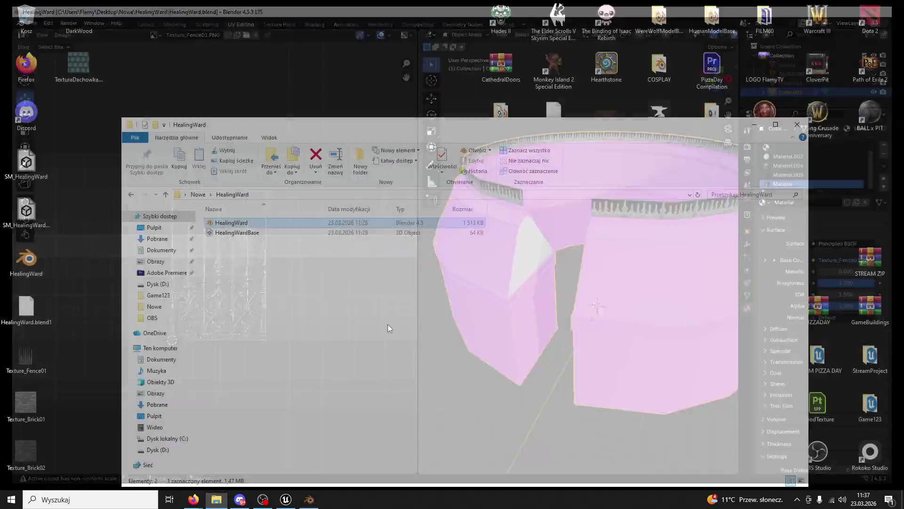
# Reimport the HealingWardBase asset from Nowe/HealingWard/HealingWardBase FBX, resetting material conflicts
pyautogui.click(286, 499)
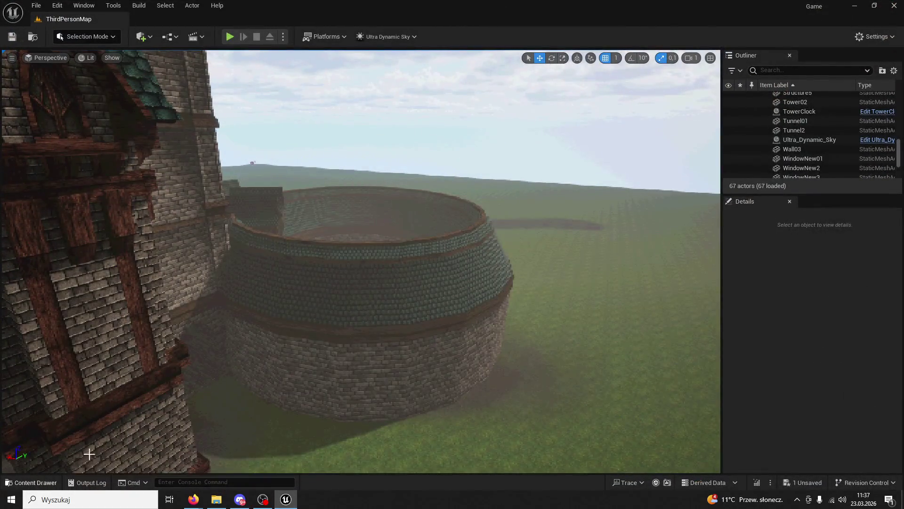
pyautogui.click(389, 305)
pyautogui.rightClick(832, 144)
pyautogui.click(721, 163)
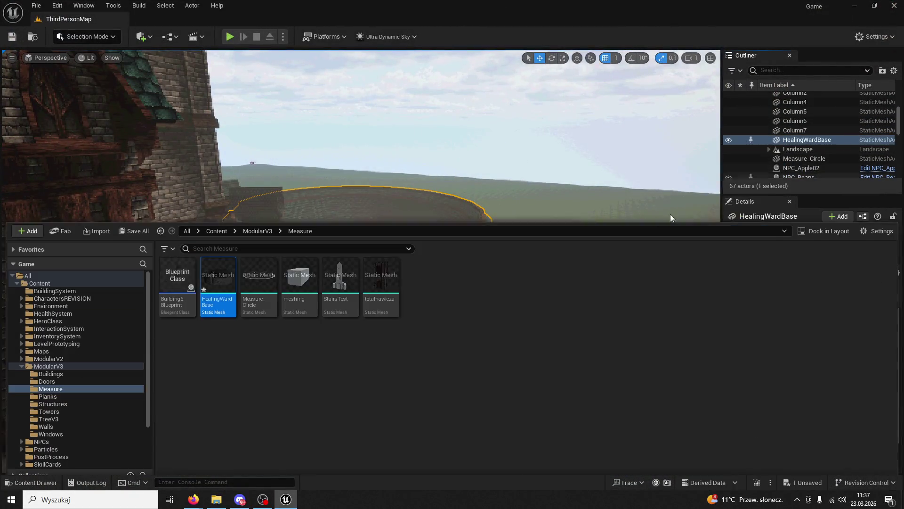
pyautogui.rightClick(226, 278)
pyautogui.click(267, 249)
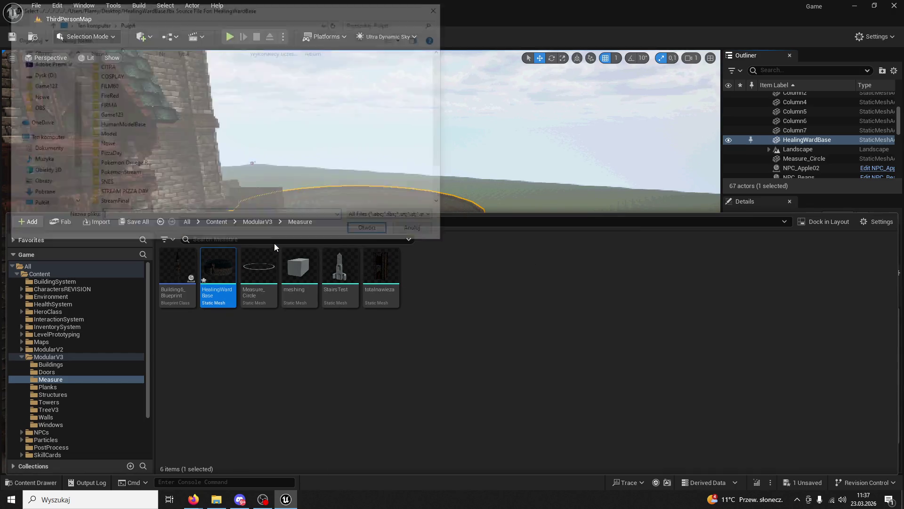
pyautogui.scroll(-1, 131, 139)
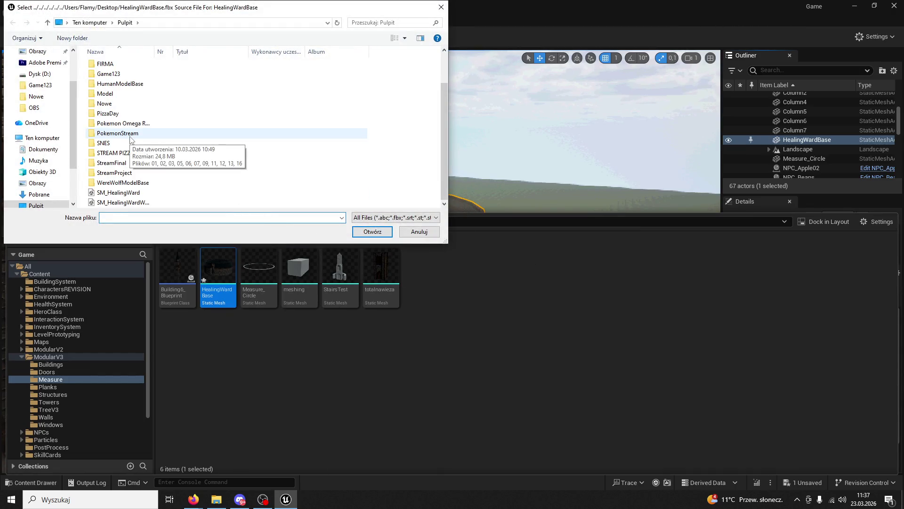
pyautogui.doubleClick(104, 103)
pyautogui.doubleClick(106, 79)
pyautogui.click(113, 66)
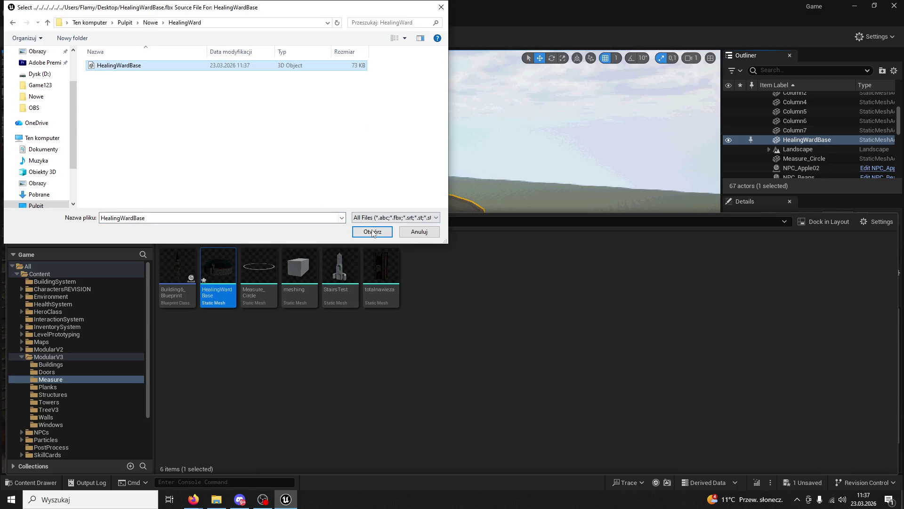
pyautogui.click(373, 232)
pyautogui.click(537, 333)
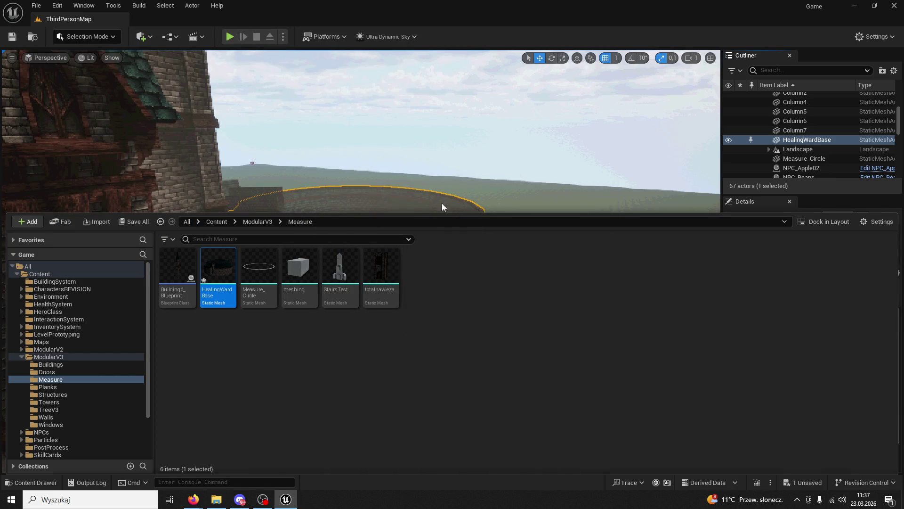
# Open the M_Frence01 fence material from the ModularV3 folder, save it, and close it
pyautogui.press('f')
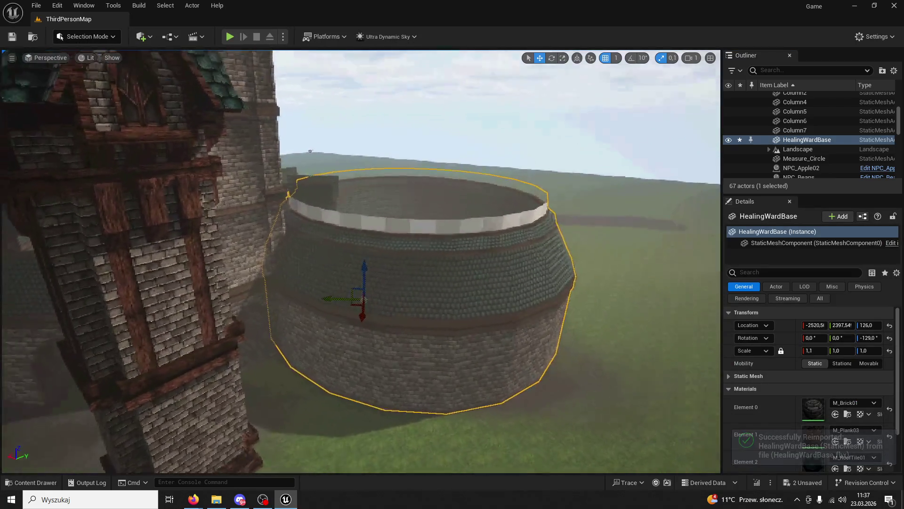
pyautogui.scroll(10, 75, 391)
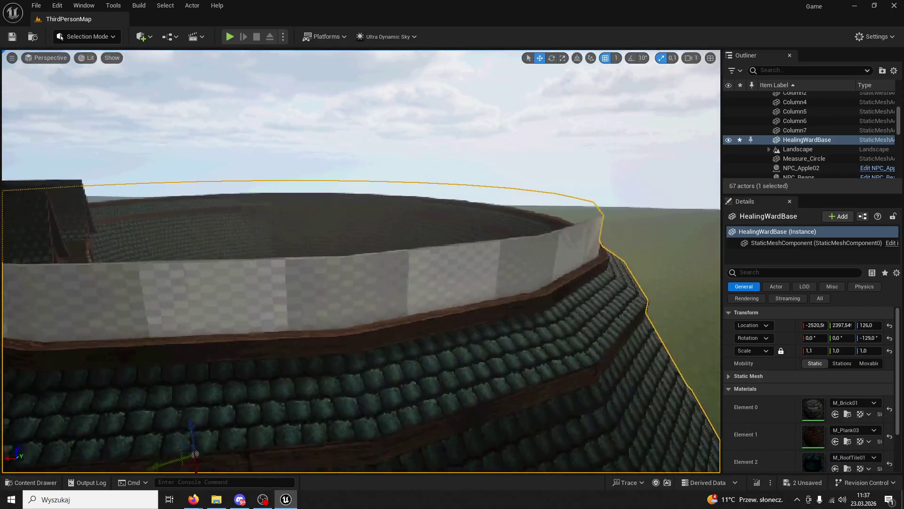
pyautogui.click(50, 483)
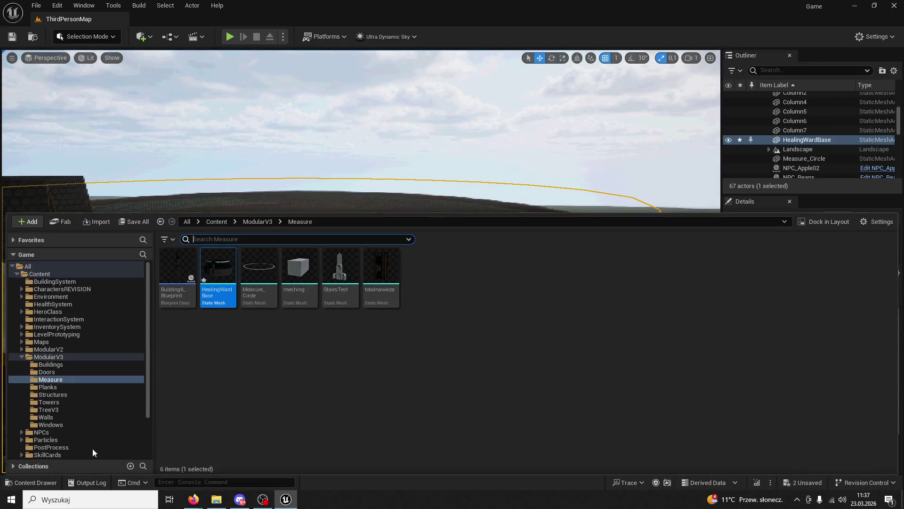
pyautogui.click(258, 221)
pyautogui.write('fence')
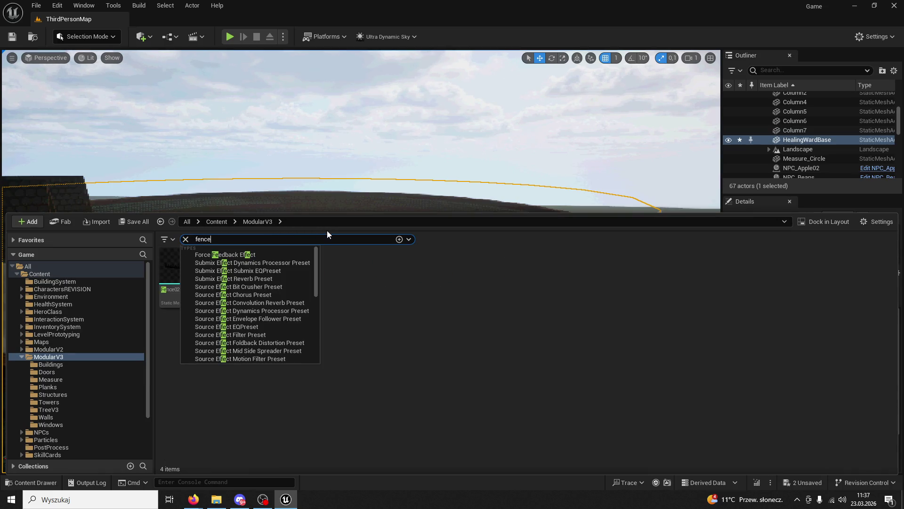
pyautogui.press('Return')
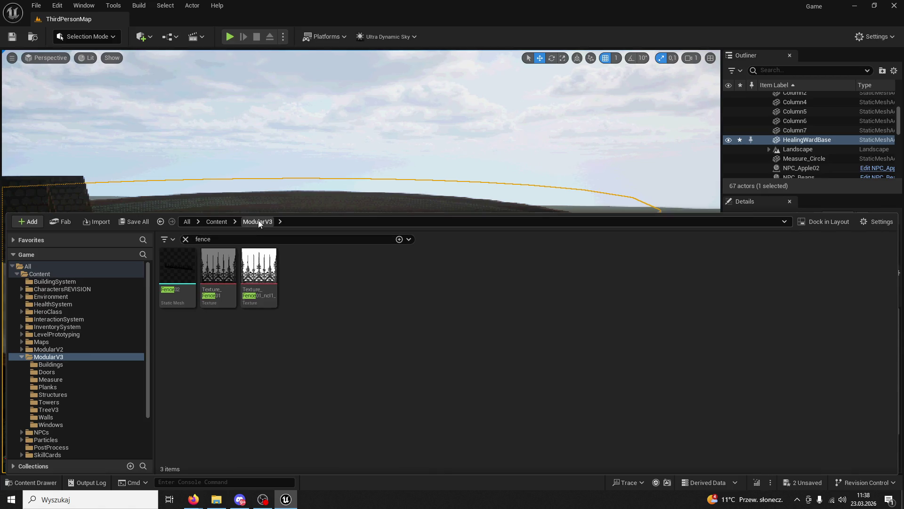
pyautogui.click(186, 239)
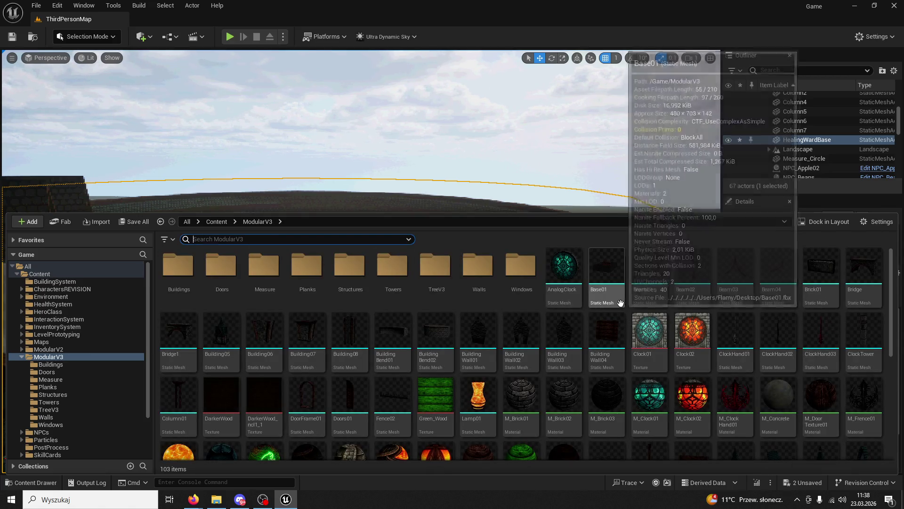
pyautogui.doubleClick(864, 401)
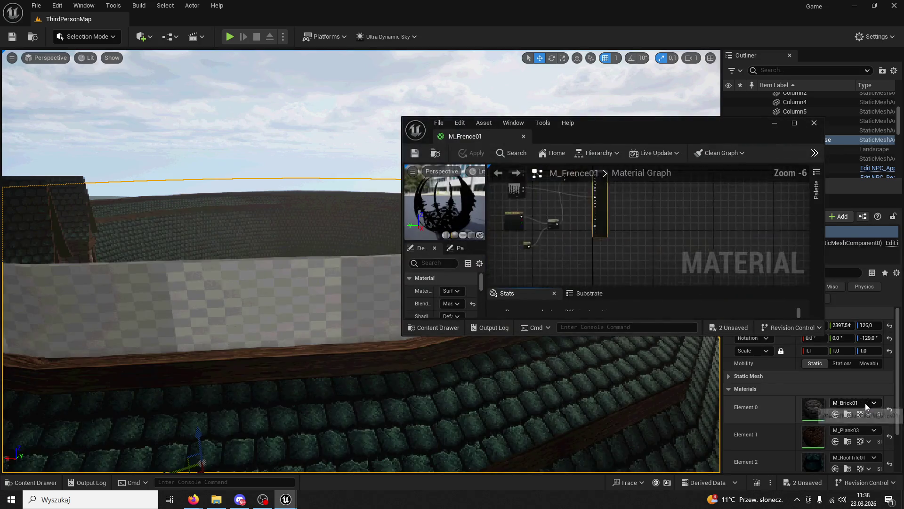
pyautogui.moveTo(419, 134); pyautogui.dragTo(148, 22)
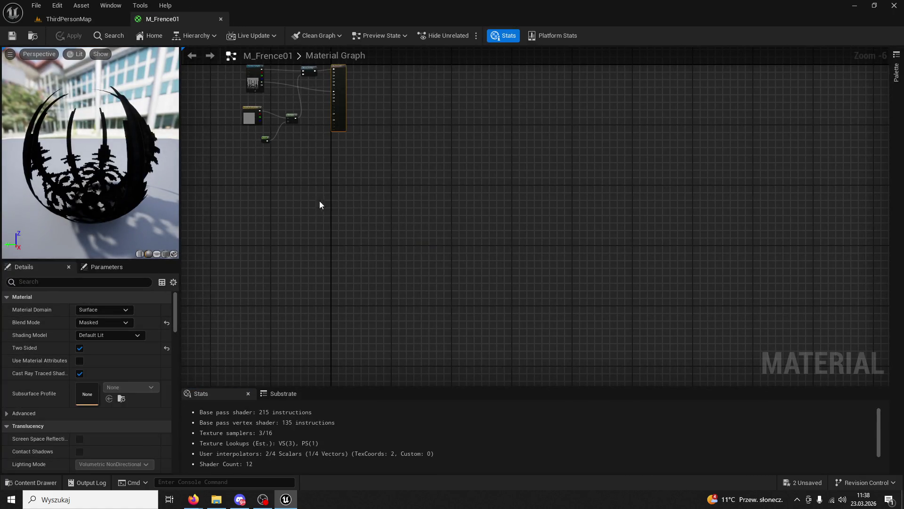
pyautogui.click(12, 35)
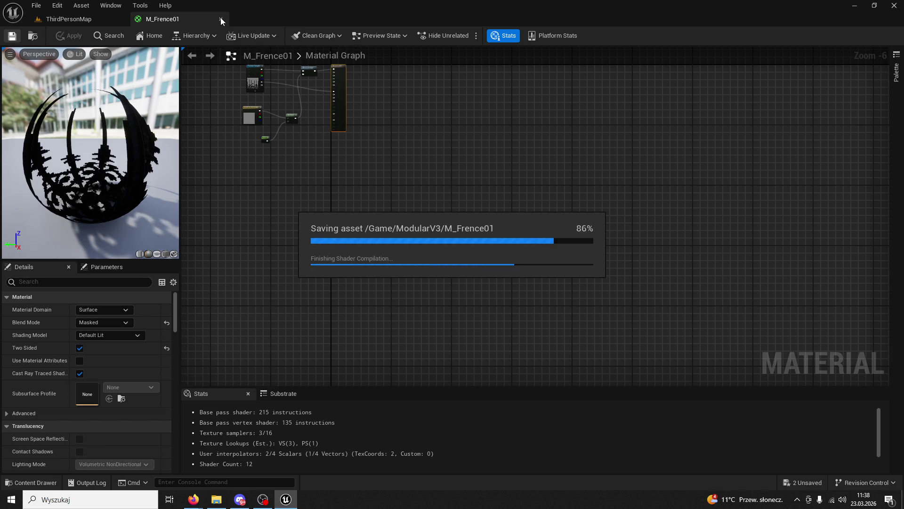
pyautogui.click(221, 18)
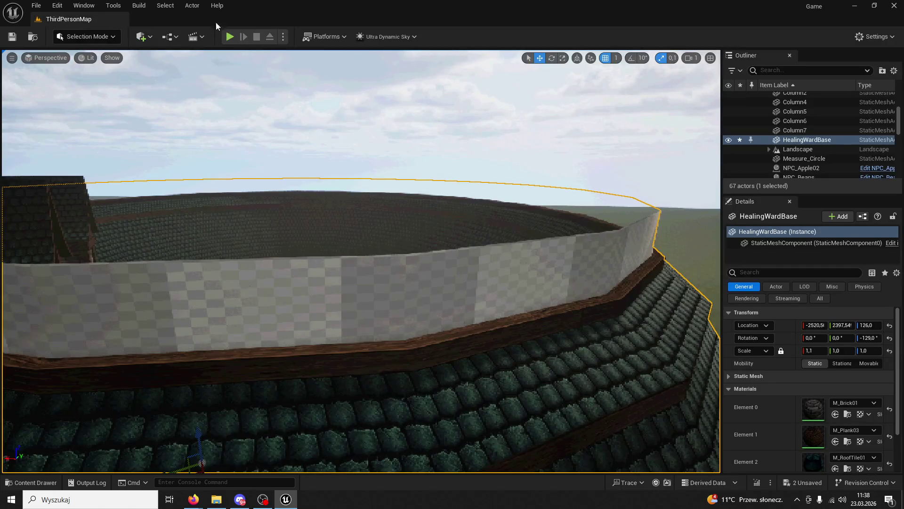
# Browse to the HealingWardBase asset from the Outliner and open it in the static mesh editor
pyautogui.click(51, 481)
pyautogui.scroll(-2, 810, 296)
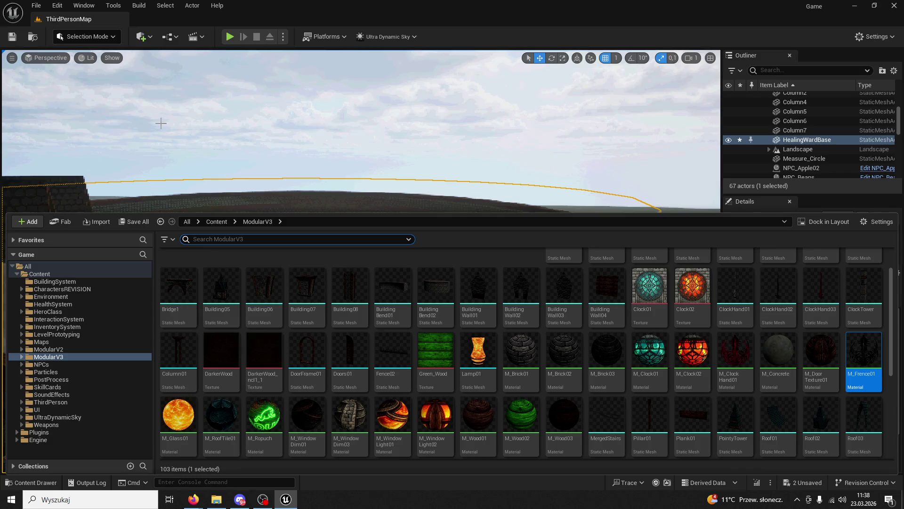
pyautogui.click(215, 197)
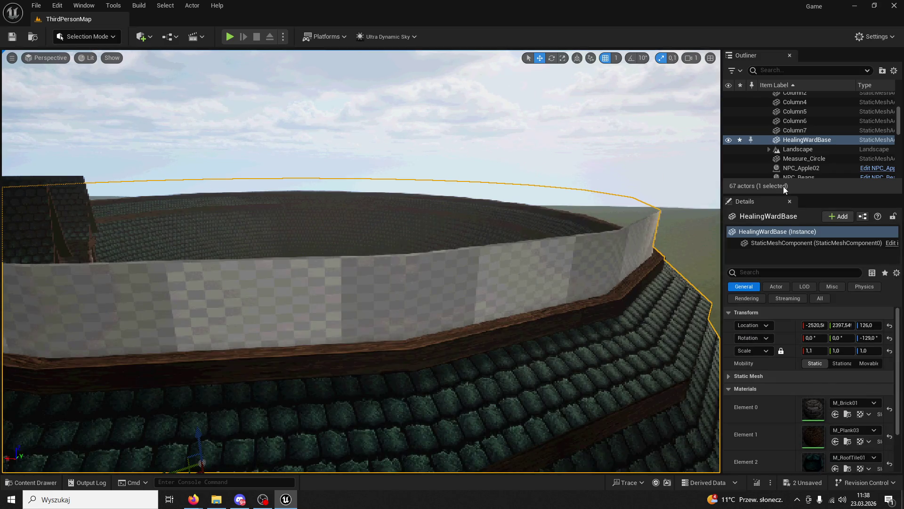
pyautogui.rightClick(781, 139)
pyautogui.click(779, 163)
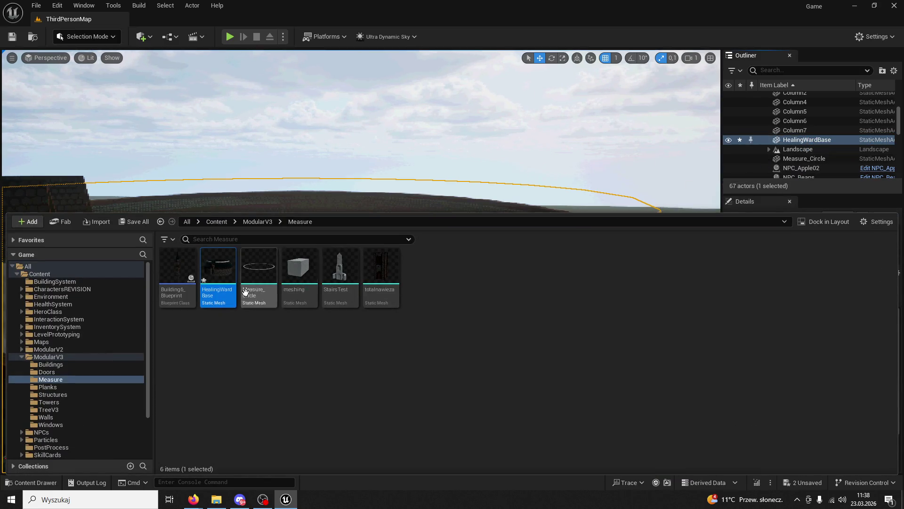
pyautogui.press('Return')
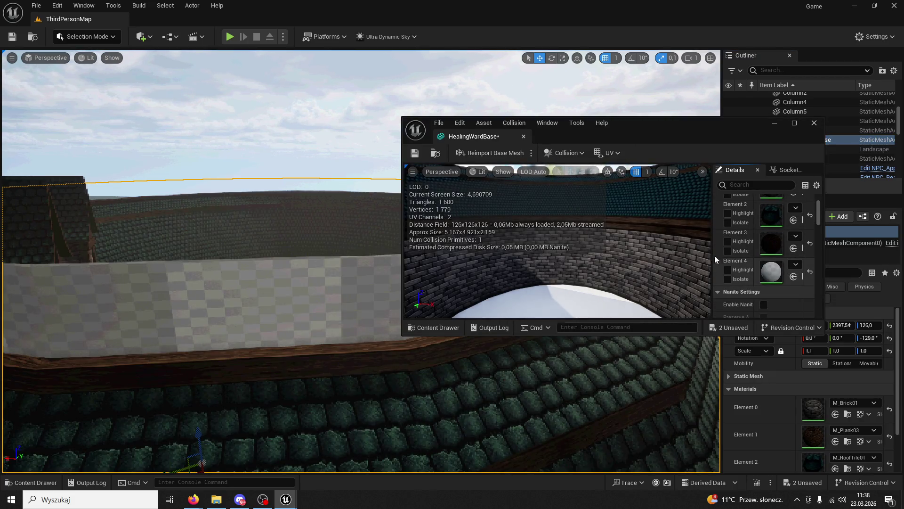
# Assign M_Frence01 to HealingWardBase's Element 4 slot, save the mesh, and minimize Unreal
pyautogui.moveTo(566, 264); pyautogui.dragTo(556, 245)
pyautogui.click(14, 483)
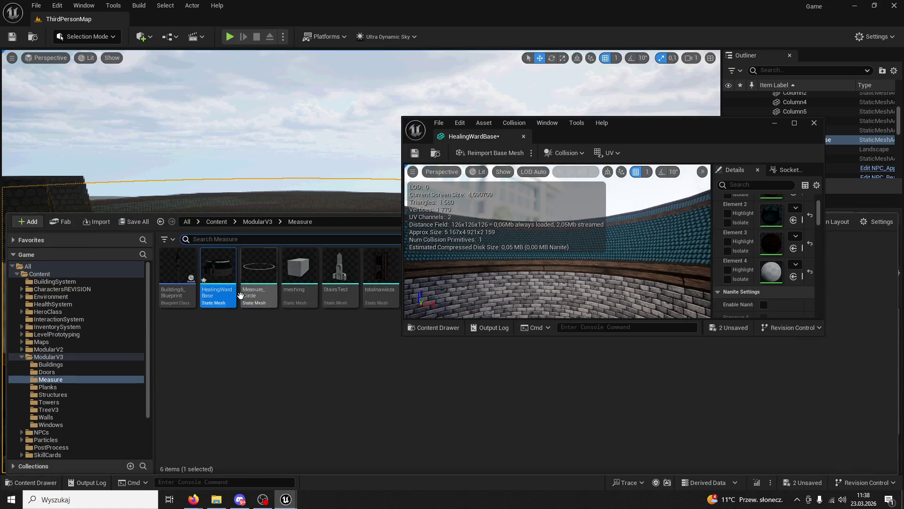
pyautogui.click(258, 221)
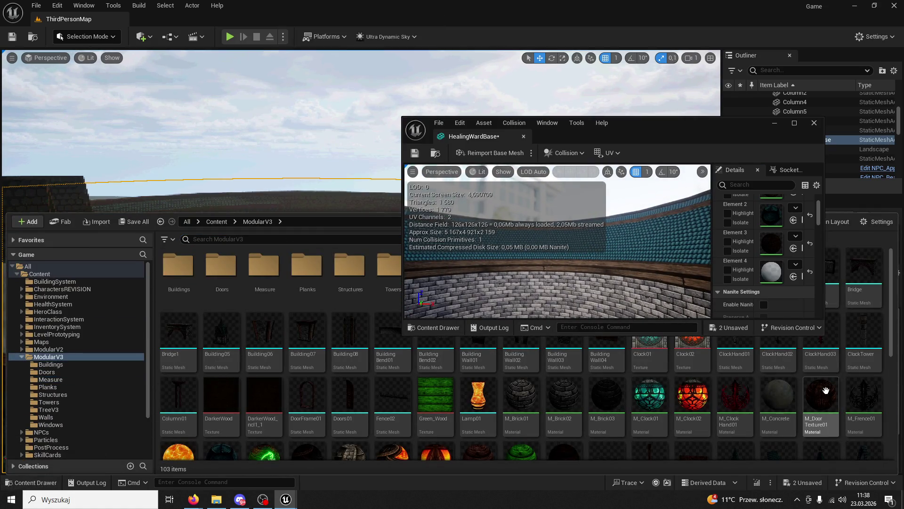
pyautogui.click(853, 396)
pyautogui.click(793, 276)
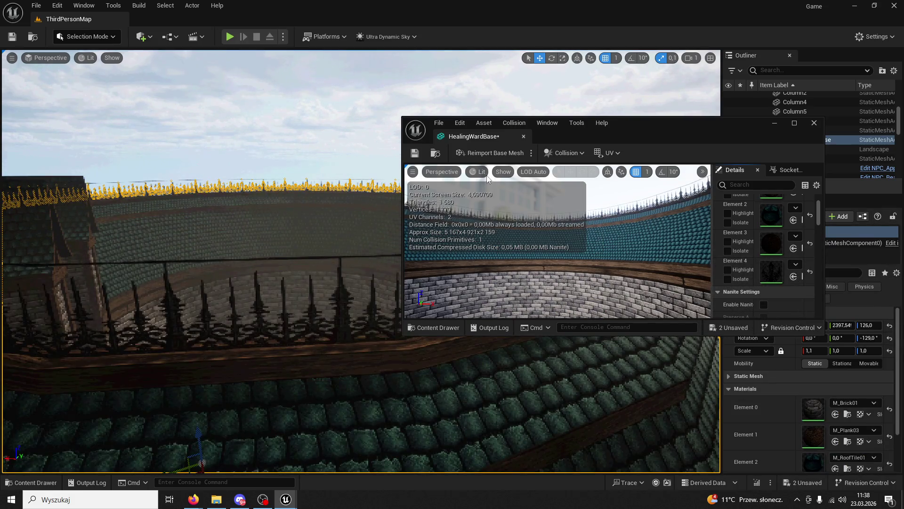
pyautogui.click(415, 153)
pyautogui.click(524, 136)
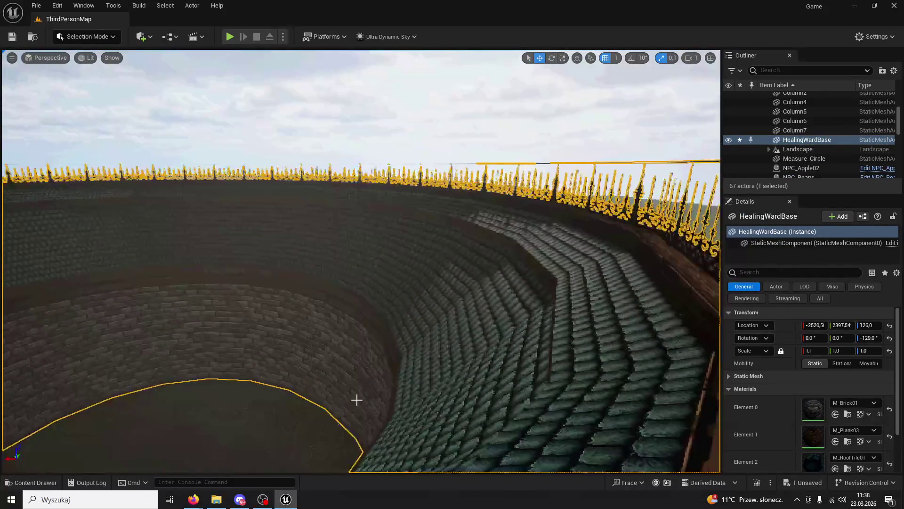
pyautogui.click(286, 499)
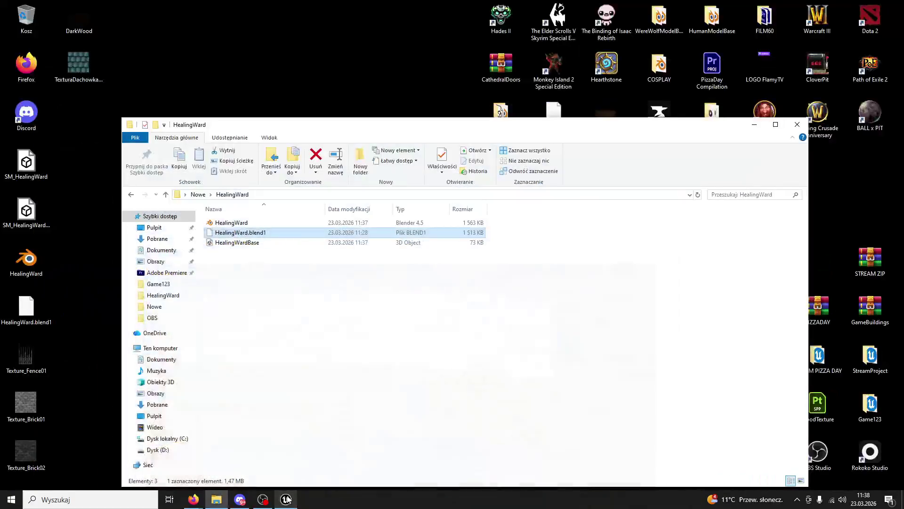
# Open HealingWard.blend in Blender and switch the ring mesh into Edit Mode
pyautogui.doubleClick(244, 223)
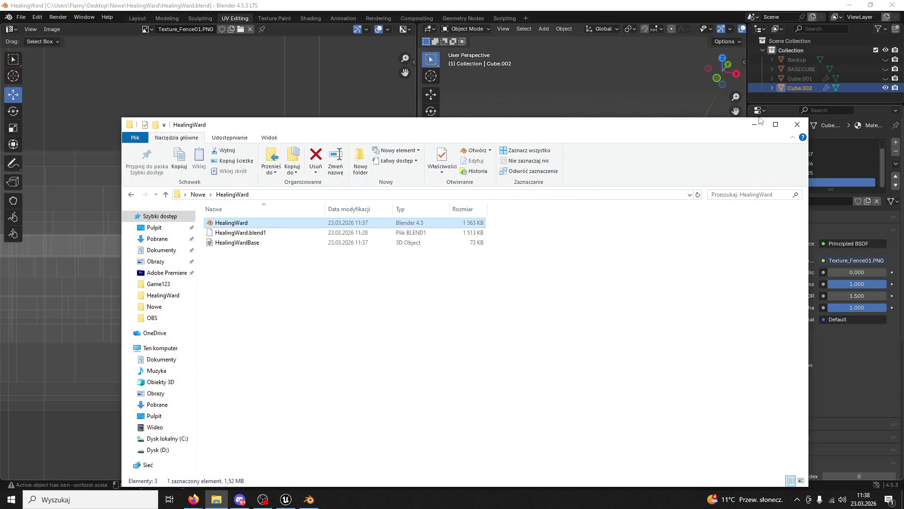
pyautogui.click(796, 125)
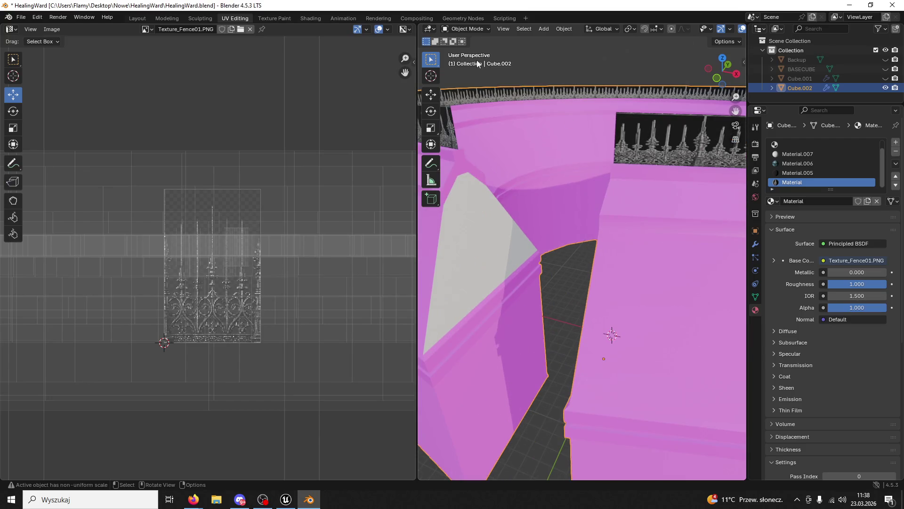
pyautogui.click(467, 30)
pyautogui.click(471, 48)
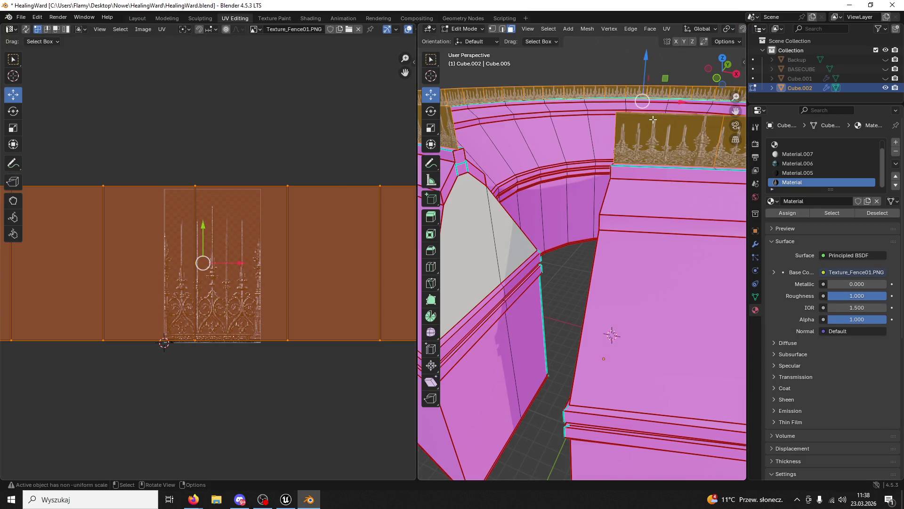
# Move the fence strip's top row of UV vertices down on the fence texture
pyautogui.scroll(-10, 225, 227)
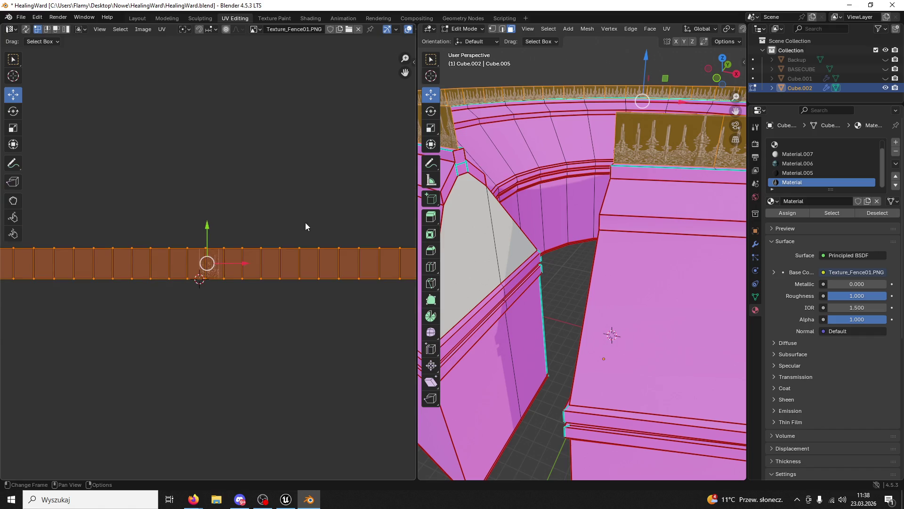
pyautogui.moveTo(408, 248); pyautogui.dragTo(10, 259)
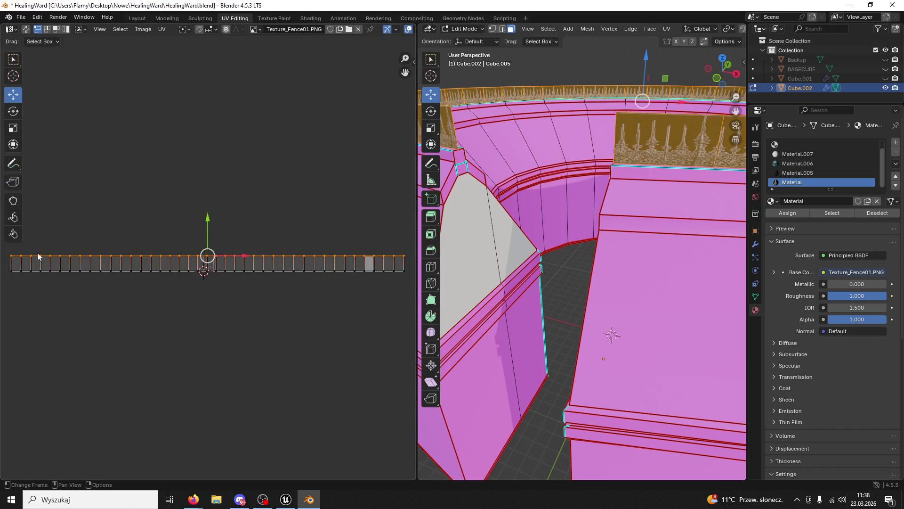
pyautogui.scroll(8, 230, 259)
pyautogui.scroll(3, 207, 150)
pyautogui.moveTo(200, 105); pyautogui.dragTo(200, 114)
pyautogui.click(221, 97)
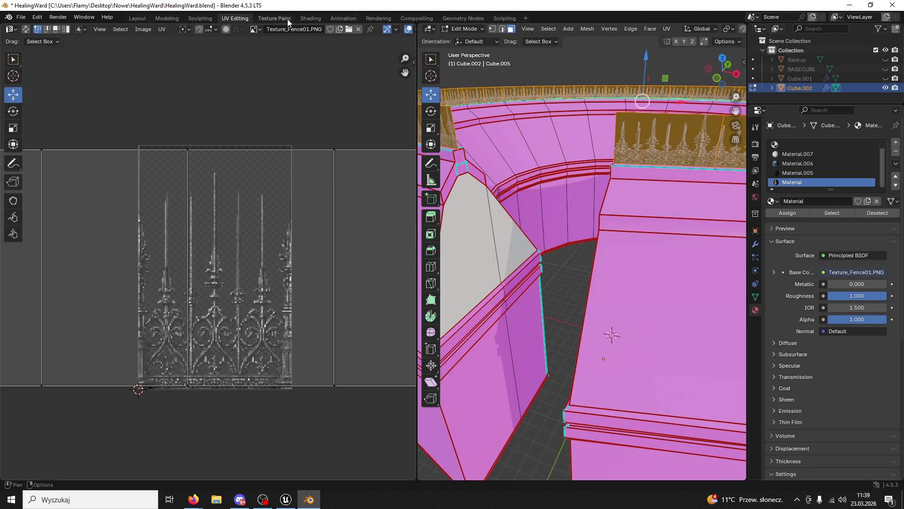
pyautogui.click(169, 16)
# Return the mesh to Object Mode and save HealingWard.blend
pyautogui.scroll(-10, 306, 160)
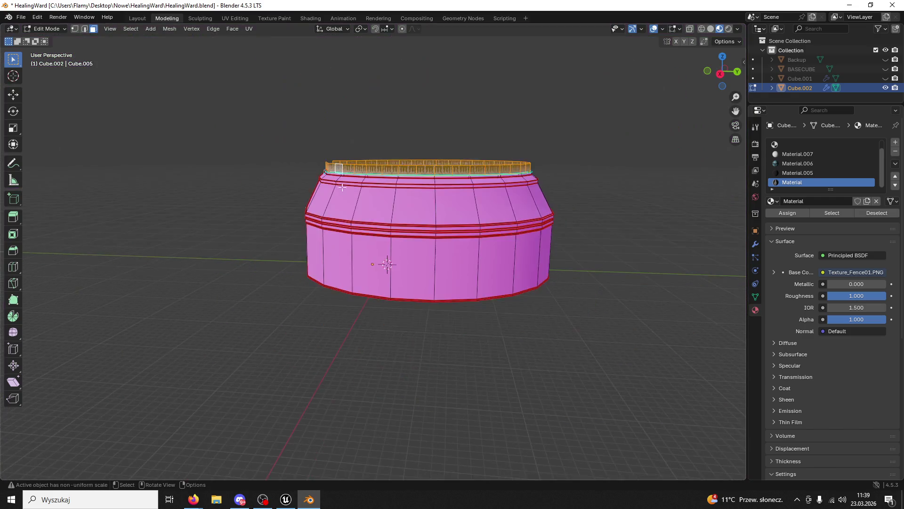
pyautogui.press('Tab')
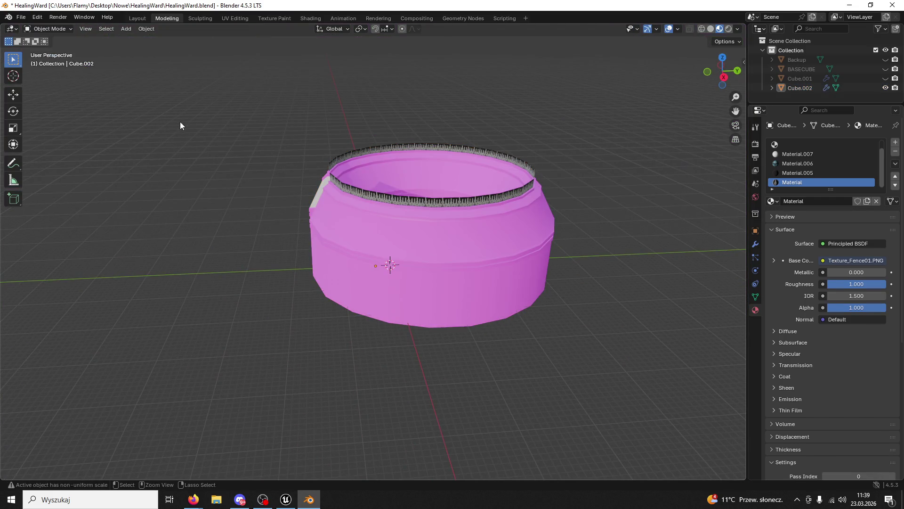
pyautogui.hotkey('ctrl', 's')
# Export the Cube.002 tower mesh as FBX, overwriting HealingWardBase.fbx
pyautogui.click(404, 239)
pyautogui.click(21, 17)
pyautogui.moveTo(49, 160)
pyautogui.click(160, 244)
pyautogui.click(306, 161)
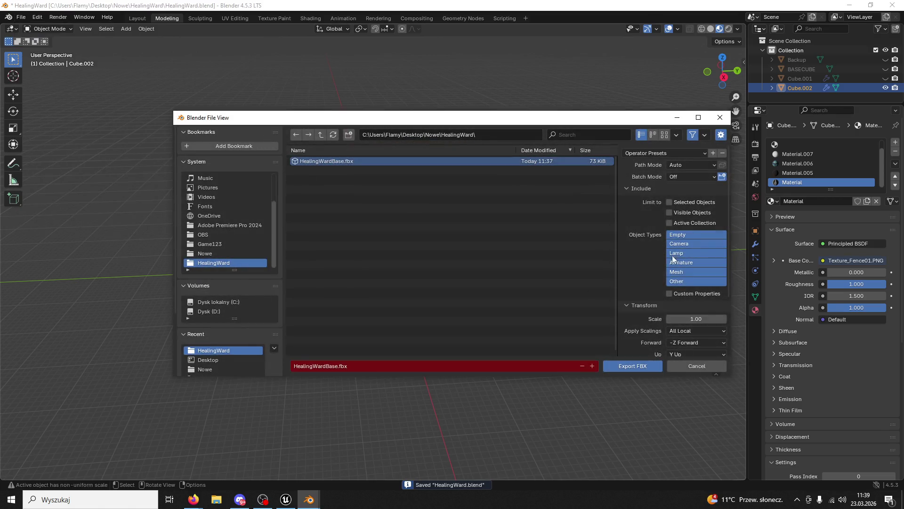
pyautogui.click(641, 366)
# Quit Blender, saving changes, and switch back to the Unreal editor
pyautogui.hotkey('ctrl', 'q')
pyautogui.click(397, 265)
pyautogui.hotkey('alt', 'Tab')
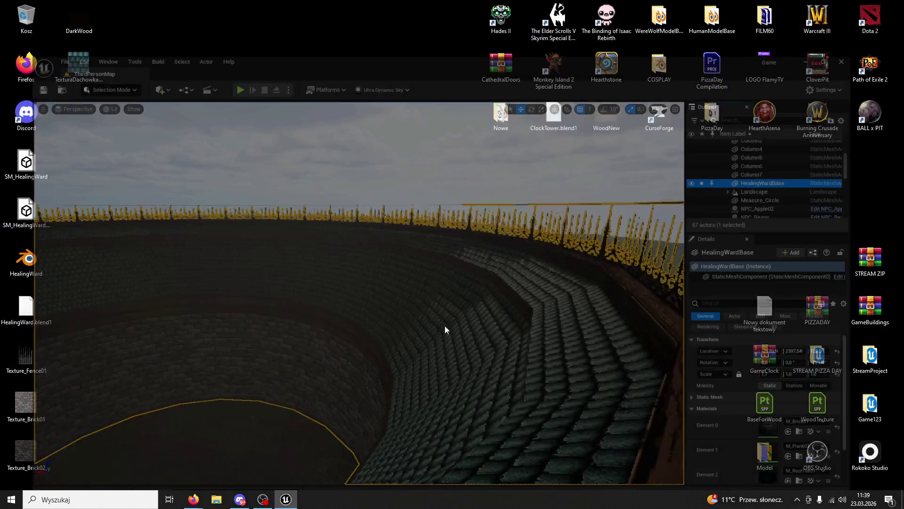
# Reimport the HealingWardBase asset from the updated FBX and inspect the new fence
pyautogui.rightClick(800, 139)
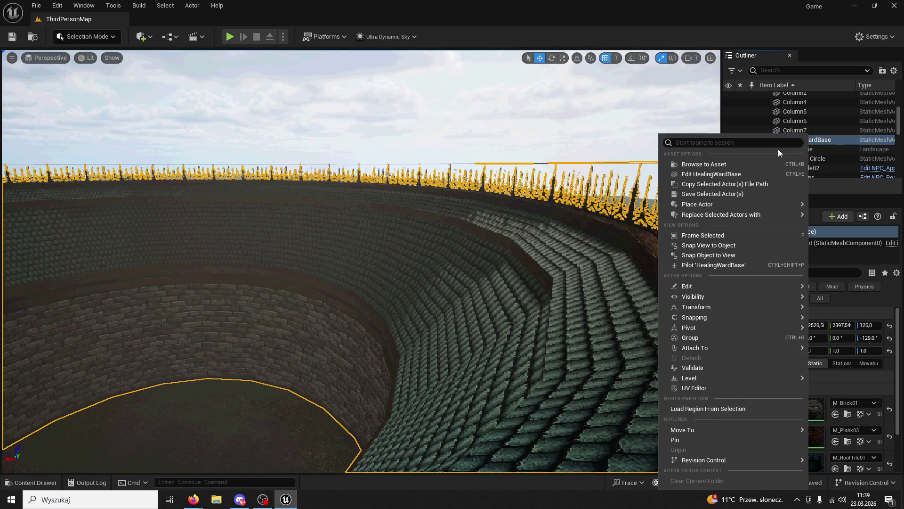
pyautogui.click(746, 163)
pyautogui.rightClick(218, 271)
pyautogui.click(245, 243)
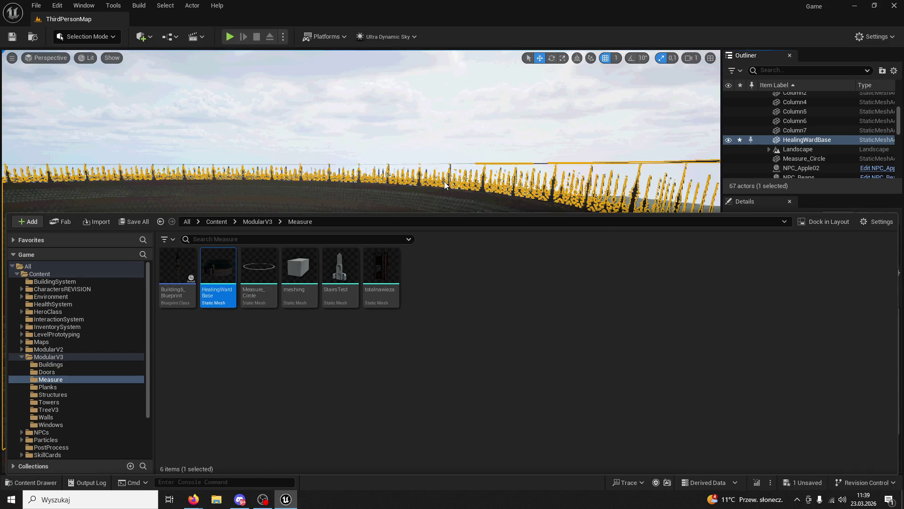
pyautogui.moveTo(445, 185)
pyautogui.mouseDown()
pyautogui.moveTo(444, 212)
pyautogui.moveTo(565, 172)
pyautogui.mouseUp()
pyautogui.click(230, 37)
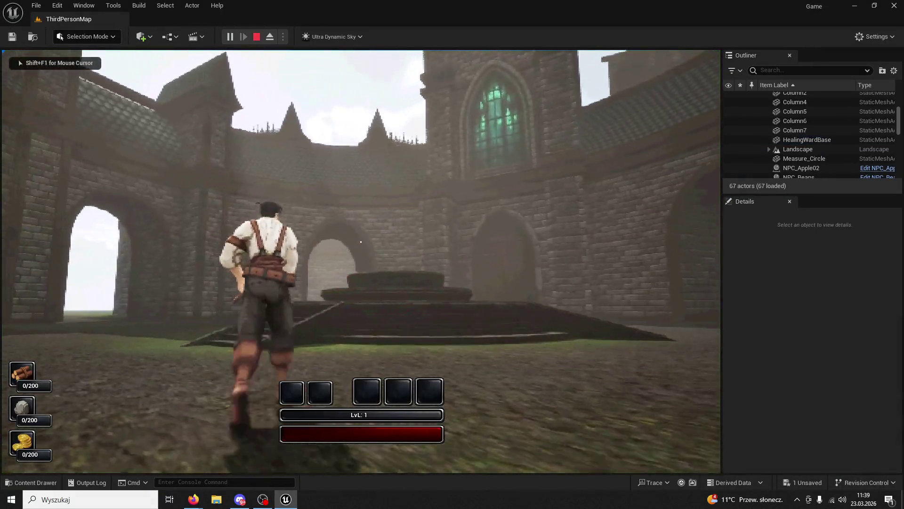
# Run the character onto the platform and through the gateway tunnel into the circular arena
pyautogui.press('w')
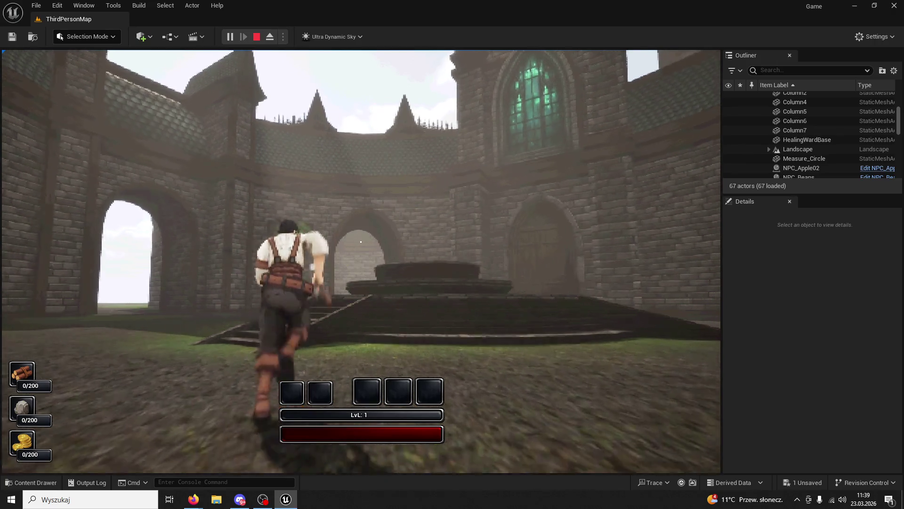
pyautogui.press('space')
pyautogui.press('w')
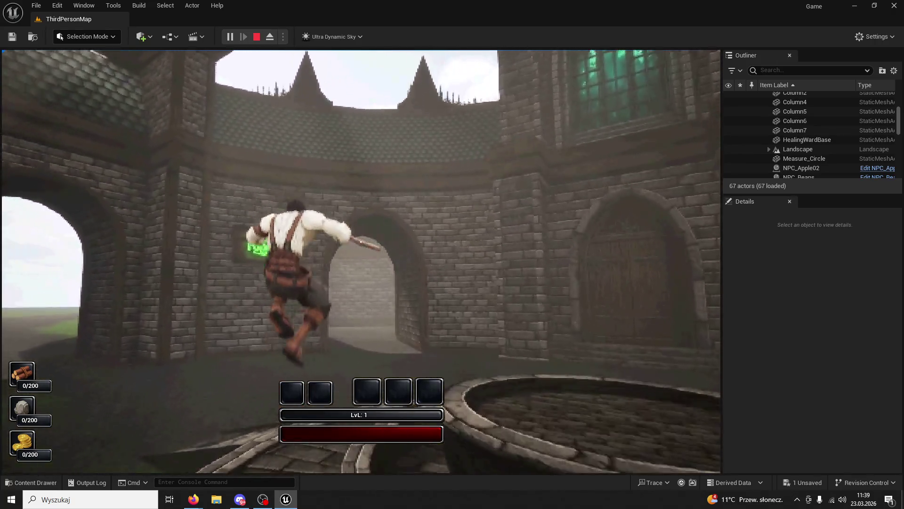
pyautogui.press('w')
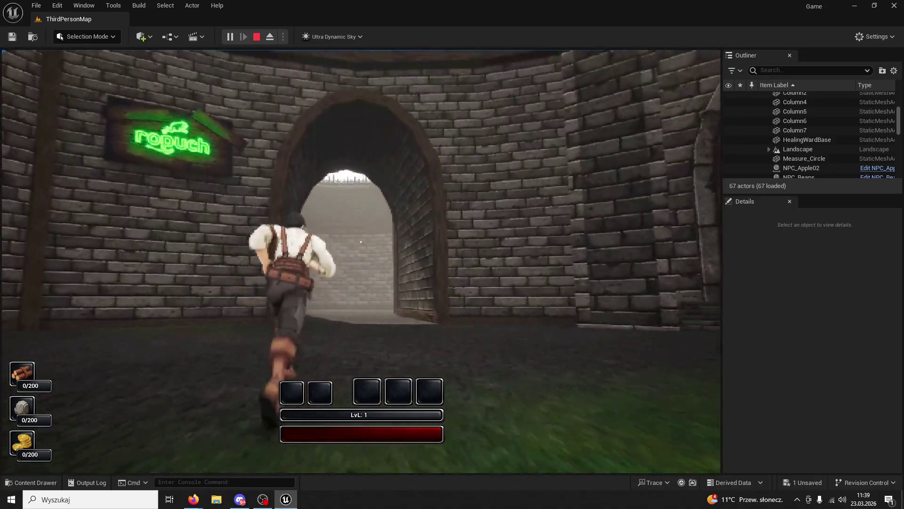
pyautogui.press('w')
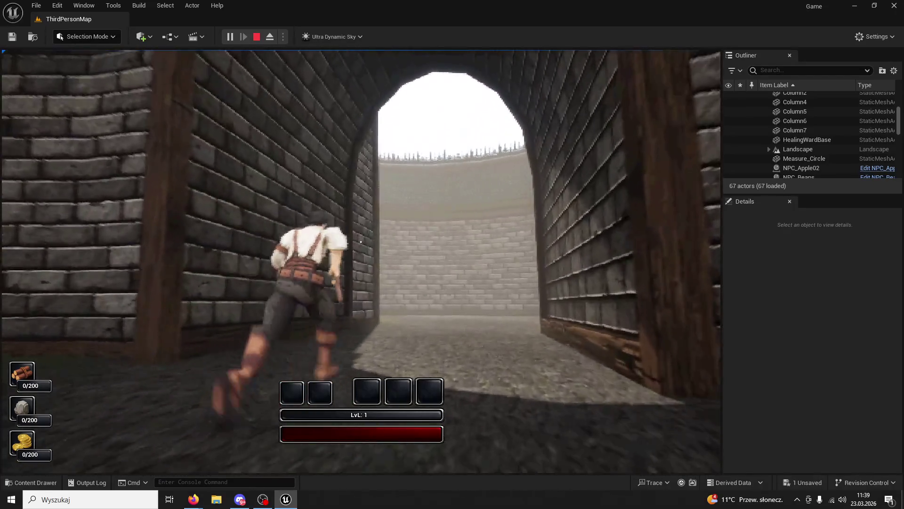
pyautogui.press('w')
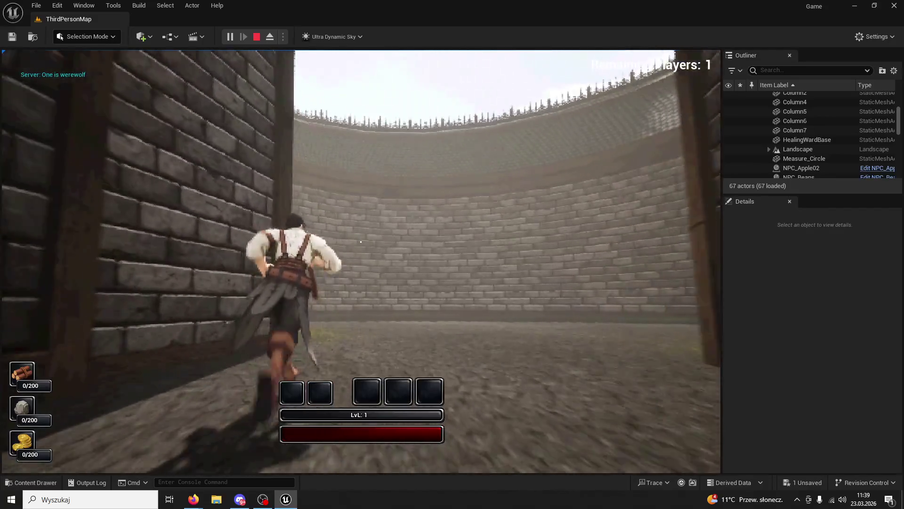
pyautogui.press('w')
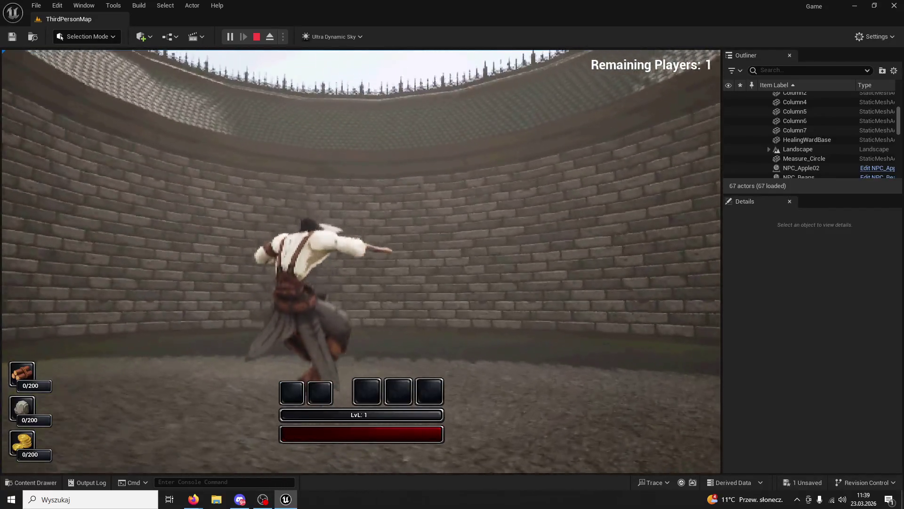
pyautogui.press('w')
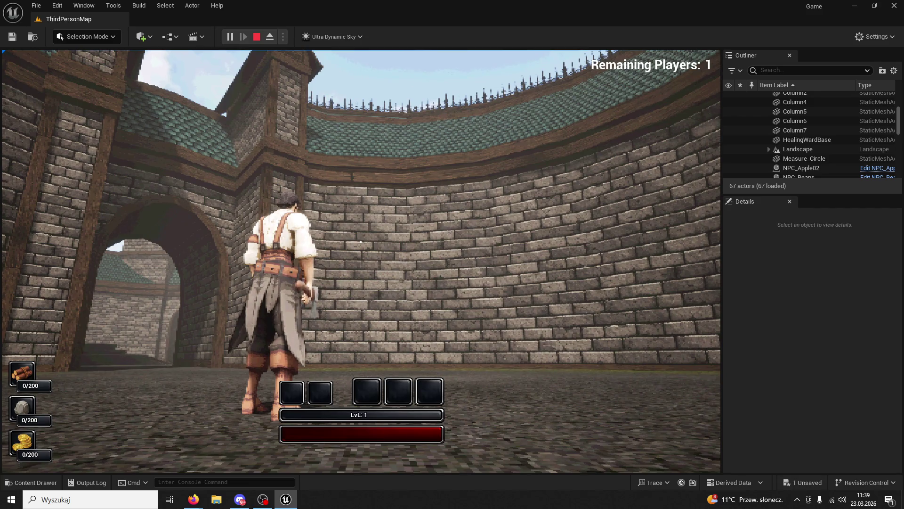
# Run back past the archway, circle the round platform, then end the playtest
pyautogui.press('w')
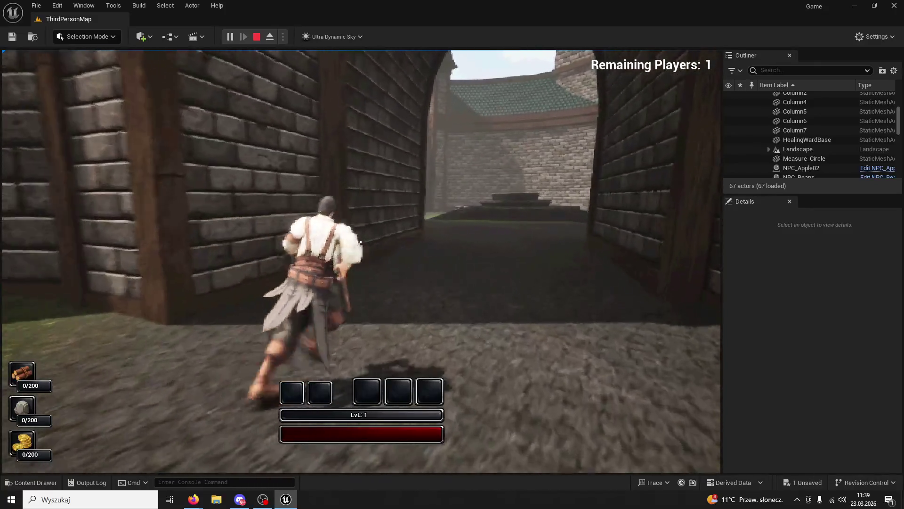
pyautogui.click(360, 242)
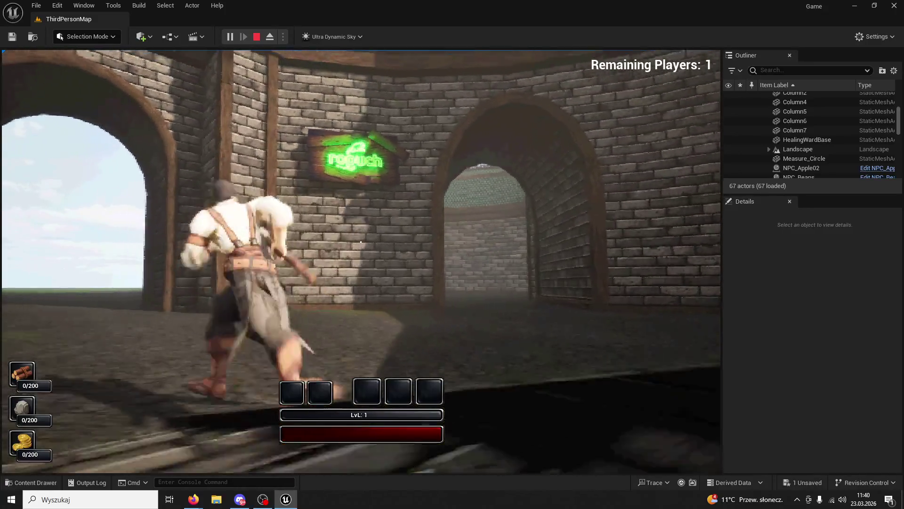
pyautogui.press('w')
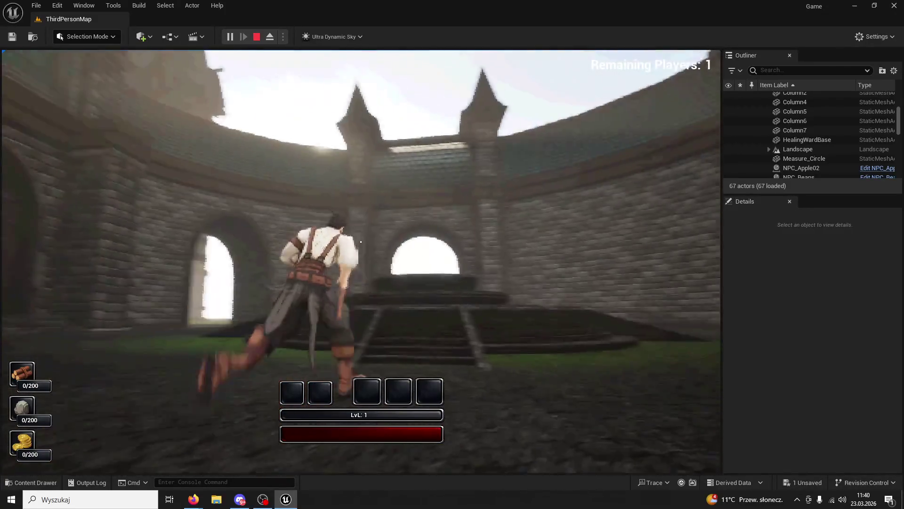
pyautogui.press('w')
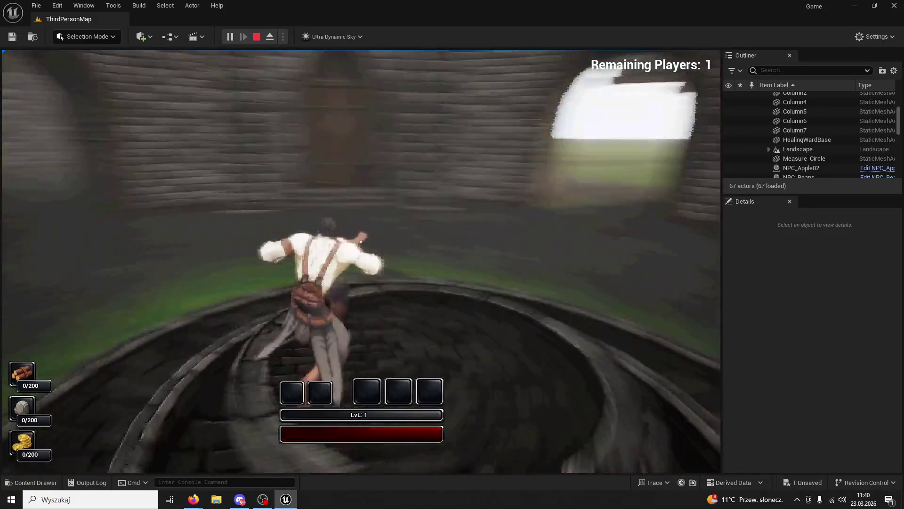
pyautogui.press('w')
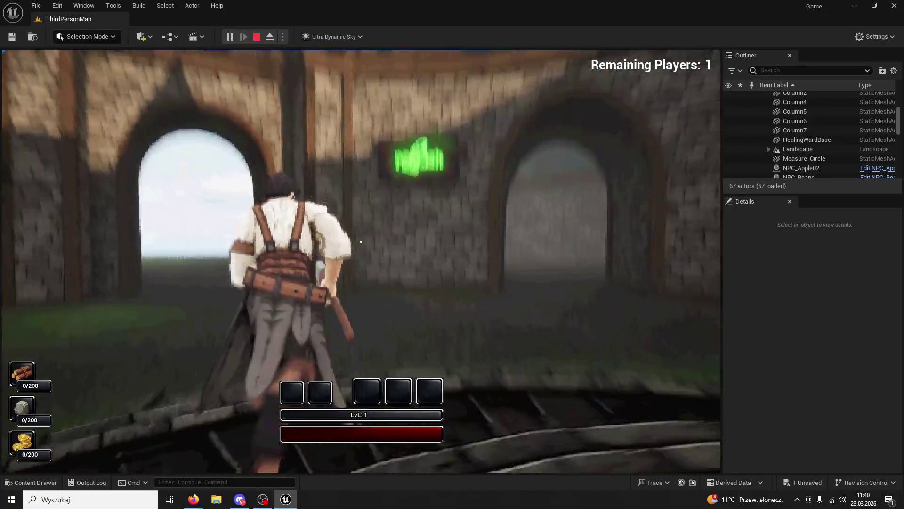
pyautogui.press('w')
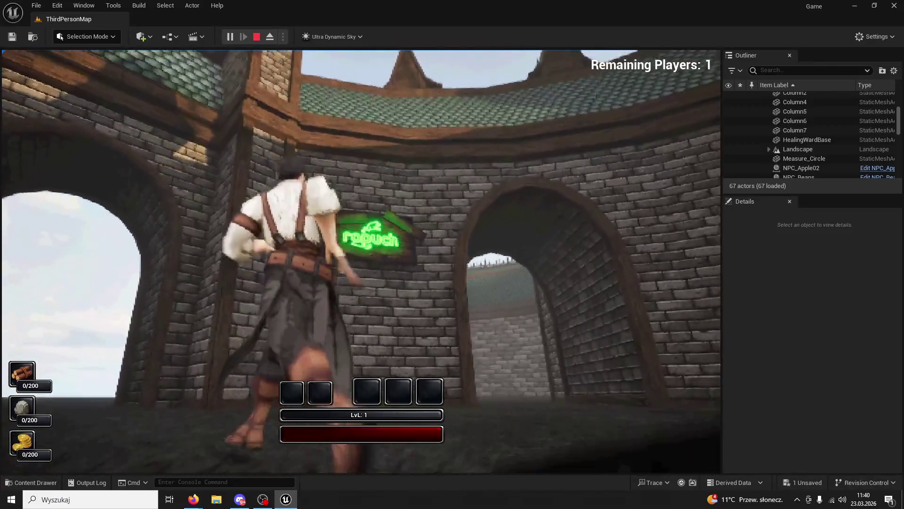
pyautogui.press('w')
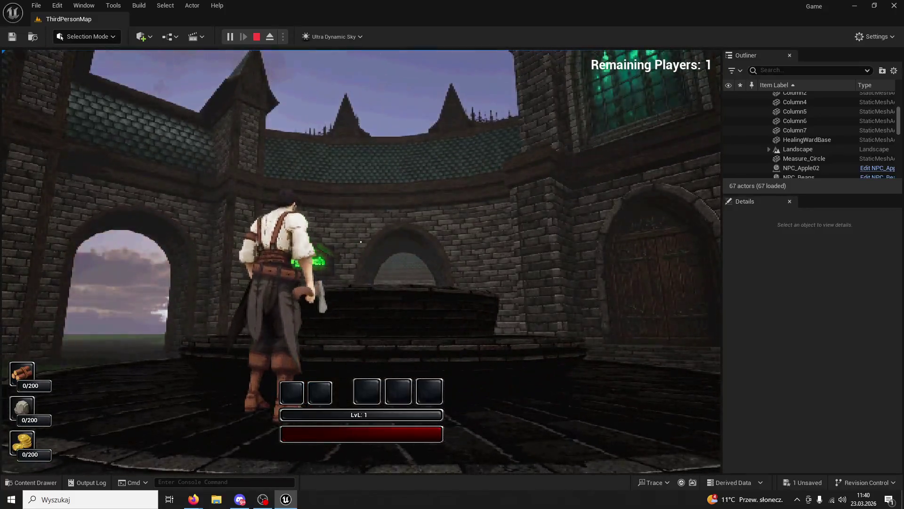
pyautogui.press('Escape')
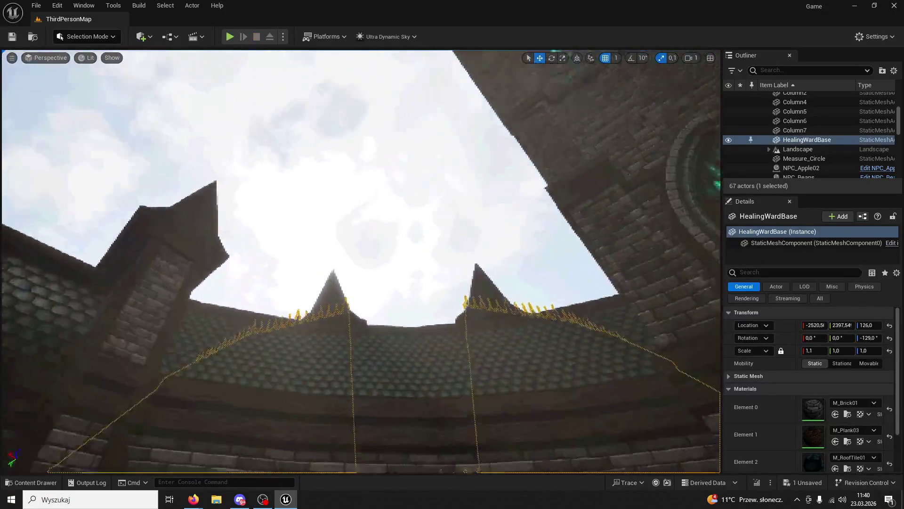
pyautogui.moveTo(360, 262)
pyautogui.mouseDown()
pyautogui.moveTo(360, 339)
pyautogui.moveTo(361, 297)
pyautogui.moveTo(330, 302)
pyautogui.mouseUp()
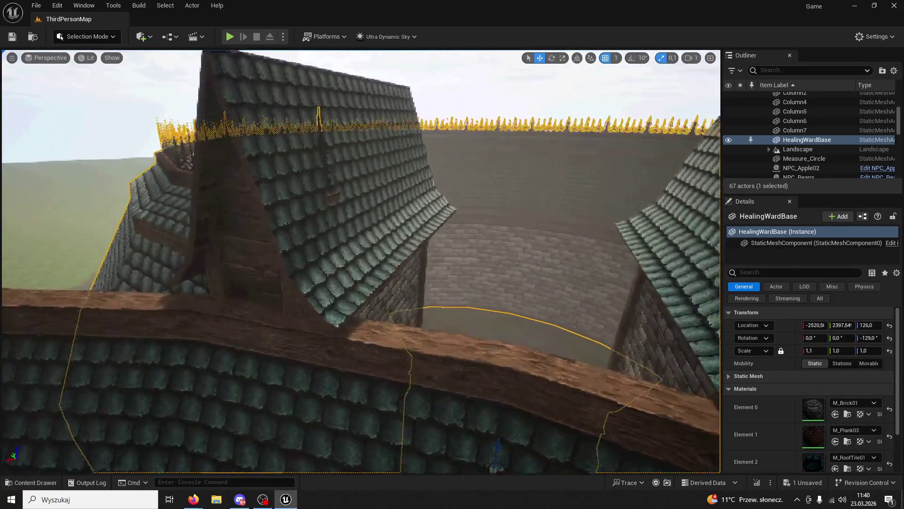
# Inspect the towers beside the gateway and shift Column2 slightly to align it
pyautogui.click(355, 227)
pyautogui.press('f')
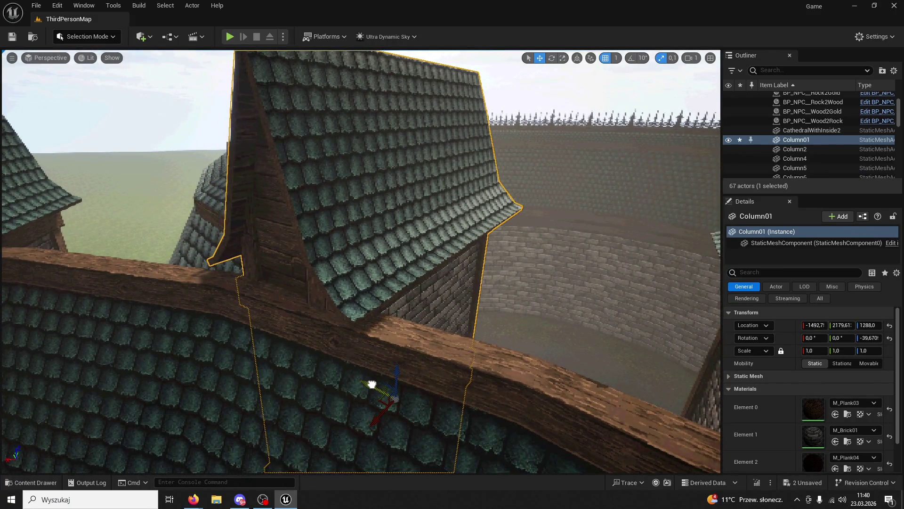
pyautogui.click(362, 388)
pyautogui.press('f')
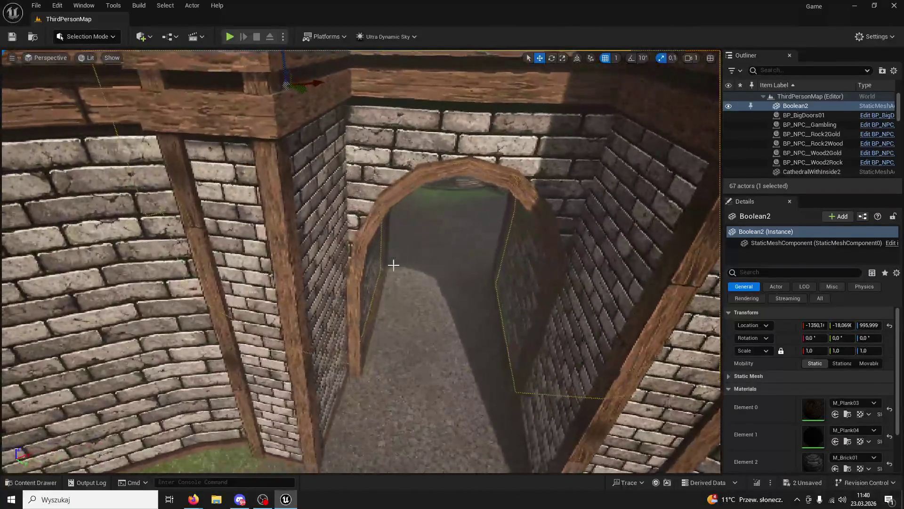
pyautogui.click(394, 267)
pyautogui.moveTo(362, 264)
pyautogui.mouseDown()
pyautogui.moveTo(367, 207)
pyautogui.moveTo(370, 235)
pyautogui.mouseUp()
pyautogui.press('f')
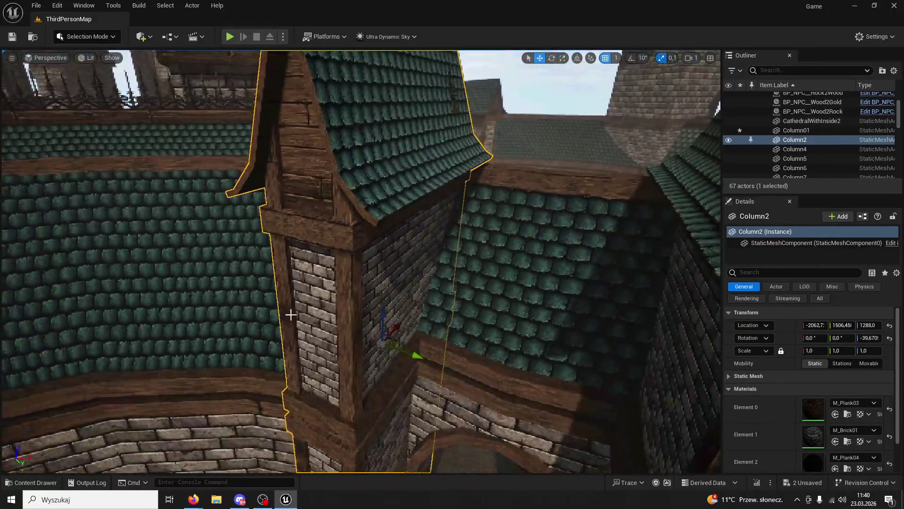
pyautogui.moveTo(413, 357); pyautogui.dragTo(420, 359)
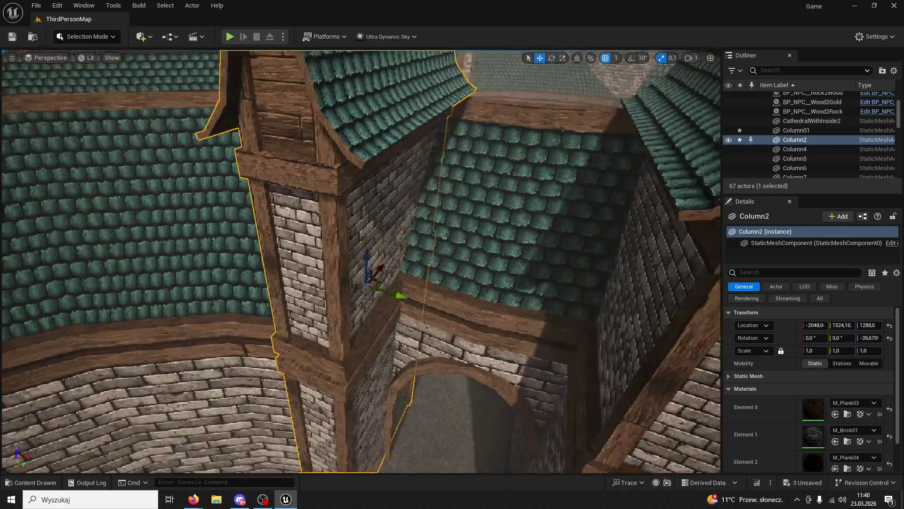
# Shift the Column01 tower slightly left beside the archway
pyautogui.scroll(-8, 427, 102)
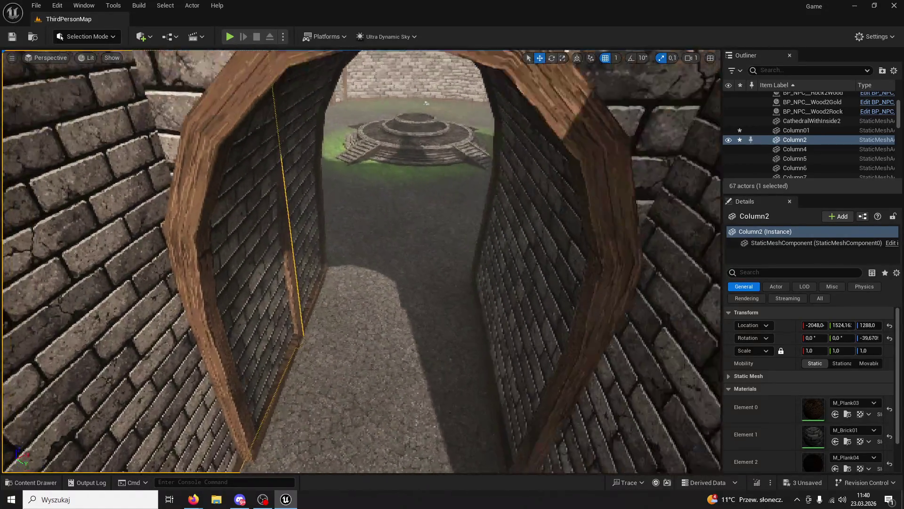
pyautogui.moveTo(427, 103)
pyautogui.mouseDown()
pyautogui.moveTo(422, 113)
pyautogui.moveTo(438, 108)
pyautogui.mouseUp()
pyautogui.moveTo(578, 383); pyautogui.dragTo(577, 384)
pyautogui.click(502, 275)
pyautogui.scroll(-5, 501, 276)
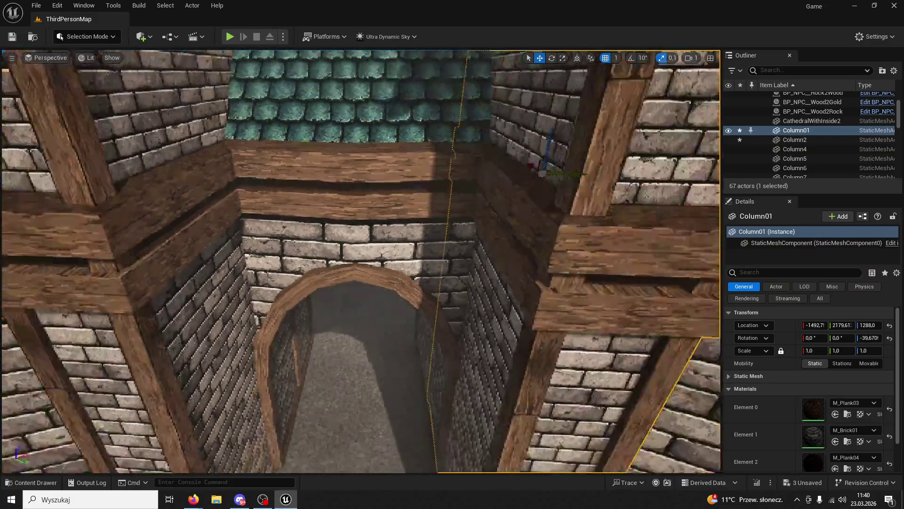
pyautogui.moveTo(548, 187)
pyautogui.mouseDown()
pyautogui.moveTo(533, 191)
pyautogui.moveTo(535, 153)
pyautogui.moveTo(542, 141)
pyautogui.moveTo(566, 147)
pyautogui.mouseUp()
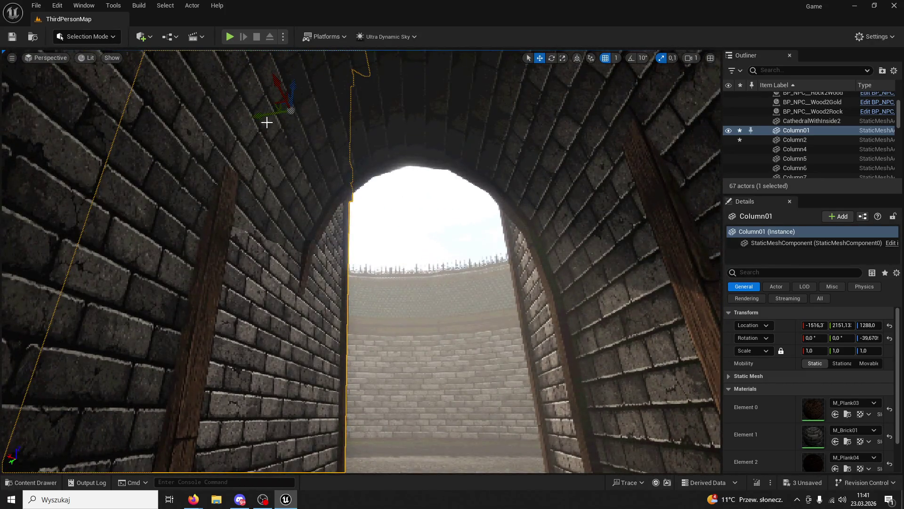
# Inspect the Tunnel01 passage and the whole entrance, then start playing
pyautogui.click(265, 119)
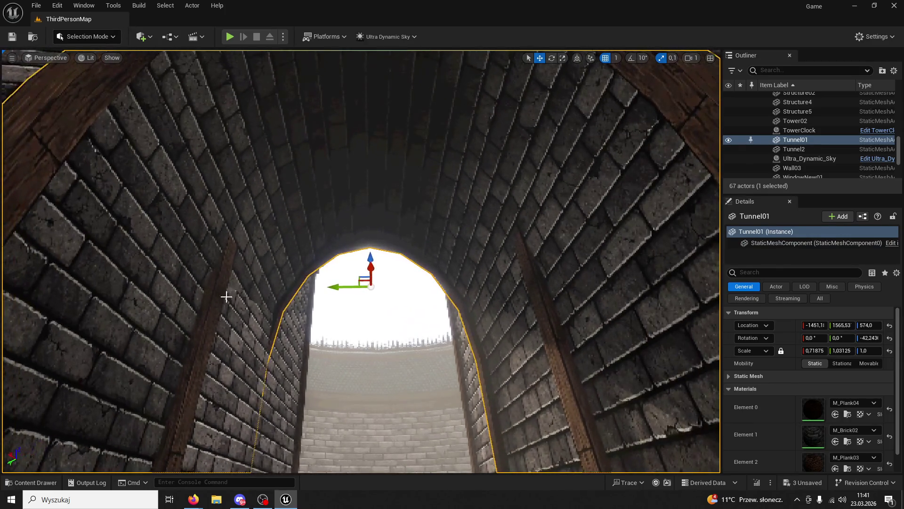
pyautogui.click(235, 245)
pyautogui.click(242, 194)
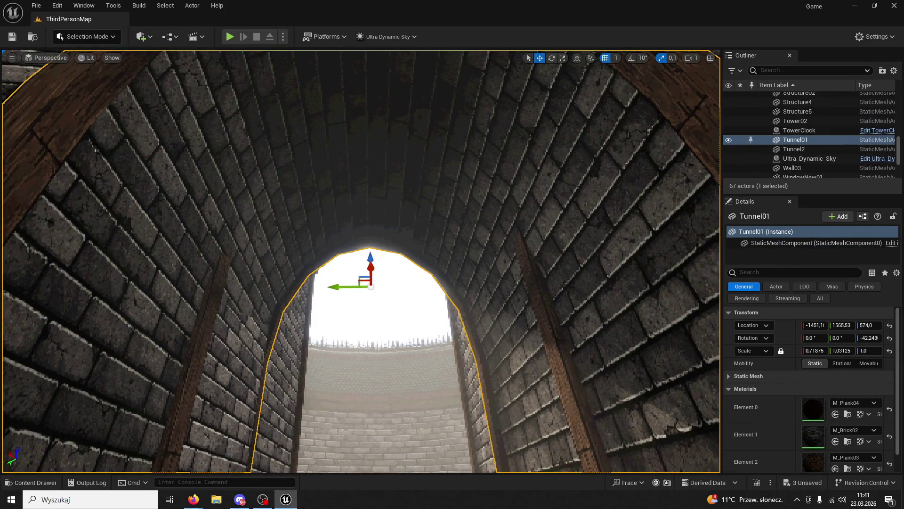
pyautogui.press('s')
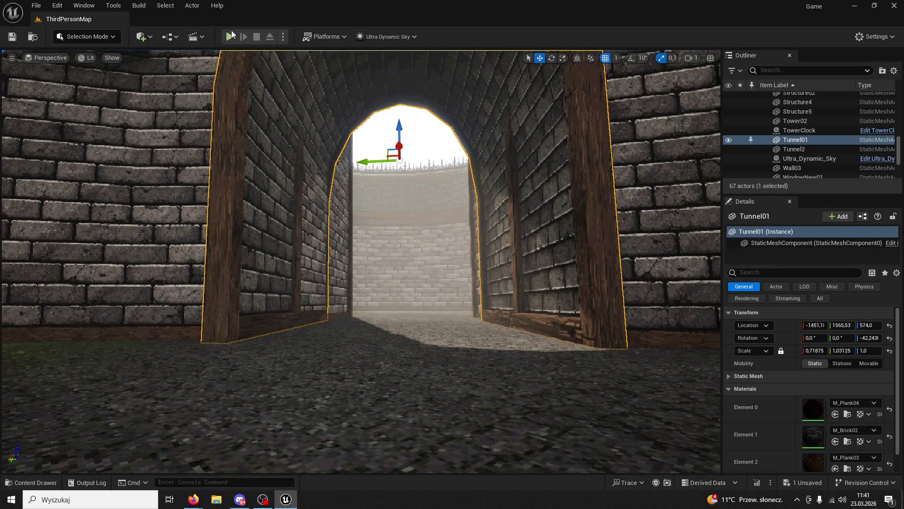
pyautogui.click(230, 36)
# Run the character over the fountain rim and through the tunnel, then stop playing
pyautogui.press('w')
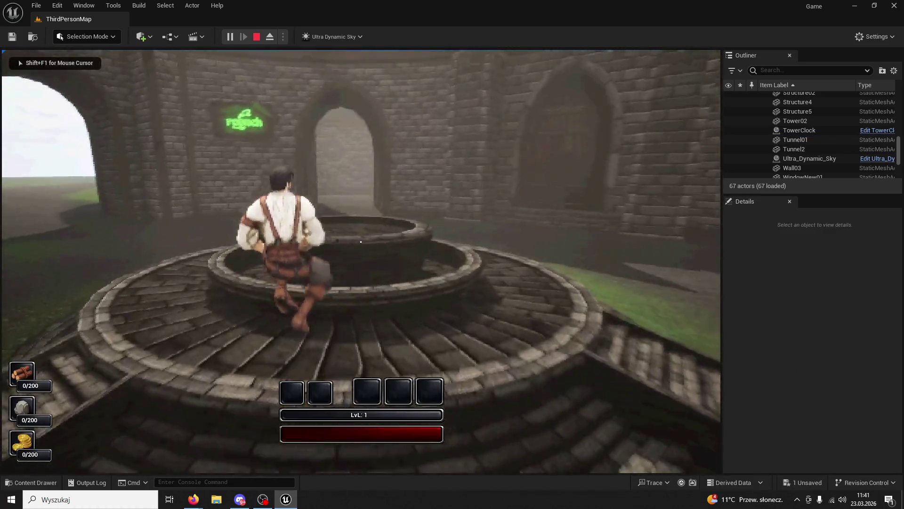
pyautogui.press('space')
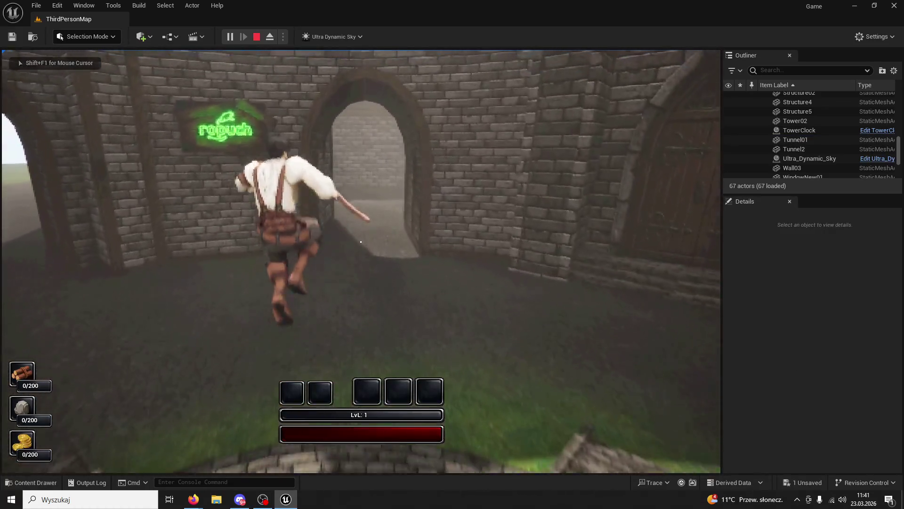
pyautogui.press('w')
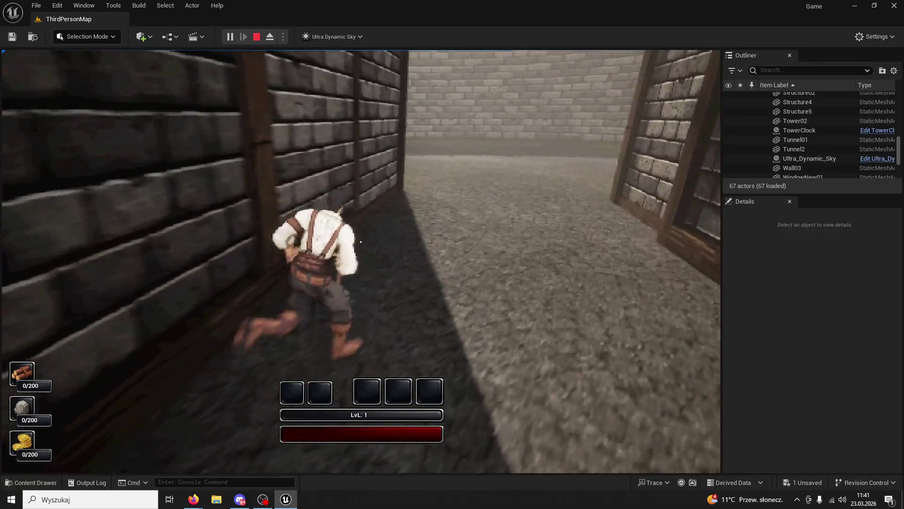
pyautogui.press('Escape')
# Undo the selection changes and Column01's move to restore its original position
pyautogui.hotkey('ctrl', 'z')
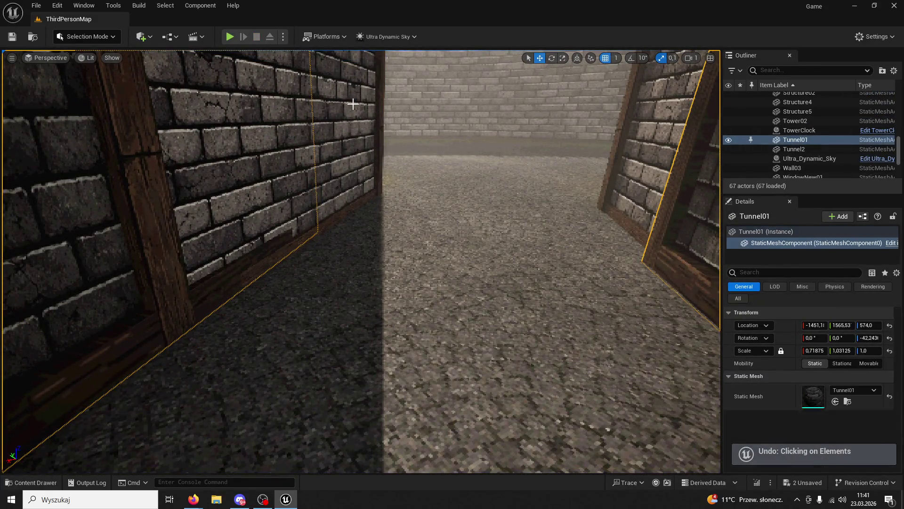
pyautogui.hotkey('ctrl', 'z')
pyautogui.hotkey('ctrl', 'z')
pyautogui.hotkey('ctrl', 'z')
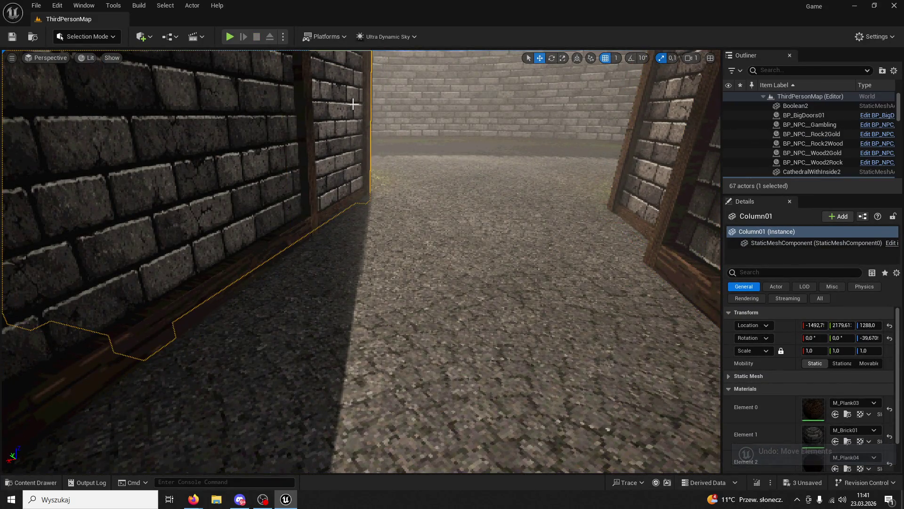
pyautogui.hotkey('ctrl', 'z')
pyautogui.hotkey('ctrl', 'z')
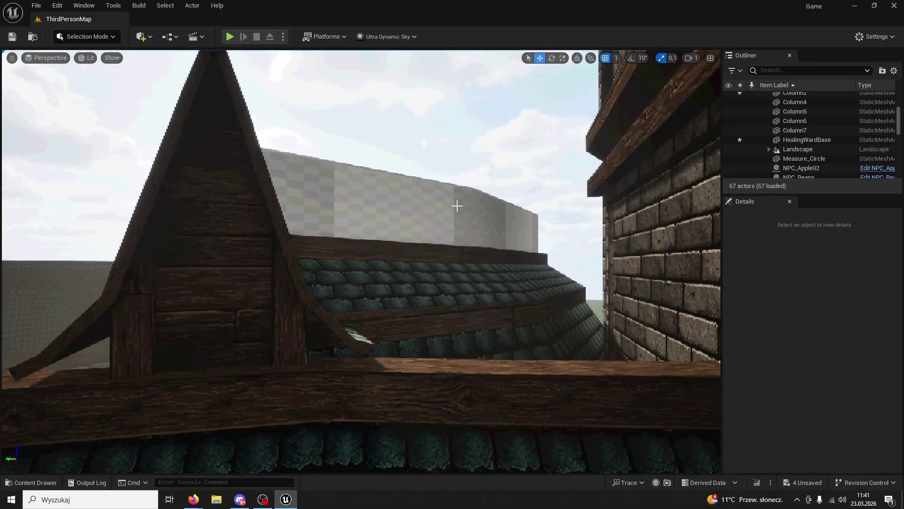
# Open the HealingWardBase mesh and set its Element 4 slot to M_Frence01
pyautogui.click(470, 246)
pyautogui.click(3, 482)
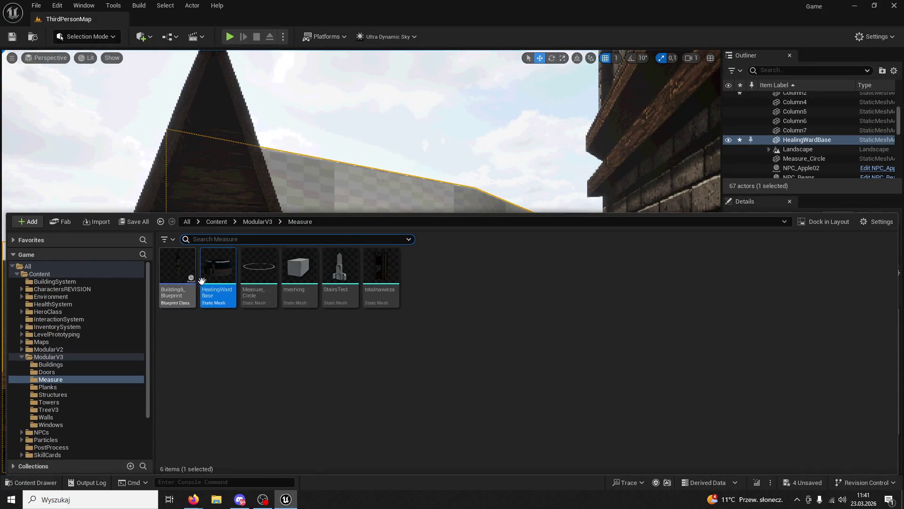
pyautogui.doubleClick(210, 285)
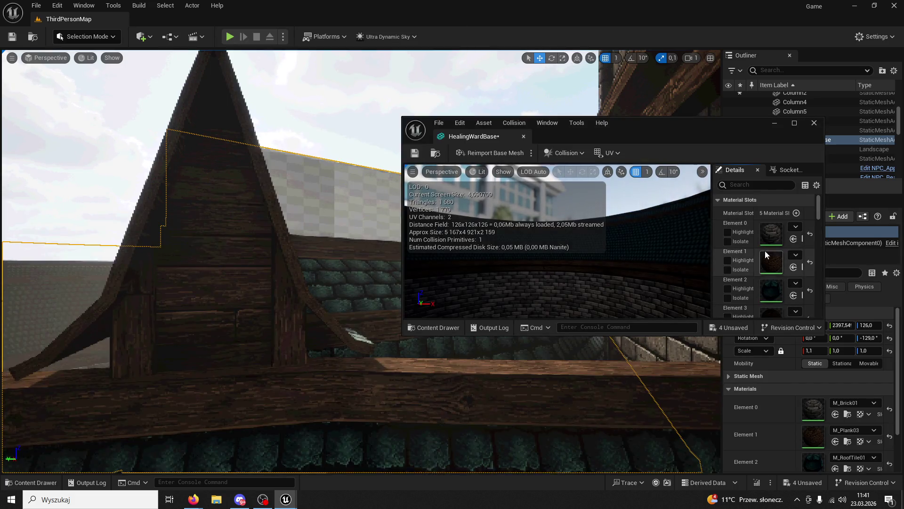
pyautogui.scroll(-5, 785, 248)
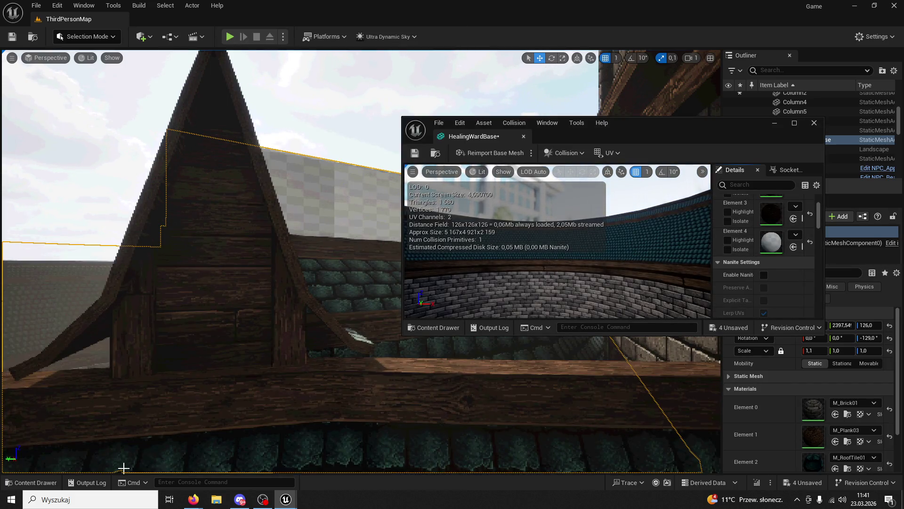
pyautogui.press('super')
pyautogui.press('Escape')
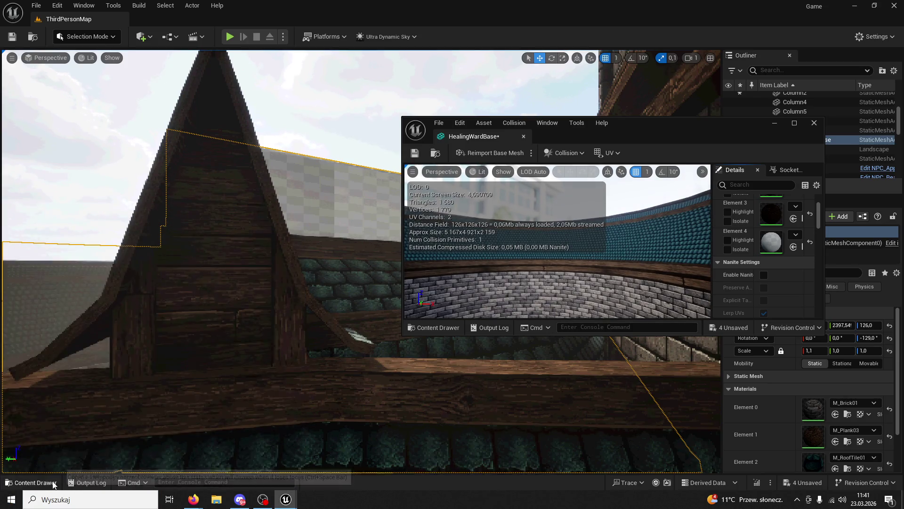
pyautogui.click(54, 483)
pyautogui.click(259, 221)
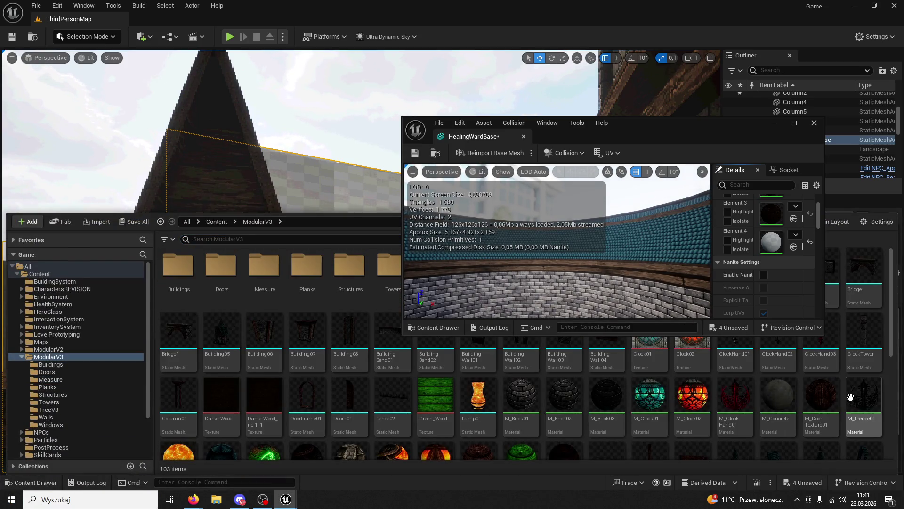
pyautogui.click(794, 247)
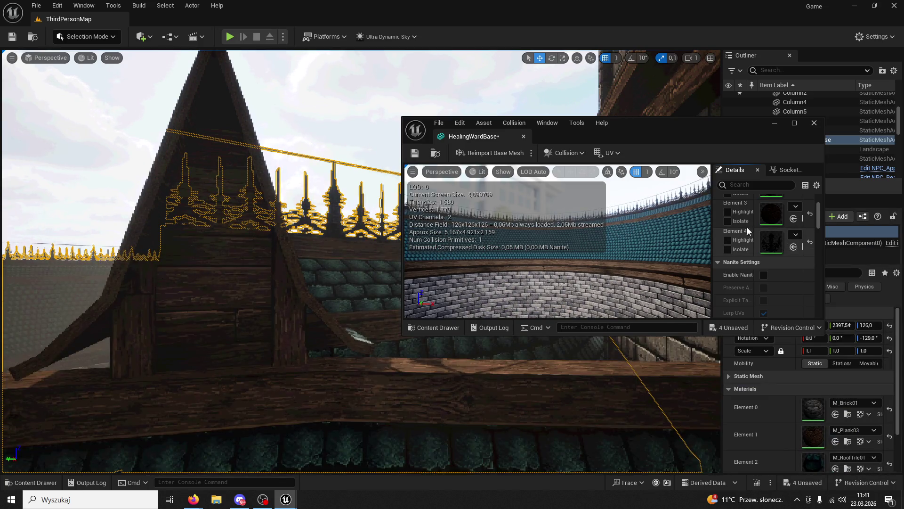
pyautogui.click(814, 122)
# Browse to the HealingWardBase asset and reimport it from its source file
pyautogui.click(35, 482)
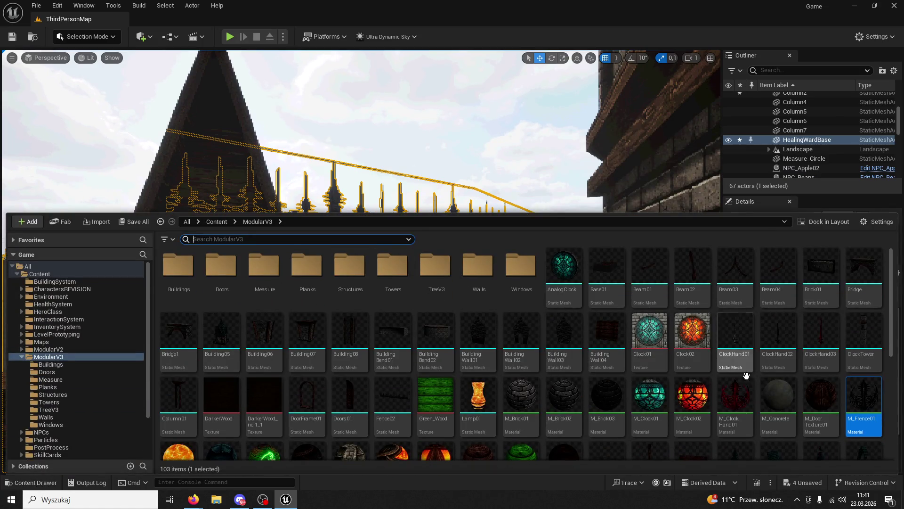
pyautogui.rightClick(865, 398)
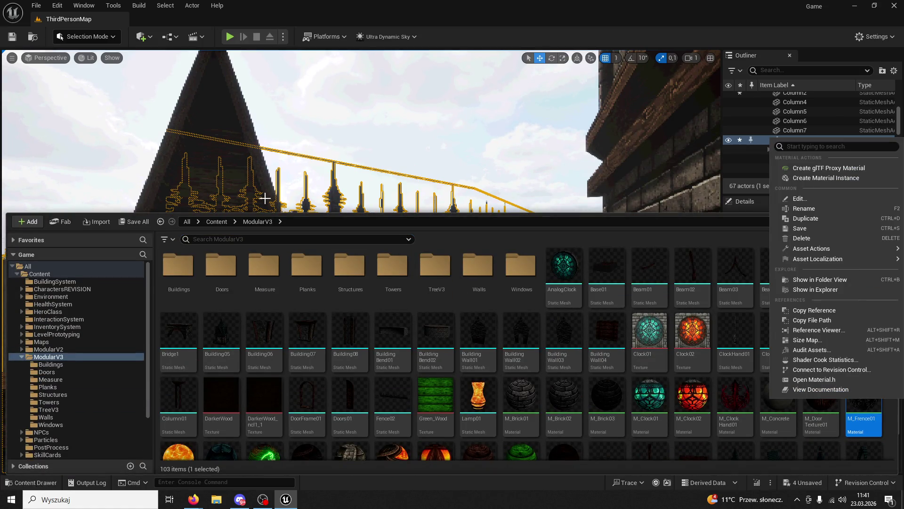
pyautogui.click(274, 194)
pyautogui.click(333, 195)
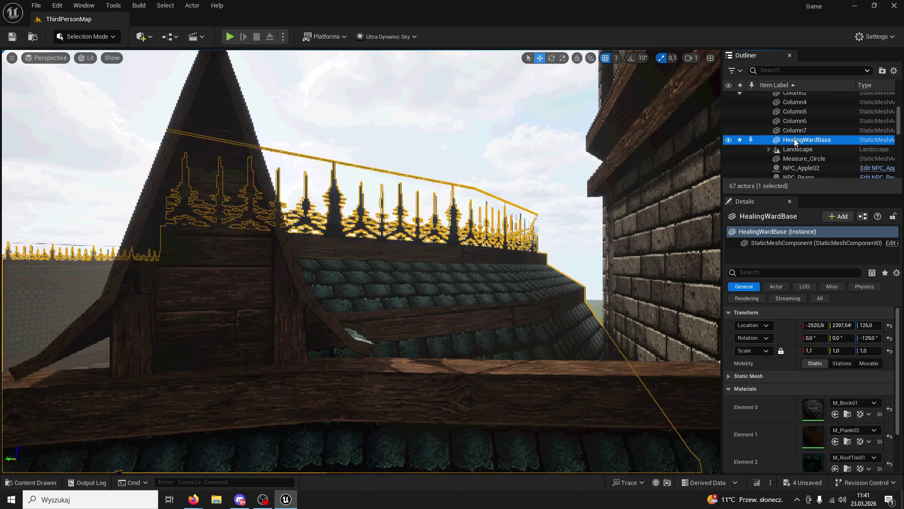
pyautogui.rightClick(782, 140)
pyautogui.click(690, 164)
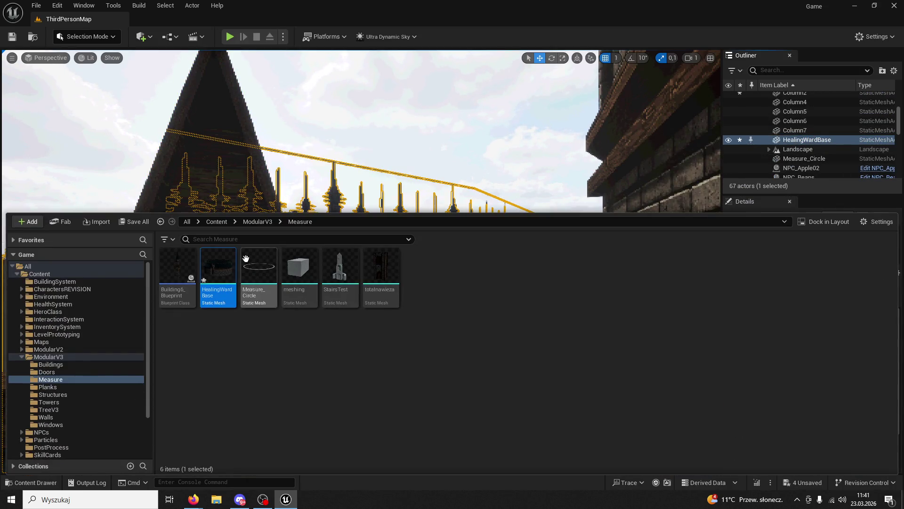
pyautogui.rightClick(229, 278)
pyautogui.click(271, 244)
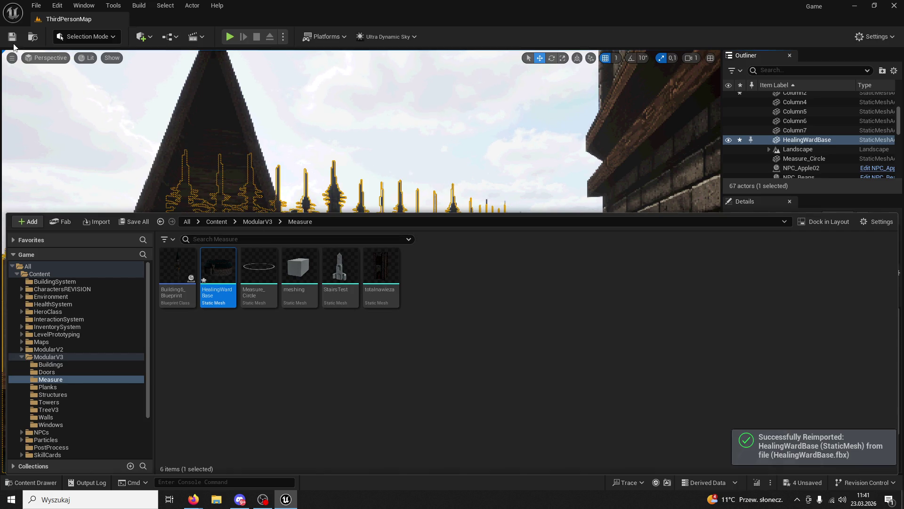
pyautogui.hotkey('ctrl', 'space')
# Briefly play the level, look up at the fence parapet, then minimize the editor
pyautogui.click(87, 37)
pyautogui.press('Escape')
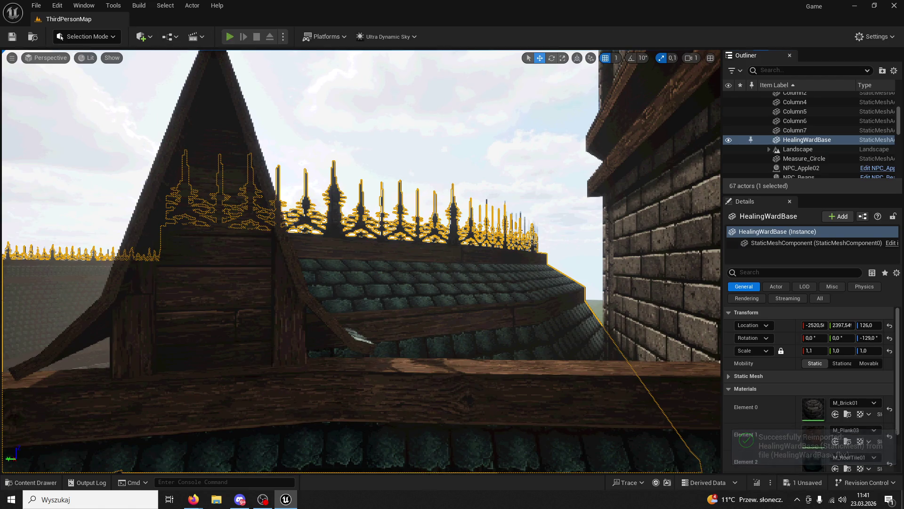
pyautogui.hotkey('alt', 'p')
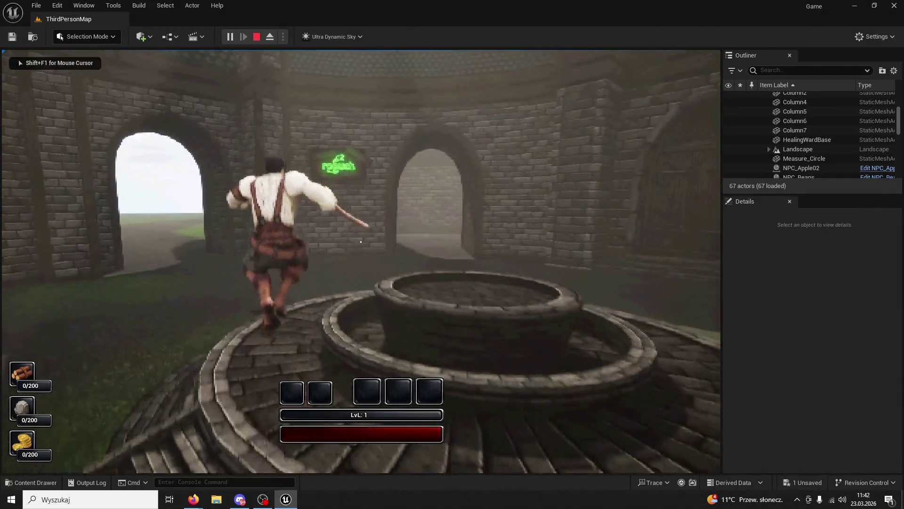
pyautogui.press('Escape')
pyautogui.moveTo(146, 292)
pyautogui.mouseDown()
pyautogui.moveTo(146, 211)
pyautogui.moveTo(146, 311)
pyautogui.moveTo(130, 301)
pyautogui.moveTo(113, 325)
pyautogui.mouseUp()
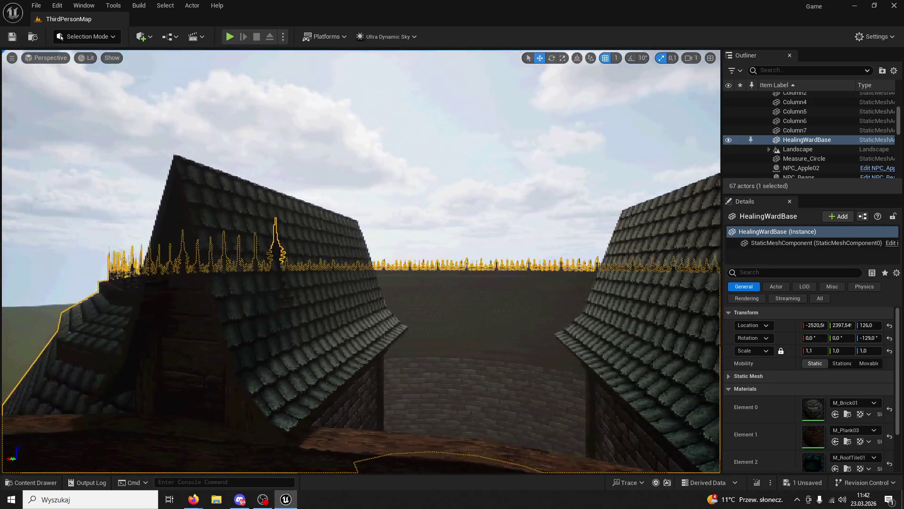
pyautogui.press('super+d')
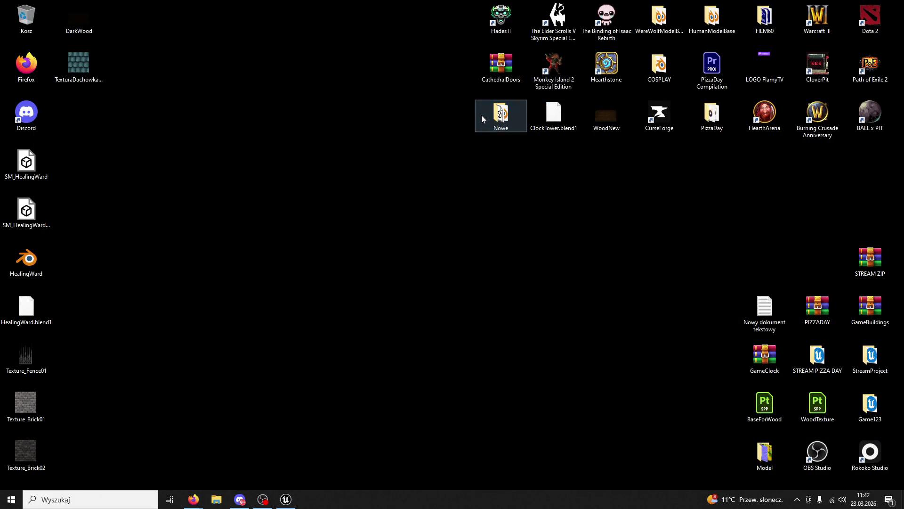
# Open Nowe > HealingWard > HealingWard.blend in Blender and start editing the ring mesh
pyautogui.doubleClick(481, 118)
pyautogui.doubleClick(231, 221)
pyautogui.click(241, 222)
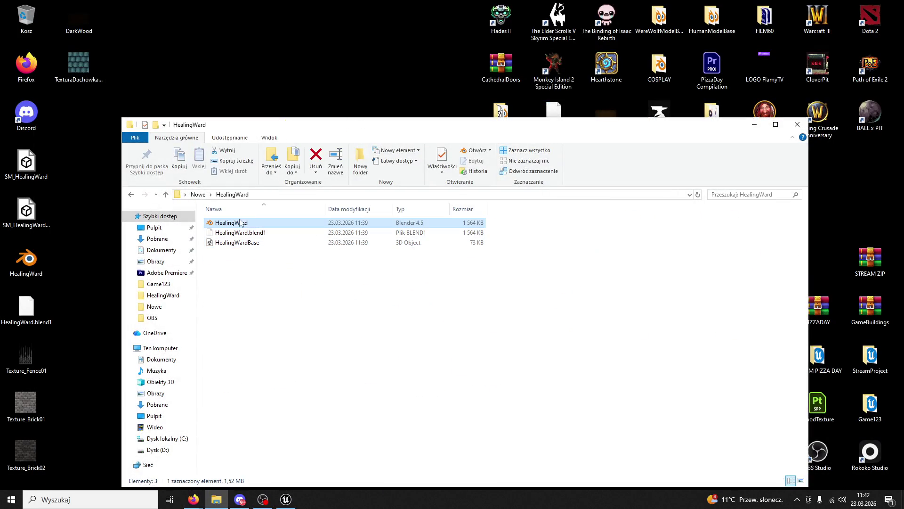
pyautogui.doubleClick(241, 222)
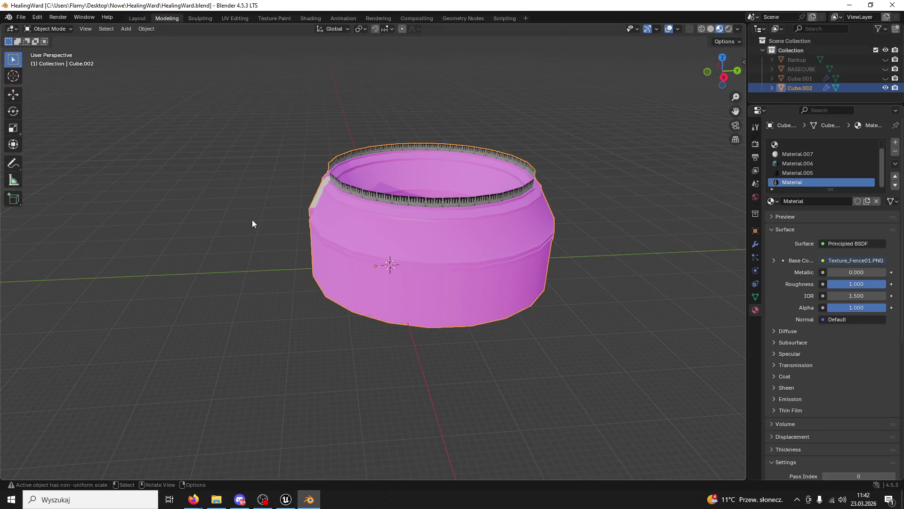
pyautogui.moveTo(253, 220)
pyautogui.mouseDown()
pyautogui.moveTo(424, 222)
pyautogui.moveTo(402, 233)
pyautogui.moveTo(431, 267)
pyautogui.moveTo(382, 269)
pyautogui.mouseUp()
pyautogui.click(60, 50)
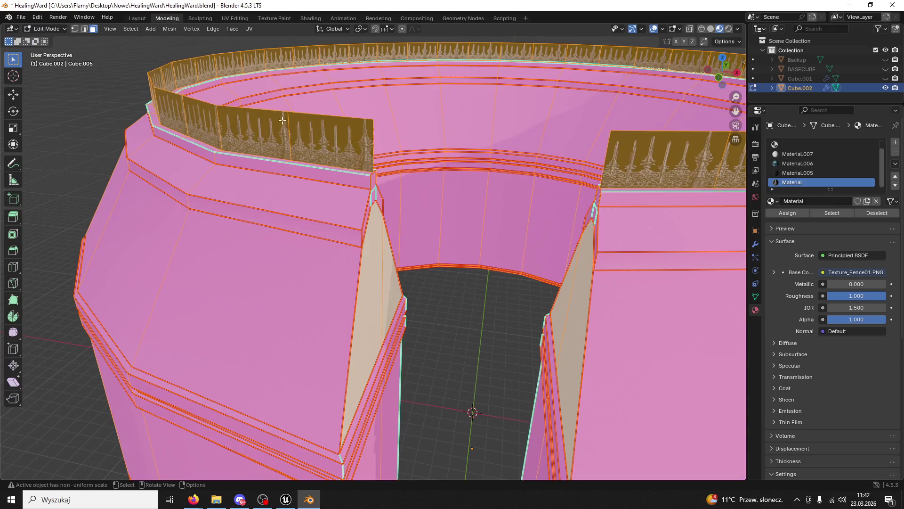
# Select the fence panel's top corner vertex and shift it about 0.11 m along X
pyautogui.click(370, 137)
pyautogui.press('1')
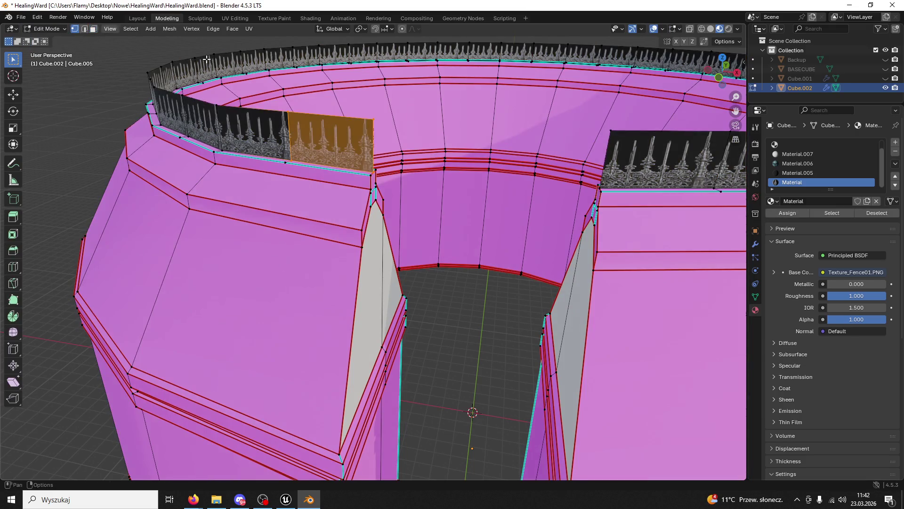
pyautogui.click(371, 119)
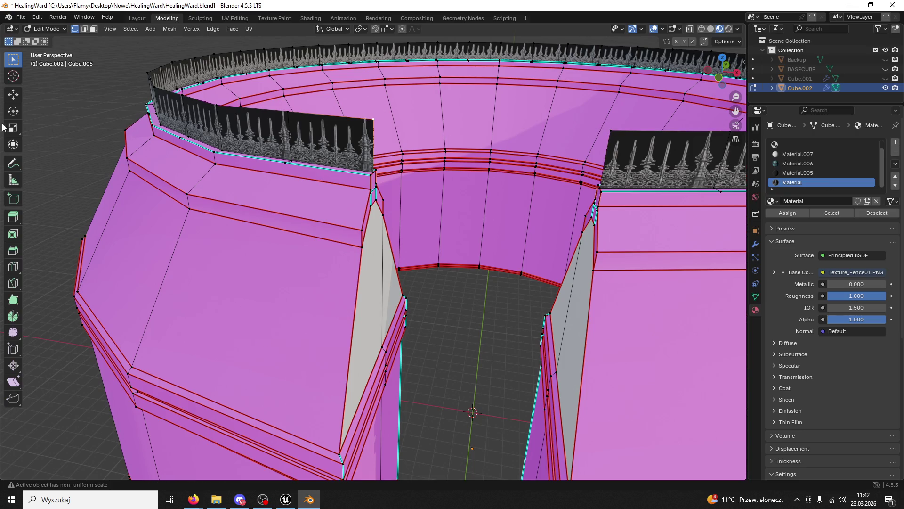
pyautogui.moveTo(408, 127); pyautogui.dragTo(395, 120)
pyautogui.moveTo(626, 133); pyautogui.dragTo(652, 133)
# Add another fence corner vertex to the selection and turn the view toward the gateway pillar
pyautogui.scroll(3, 452, 182)
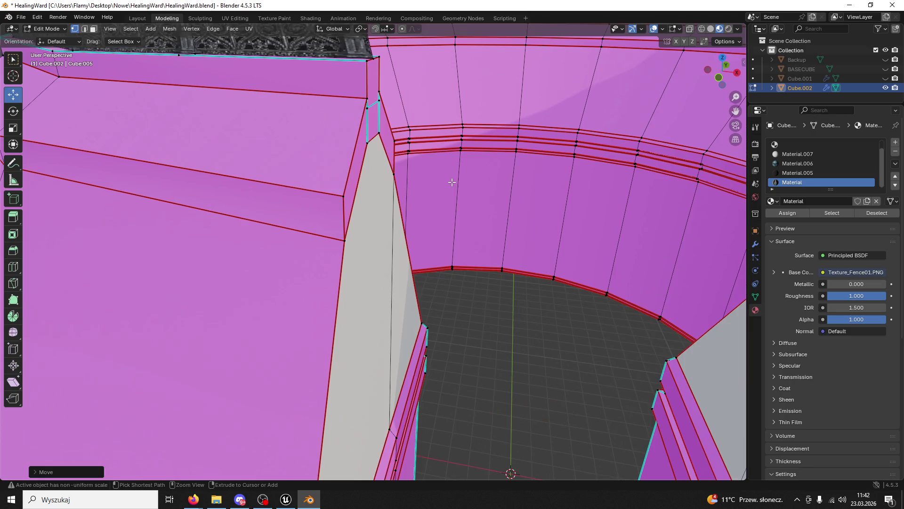
pyautogui.scroll(-4, 451, 182)
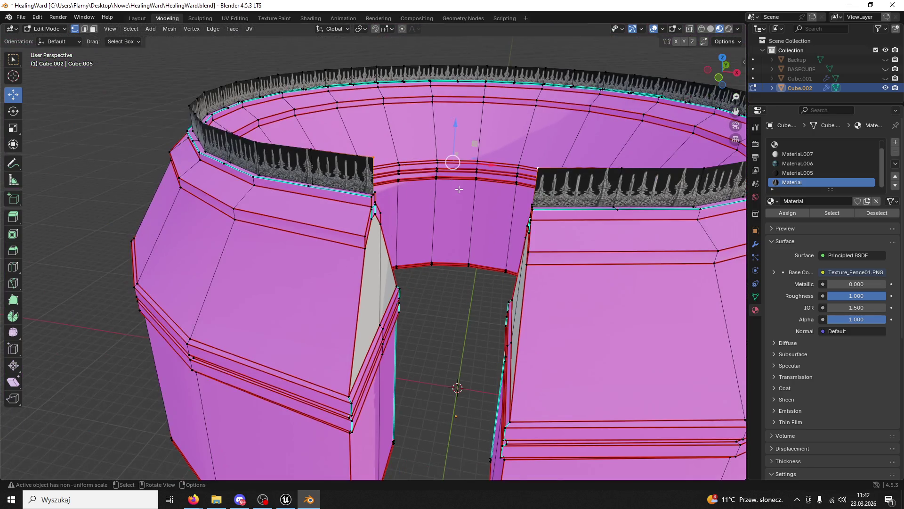
pyautogui.scroll(3, 458, 189)
pyautogui.keyDown('shift'); pyautogui.click(376, 134); pyautogui.keyUp('shift')
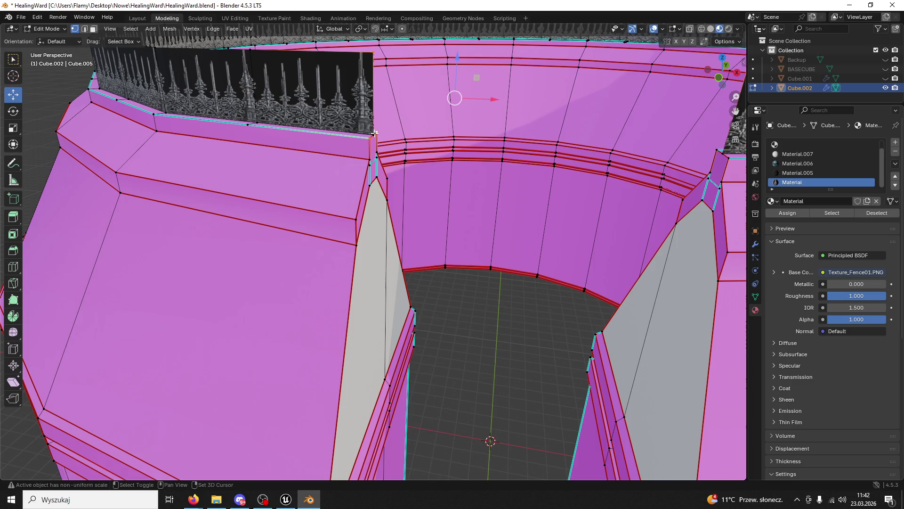
pyautogui.moveTo(379, 149); pyautogui.dragTo(229, 179)
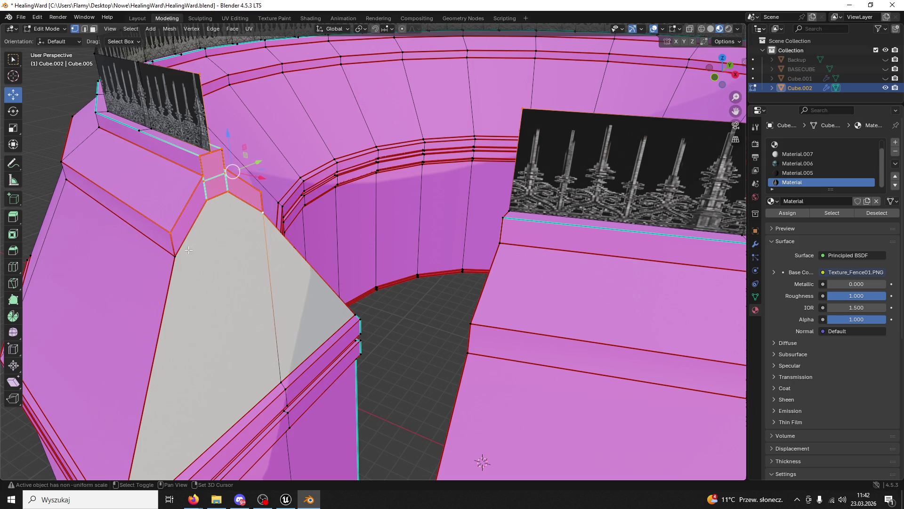
pyautogui.moveTo(249, 298); pyautogui.dragTo(294, 240)
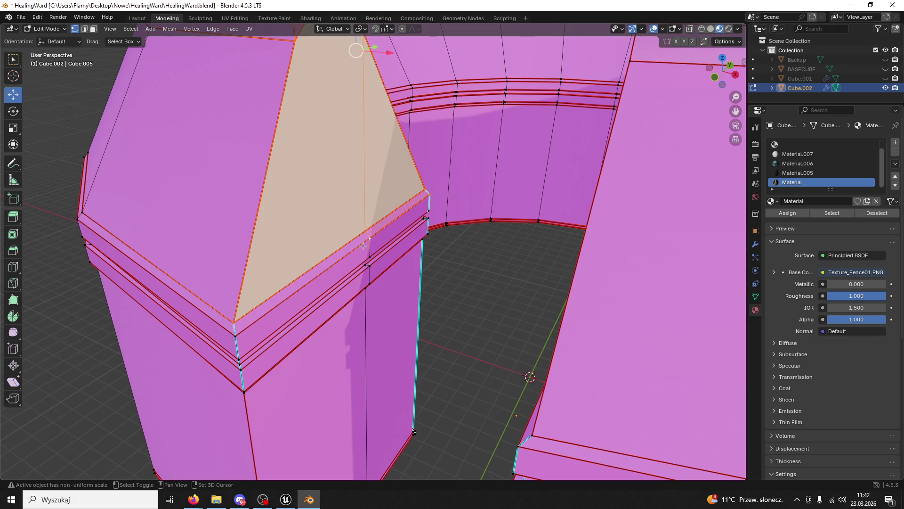
# Frame the gateway pillar and select its bottom and corner vertices
pyautogui.moveTo(254, 352); pyautogui.dragTo(421, 186)
pyautogui.scroll(1, 420, 185)
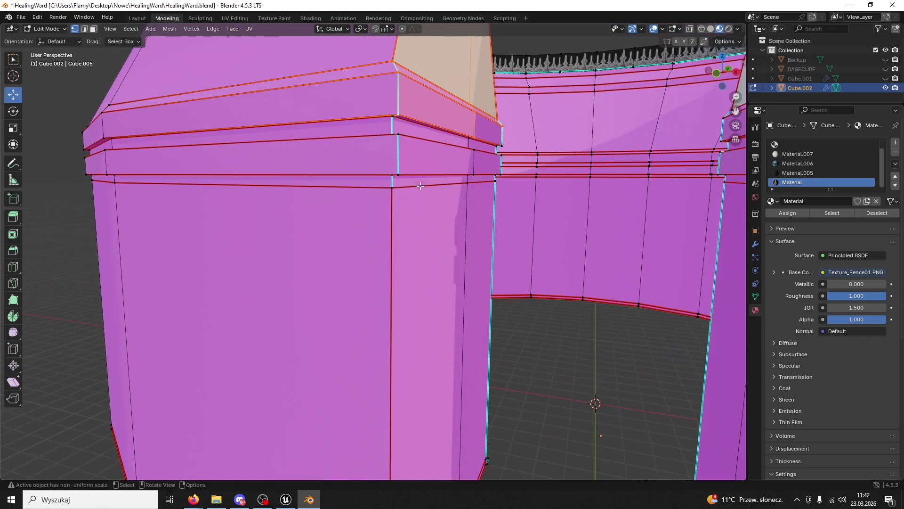
pyautogui.moveTo(394, 131); pyautogui.dragTo(407, 227)
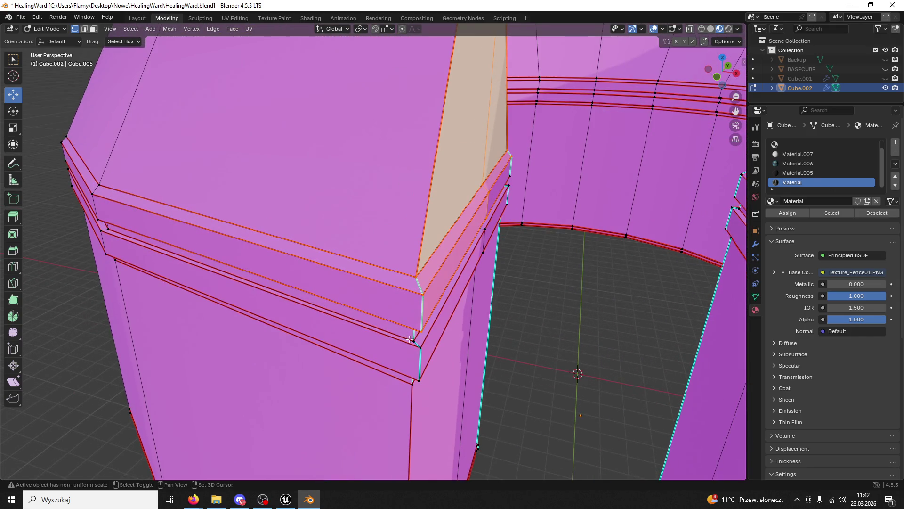
pyautogui.moveTo(420, 380); pyautogui.dragTo(382, 217)
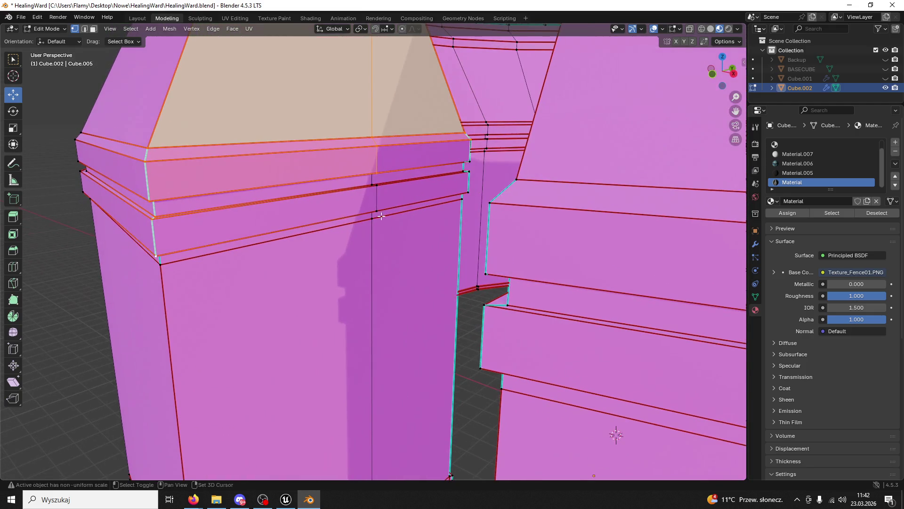
pyautogui.moveTo(374, 183); pyautogui.dragTo(404, 141)
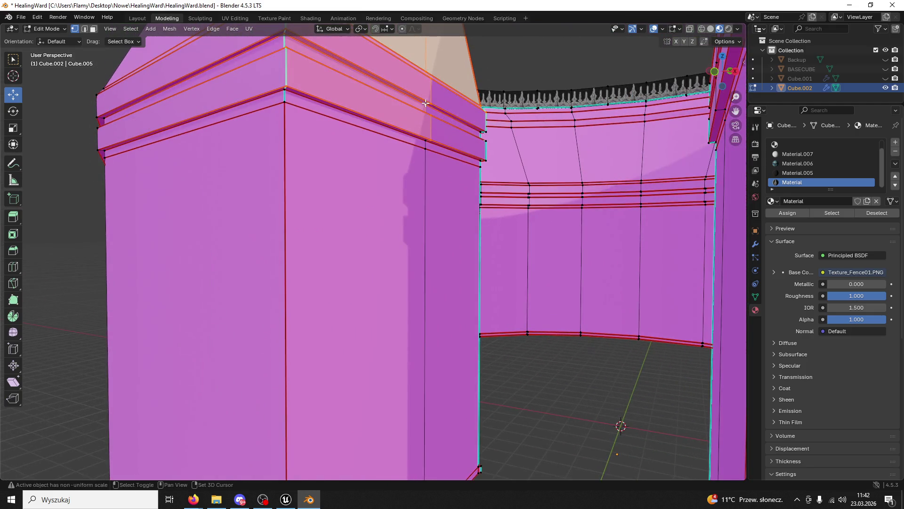
pyautogui.moveTo(484, 131)
pyautogui.mouseDown()
pyautogui.moveTo(470, 139)
pyautogui.moveTo(466, 189)
pyautogui.moveTo(250, 210)
pyautogui.moveTo(259, 162)
pyautogui.moveTo(280, 132)
pyautogui.moveTo(372, 113)
pyautogui.moveTo(383, 127)
pyautogui.moveTo(430, 109)
pyautogui.mouseUp()
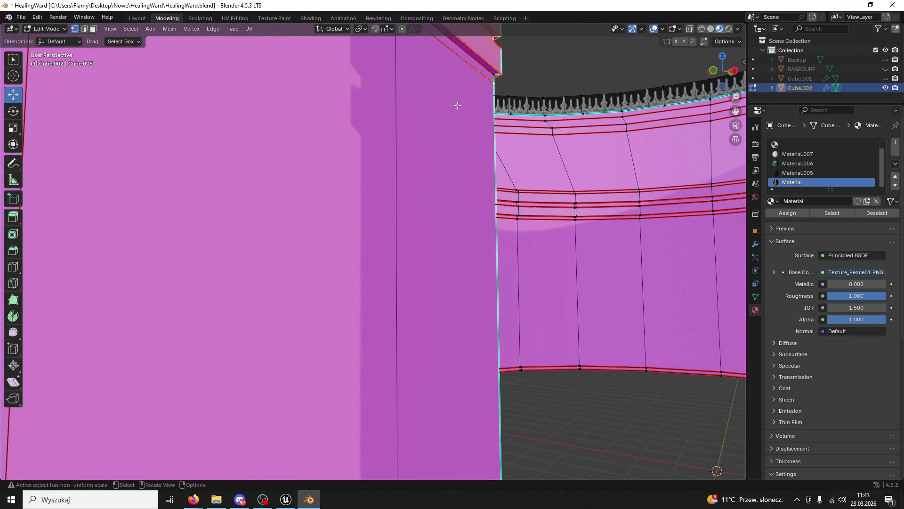
pyautogui.moveTo(494, 73)
pyautogui.mouseDown()
pyautogui.moveTo(504, 99)
pyautogui.moveTo(571, 145)
pyautogui.moveTo(620, 201)
pyautogui.mouseUp()
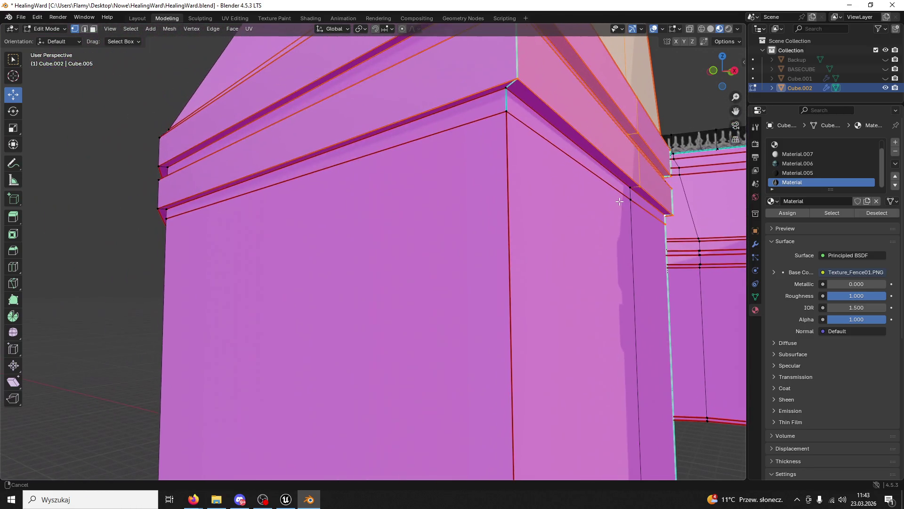
pyautogui.scroll(-5, 506, 110)
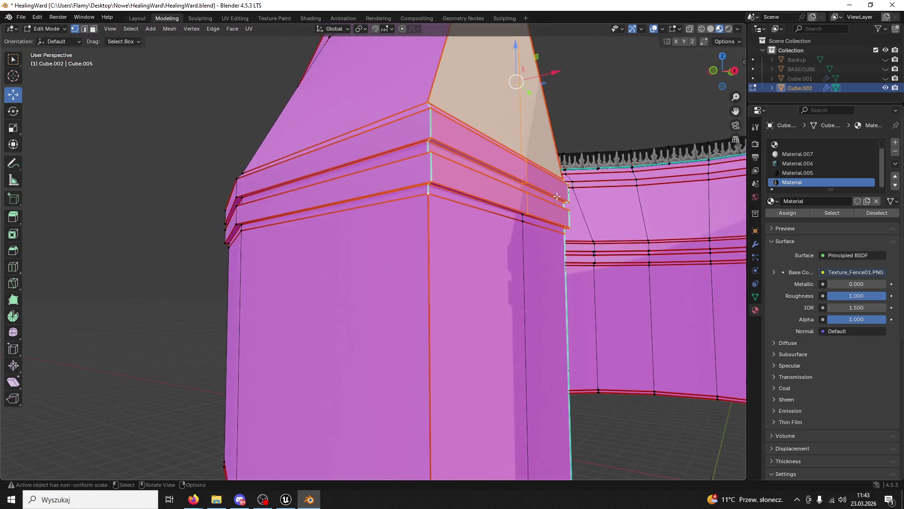
pyautogui.scroll(-5, 500, 277)
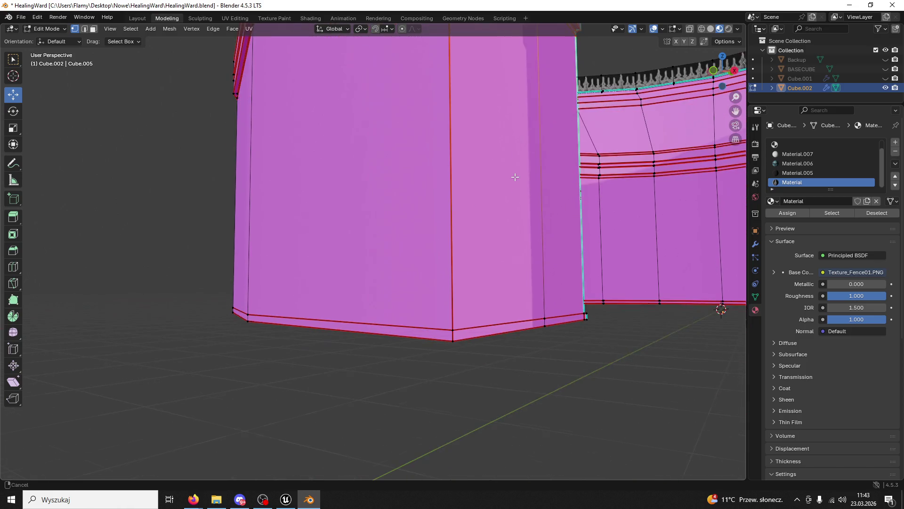
pyautogui.keyDown('shift'); pyautogui.click(545, 323); pyautogui.keyUp('shift')
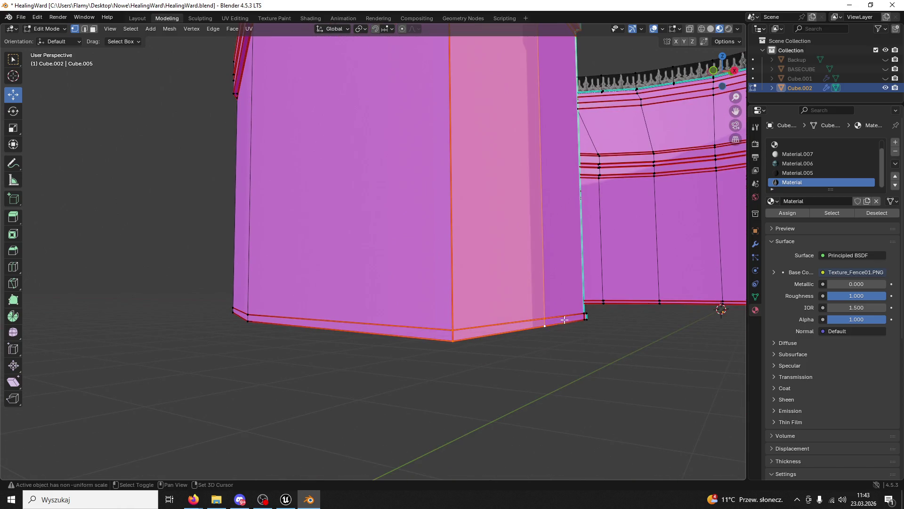
pyautogui.keyDown('shift'); pyautogui.click(578, 314); pyautogui.keyUp('shift')
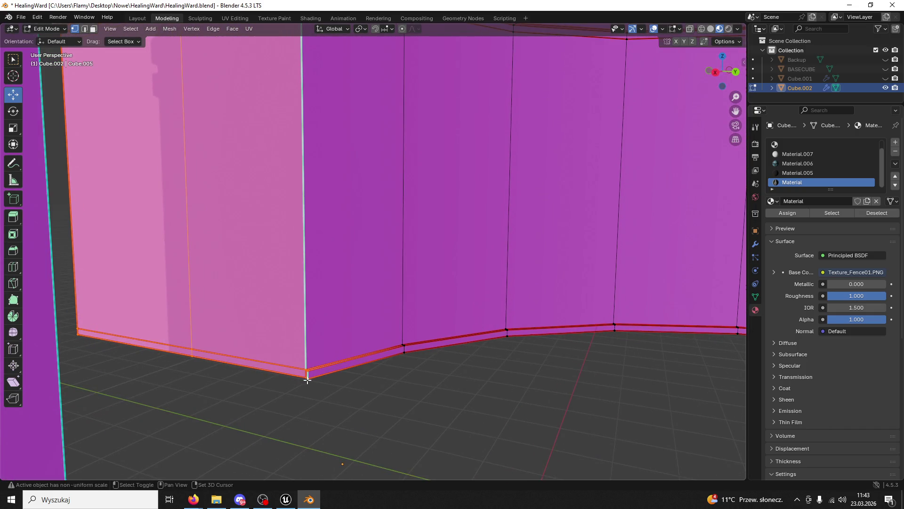
# Slide the selected pillar end along the X axis, then bring the Unreal level forward
pyautogui.moveTo(308, 380)
pyautogui.mouseDown()
pyautogui.moveTo(444, 365)
pyautogui.moveTo(415, 313)
pyautogui.moveTo(469, 264)
pyautogui.moveTo(479, 266)
pyautogui.mouseUp()
pyautogui.press('g')
pyautogui.press('Escape')
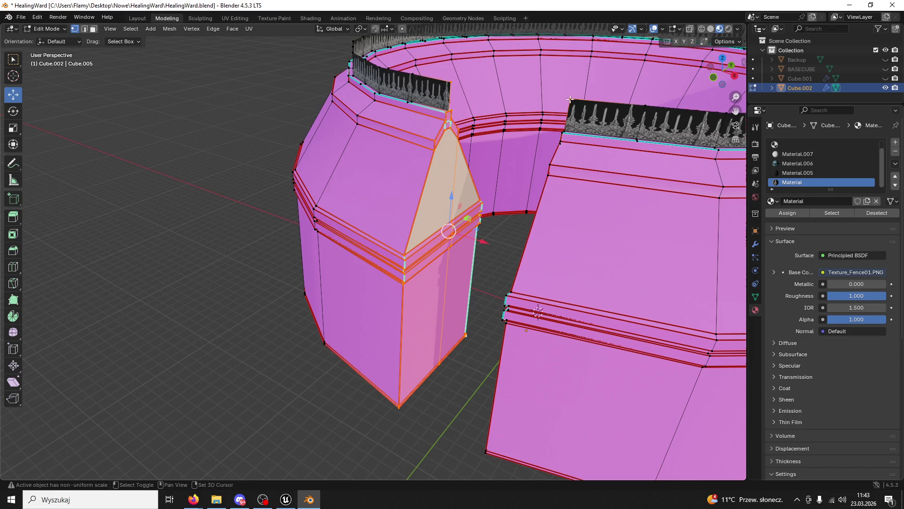
pyautogui.press('g')
pyautogui.press('x')
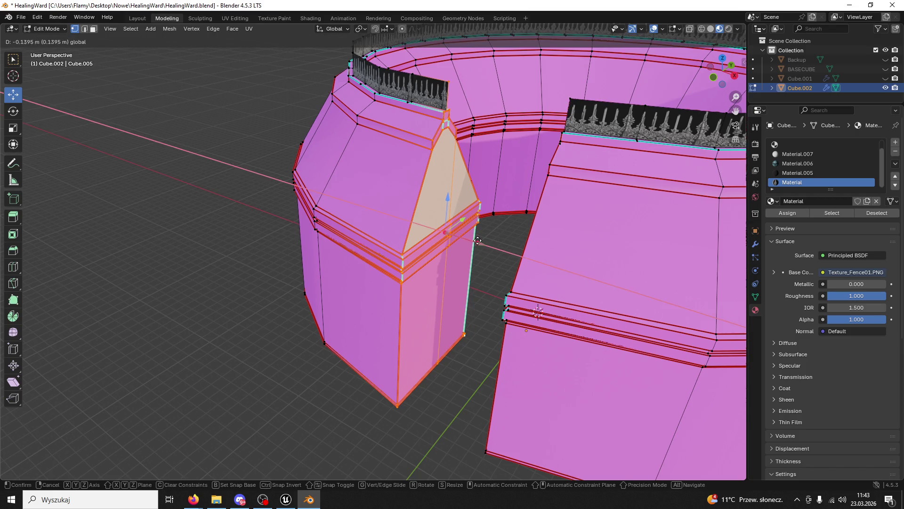
pyautogui.click(476, 240)
pyautogui.moveTo(476, 241); pyautogui.dragTo(496, 250)
pyautogui.click(286, 499)
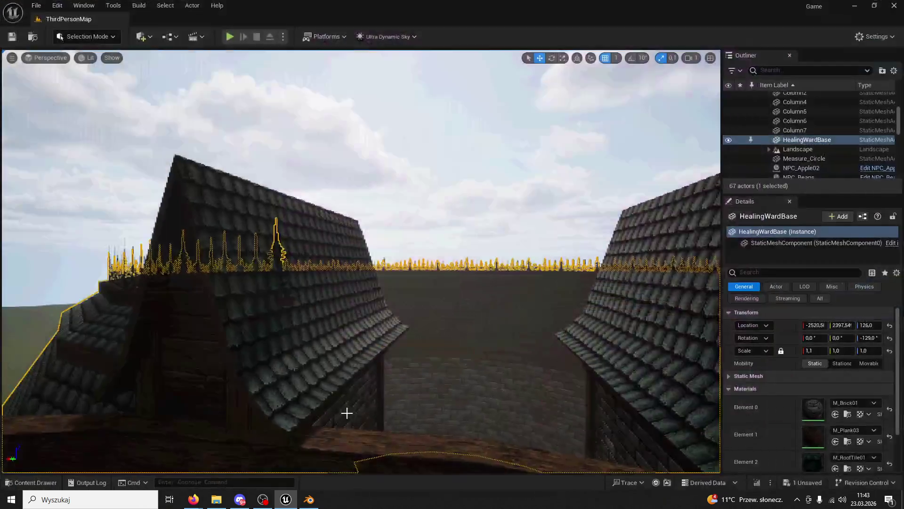
# Fly the Unreal camera back, then forward to the gateway arch, and return to Blender
pyautogui.scroll(5, 347, 411)
pyautogui.press('s')
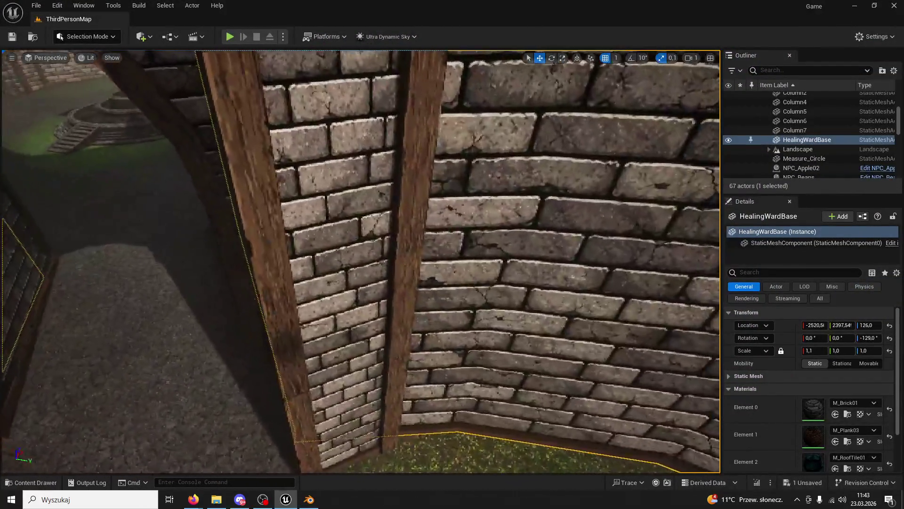
pyautogui.press('w')
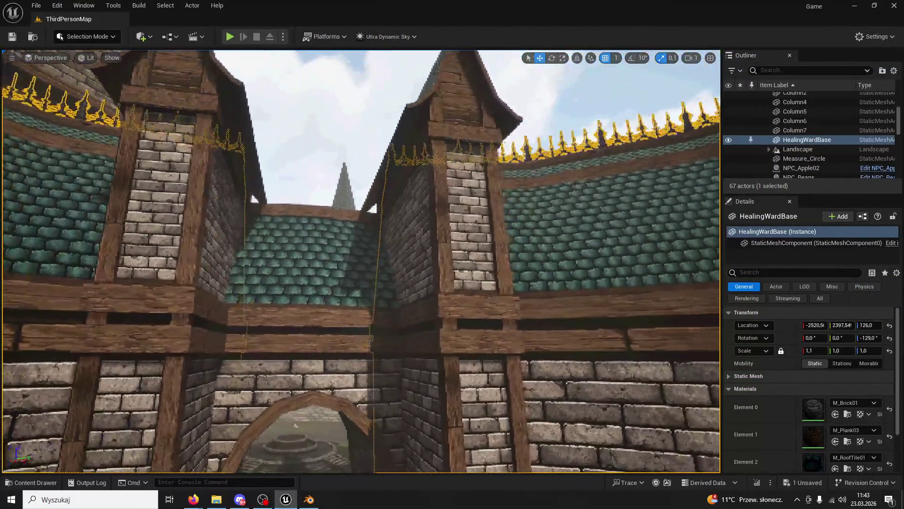
pyautogui.press('w')
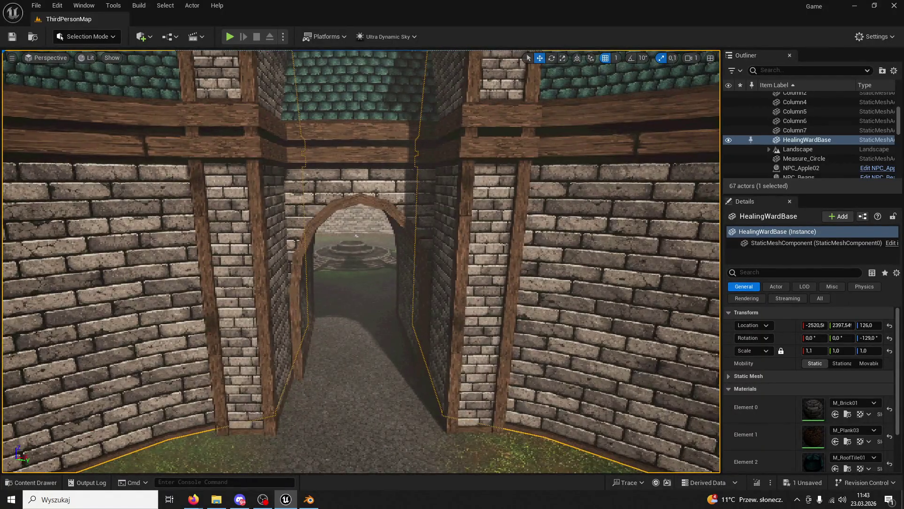
pyautogui.click(305, 500)
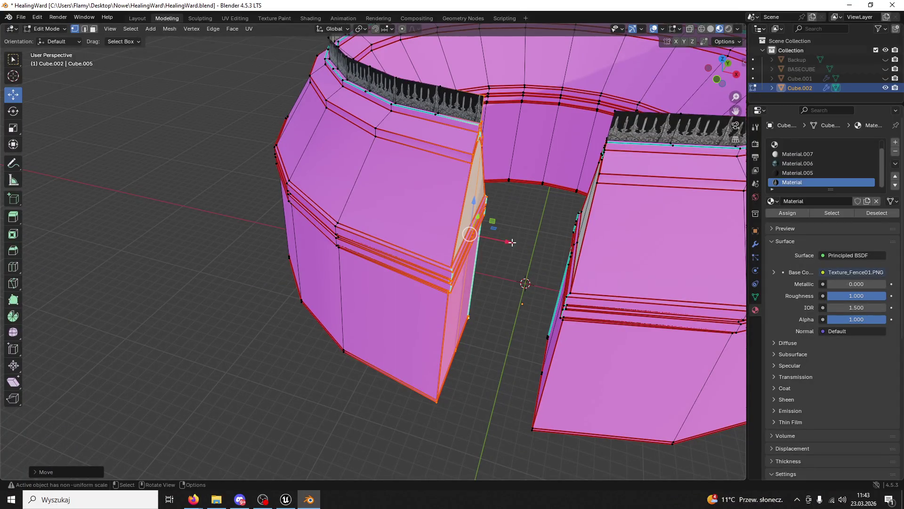
# Nudge the pillar end along X, save the file, and inspect both wall blocks at the gap
pyautogui.moveTo(511, 242)
pyautogui.mouseDown()
pyautogui.moveTo(600, 300)
pyautogui.moveTo(585, 297)
pyautogui.moveTo(582, 357)
pyautogui.mouseUp()
pyautogui.hotkey('ctrl', 's')
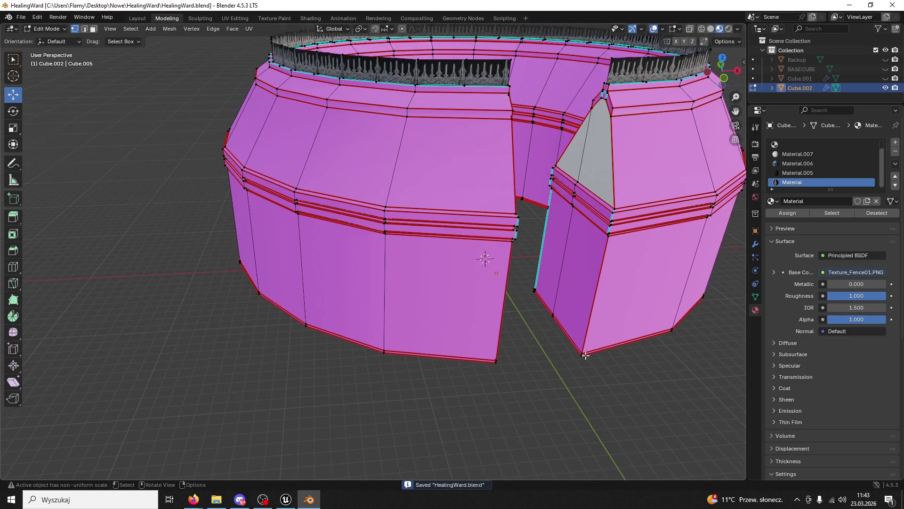
pyautogui.scroll(2, 585, 356)
pyautogui.moveTo(624, 376); pyautogui.dragTo(580, 306)
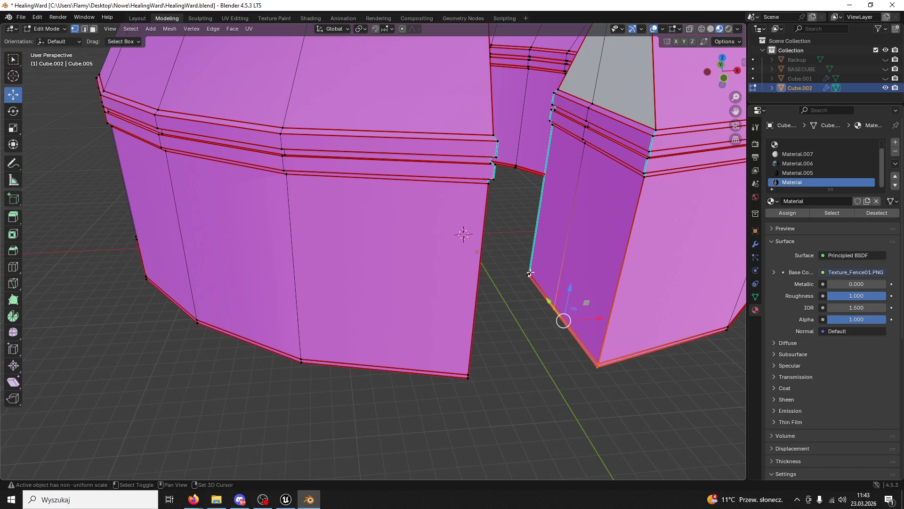
pyautogui.scroll(2, 579, 286)
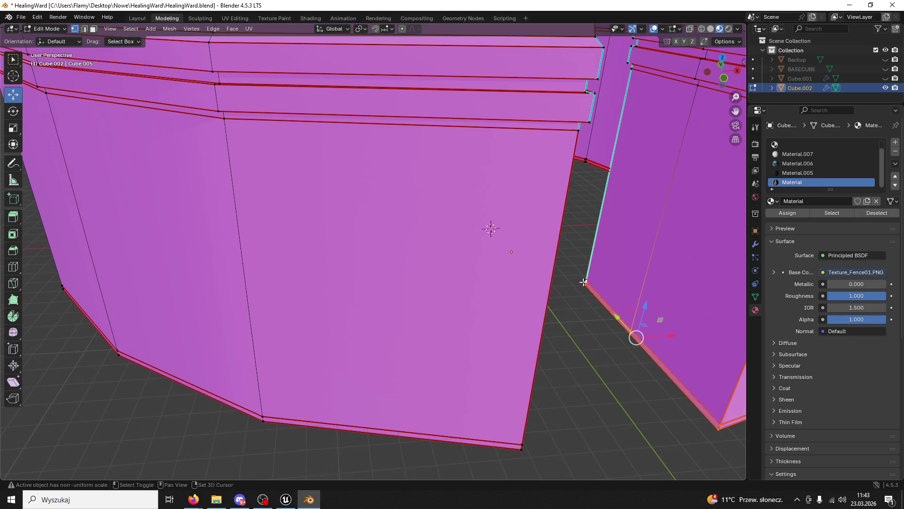
pyautogui.moveTo(592, 284)
pyautogui.mouseDown()
pyautogui.moveTo(462, 338)
pyautogui.moveTo(505, 369)
pyautogui.moveTo(452, 344)
pyautogui.moveTo(449, 314)
pyautogui.mouseUp()
pyautogui.scroll(-3, 466, 297)
pyautogui.scroll(2, 471, 236)
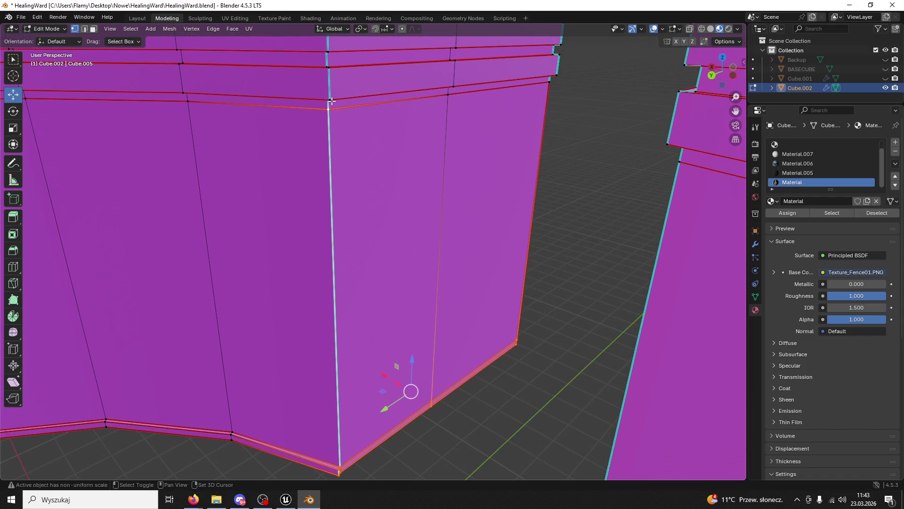
pyautogui.moveTo(371, 96); pyautogui.dragTo(397, 251)
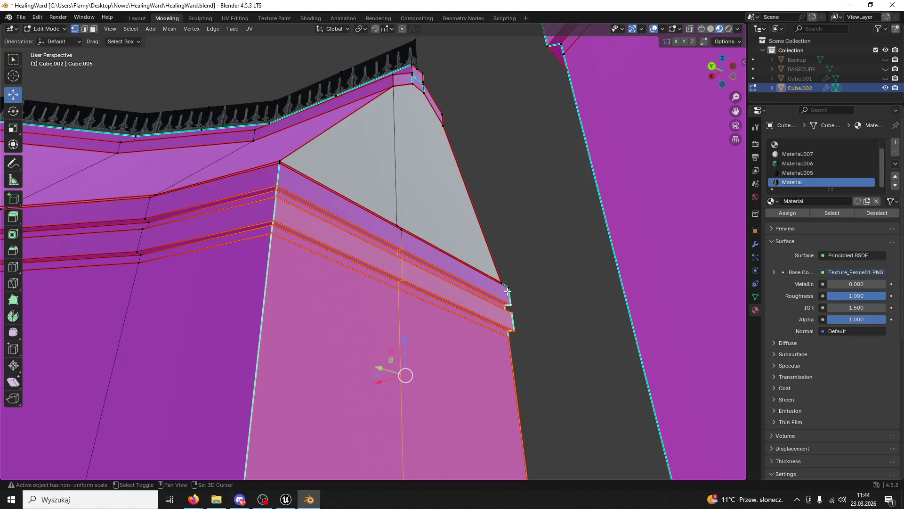
pyautogui.moveTo(476, 284); pyautogui.dragTo(350, 297)
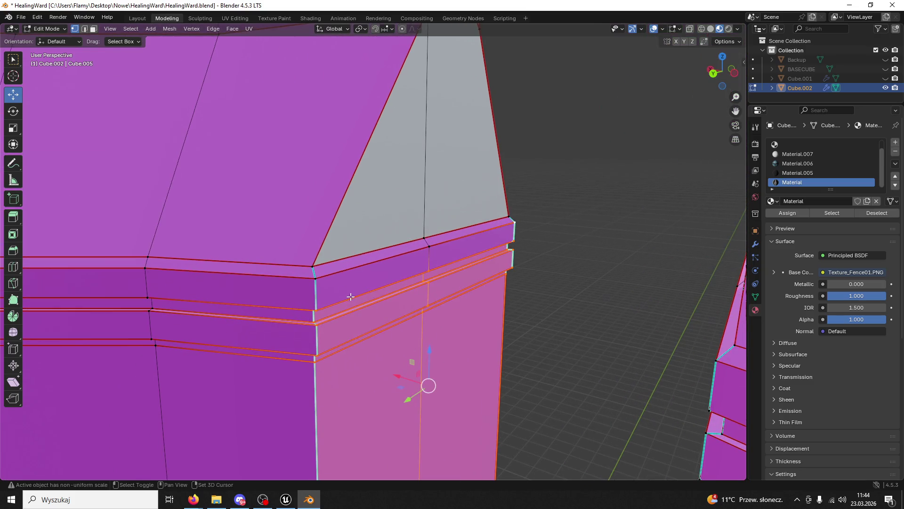
# Add the top trim strip to the pillar face selection and bring the fence-textured top into view
pyautogui.keyDown('shift'); pyautogui.click(432, 246); pyautogui.keyUp('shift')
pyautogui.moveTo(499, 221); pyautogui.dragTo(418, 112)
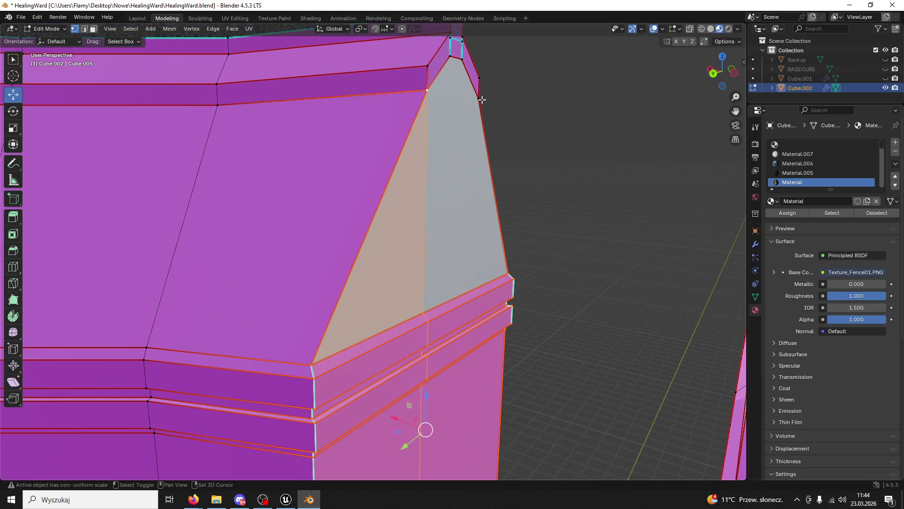
pyautogui.moveTo(480, 81); pyautogui.dragTo(453, 97)
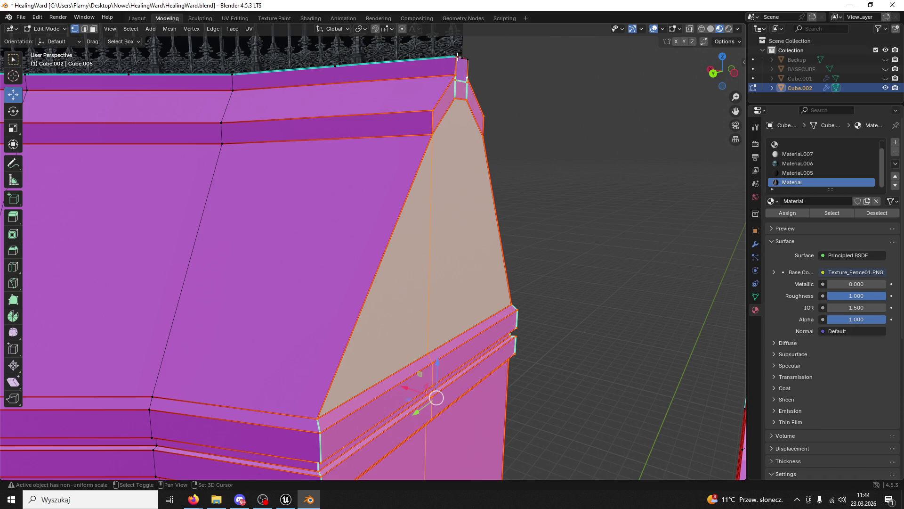
pyautogui.moveTo(464, 80); pyautogui.dragTo(483, 53)
pyautogui.scroll(-2, 458, 100)
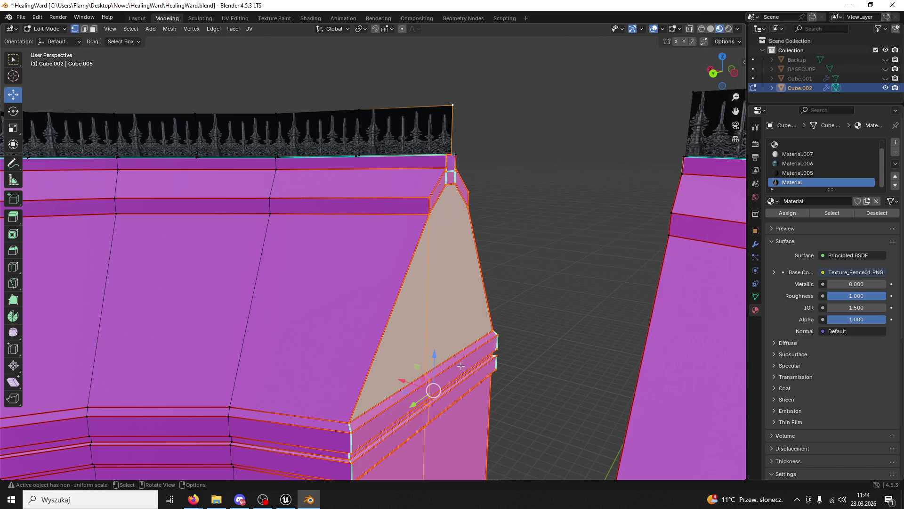
pyautogui.scroll(-1, 460, 366)
pyautogui.scroll(-4, 405, 365)
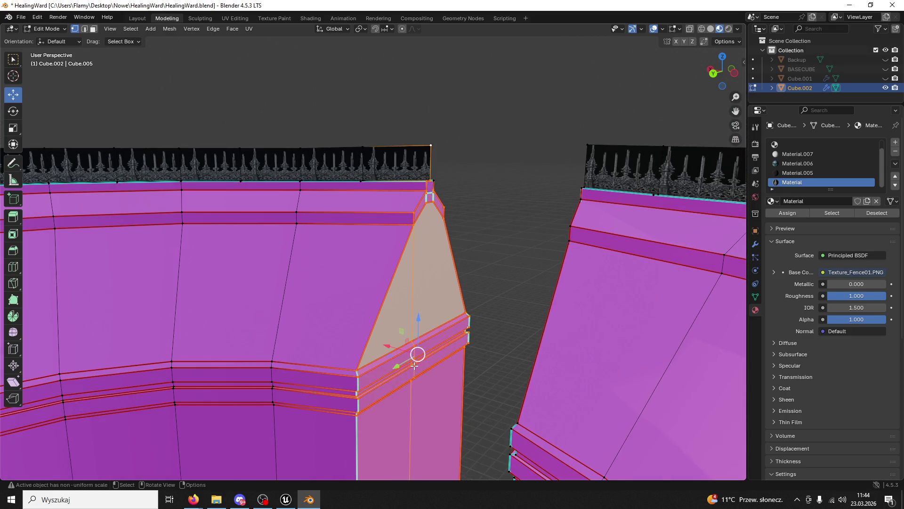
# Shift the selected pillar faces slightly left along X and view the ring from top
pyautogui.moveTo(414, 375); pyautogui.dragTo(414, 377)
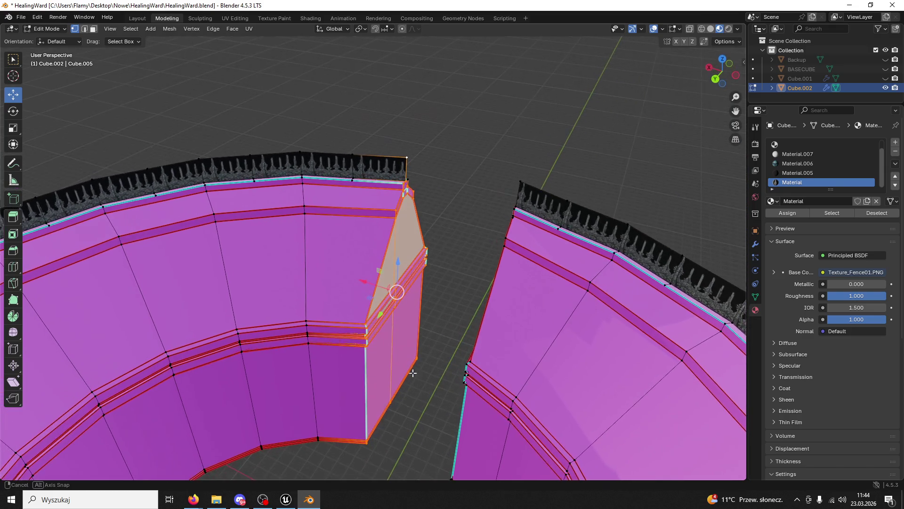
pyautogui.moveTo(366, 282); pyautogui.dragTo(365, 281)
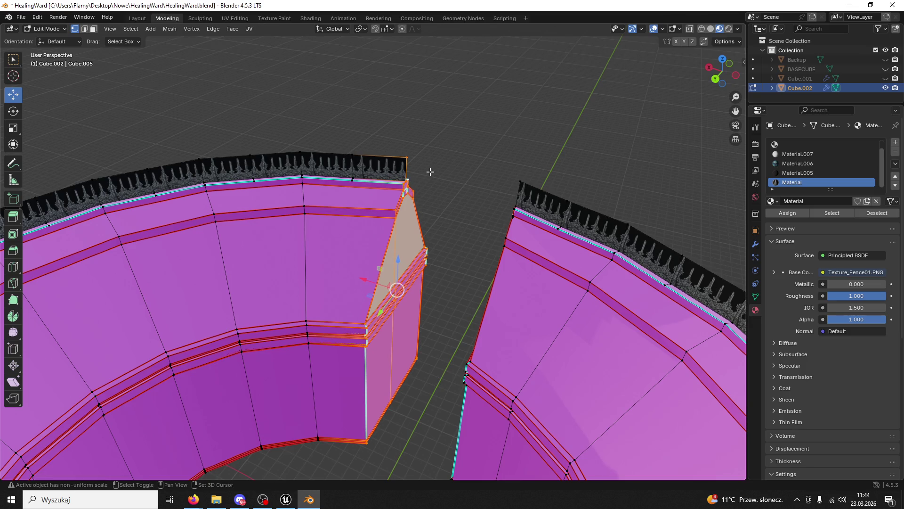
pyautogui.moveTo(366, 279); pyautogui.dragTo(359, 279)
pyautogui.moveTo(452, 258)
pyautogui.mouseDown()
pyautogui.moveTo(279, 289)
pyautogui.moveTo(282, 283)
pyautogui.moveTo(236, 259)
pyautogui.moveTo(273, 238)
pyautogui.moveTo(257, 220)
pyautogui.moveTo(354, 300)
pyautogui.mouseUp()
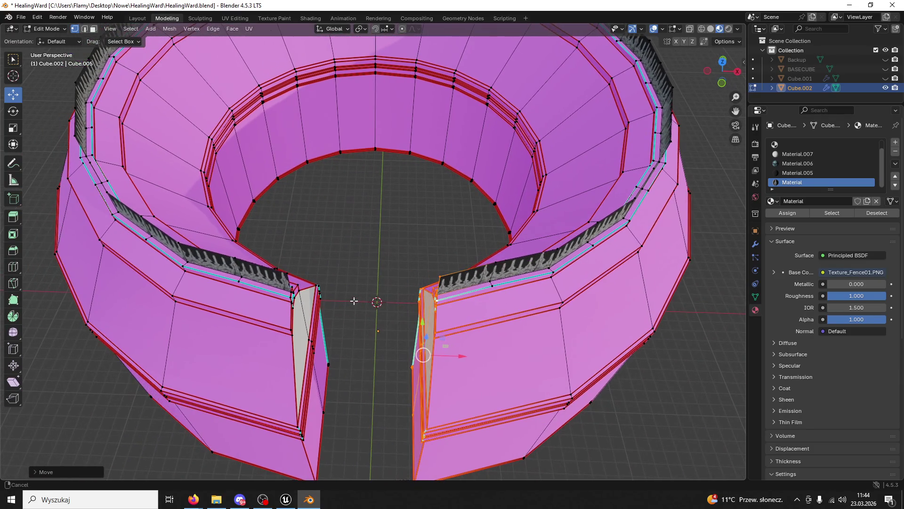
pyautogui.press('KP_7')
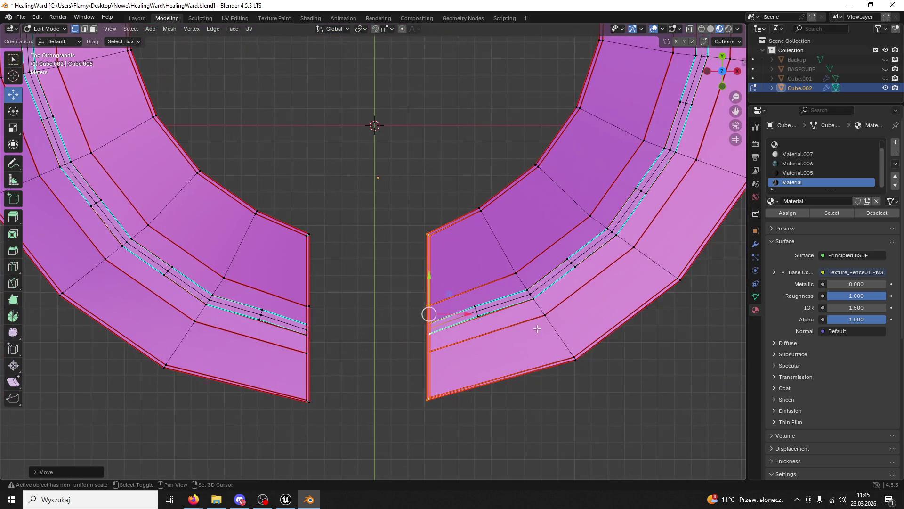
# Centre the gateway gap in top view and slide the right wall end edge along X
pyautogui.moveTo(474, 306); pyautogui.dragTo(460, 274)
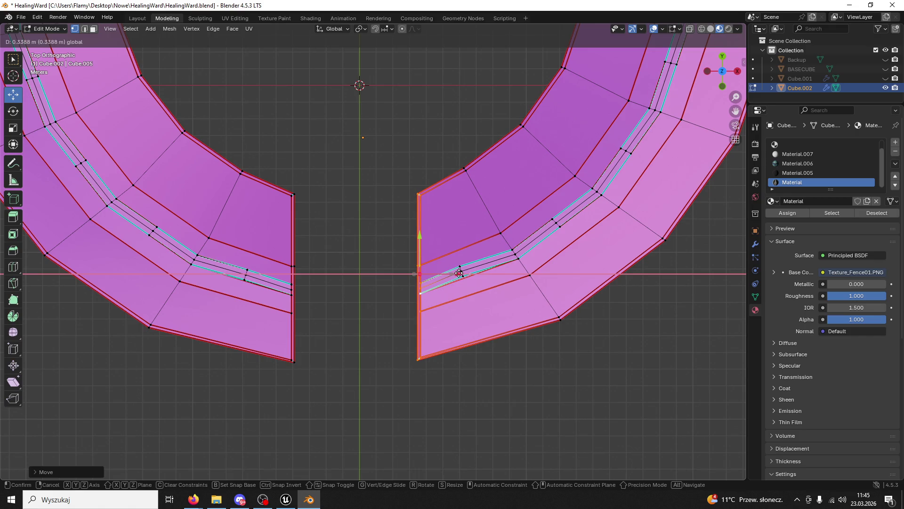
pyautogui.moveTo(465, 274); pyautogui.dragTo(466, 273)
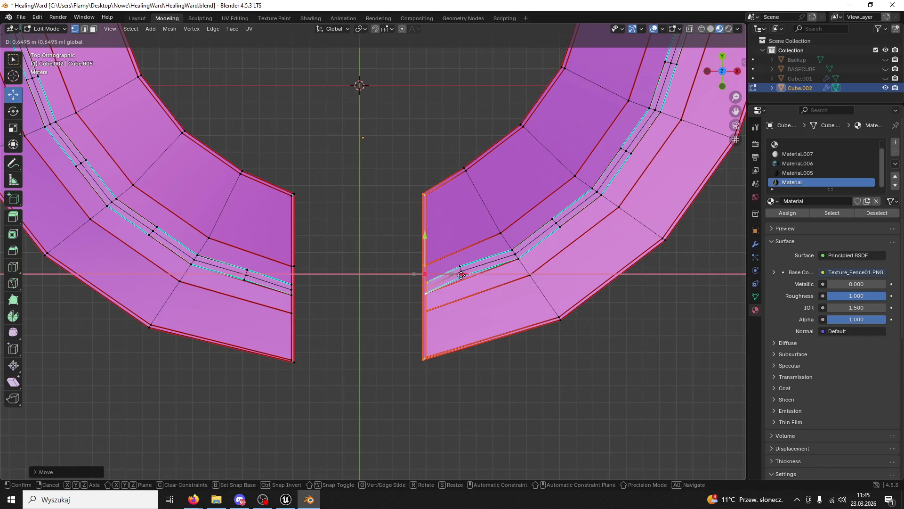
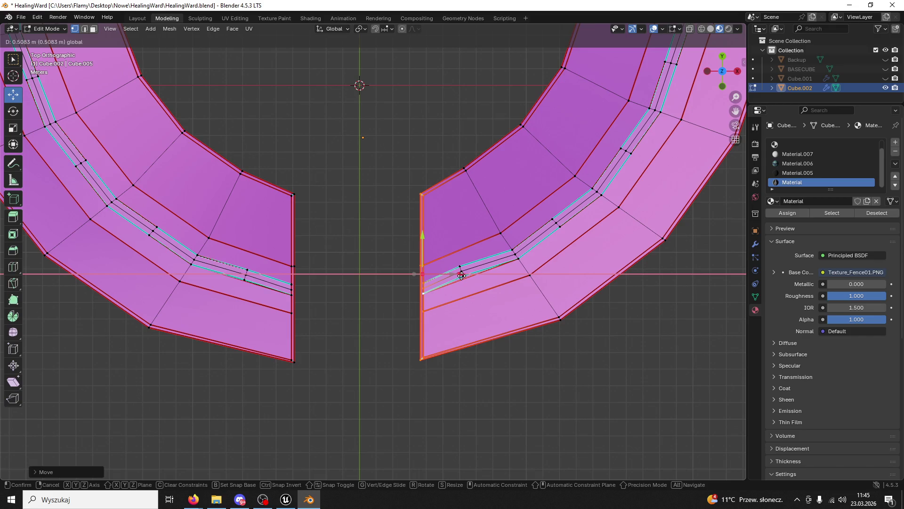
# Confirm the X edge move, select the whole ring mesh and save HealingWard.blend
pyautogui.click(462, 276)
pyautogui.click(479, 406)
pyautogui.scroll(-1, 479, 405)
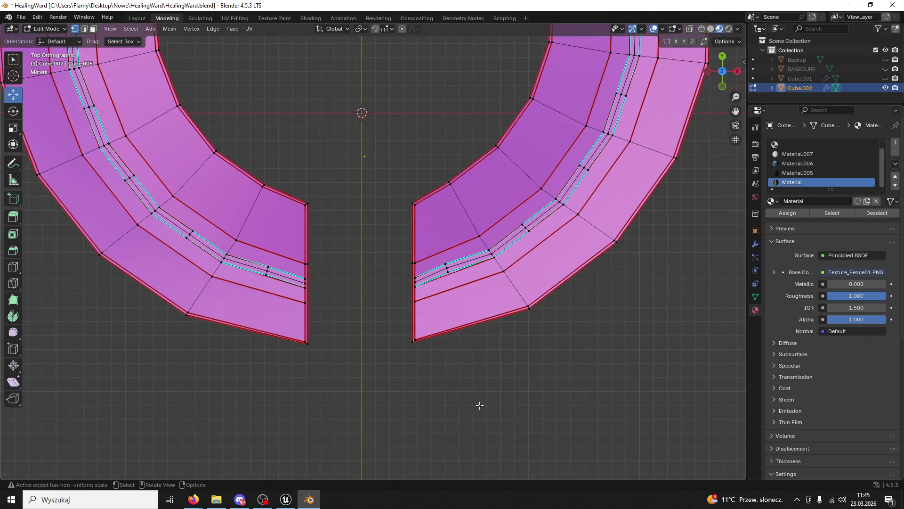
pyautogui.moveTo(482, 401); pyautogui.dragTo(457, 301)
pyautogui.moveTo(399, 276)
pyautogui.mouseDown()
pyautogui.moveTo(406, 293)
pyautogui.moveTo(377, 235)
pyautogui.mouseUp()
pyautogui.press('a')
pyautogui.hotkey('ctrl', 's')
# Back in Object Mode, export the ring as FBX over HealingWardBase.fbx and bring Unreal forward
pyautogui.click(43, 32)
pyautogui.click(43, 39)
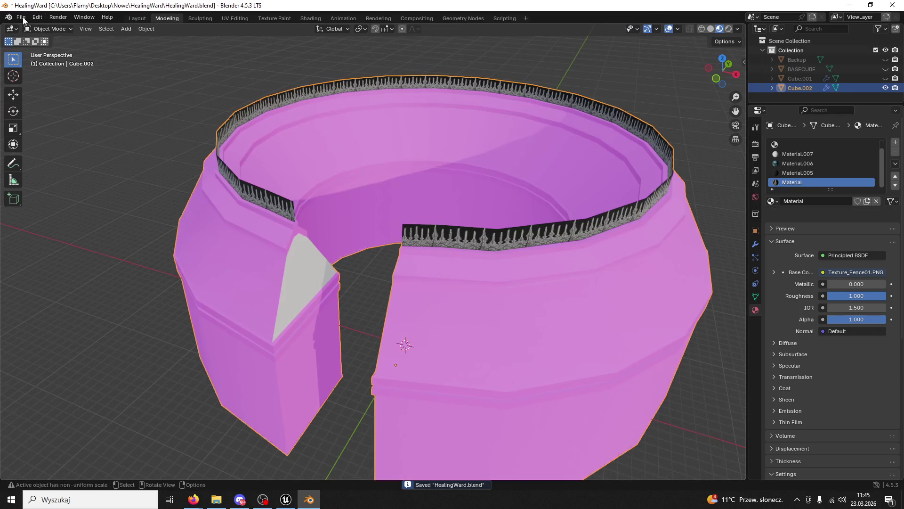
pyautogui.click(21, 17)
pyautogui.moveTo(64, 162)
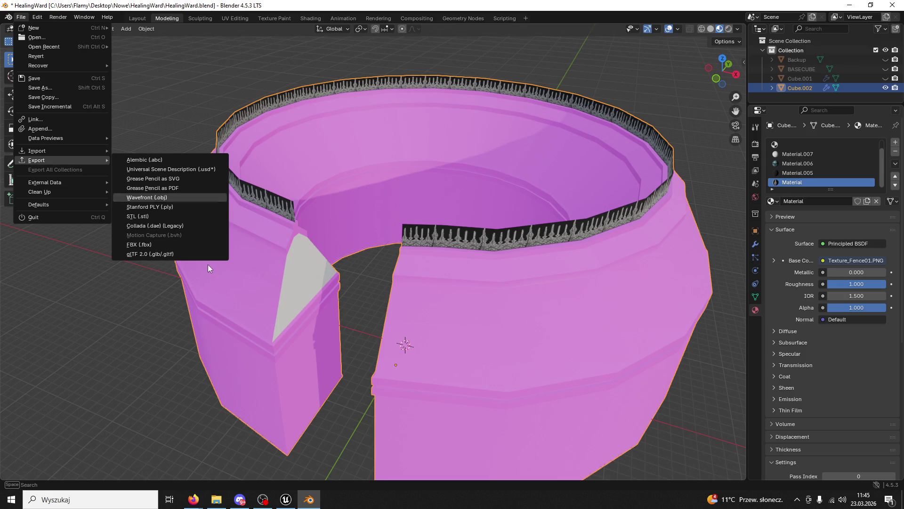
pyautogui.click(162, 246)
pyautogui.click(312, 157)
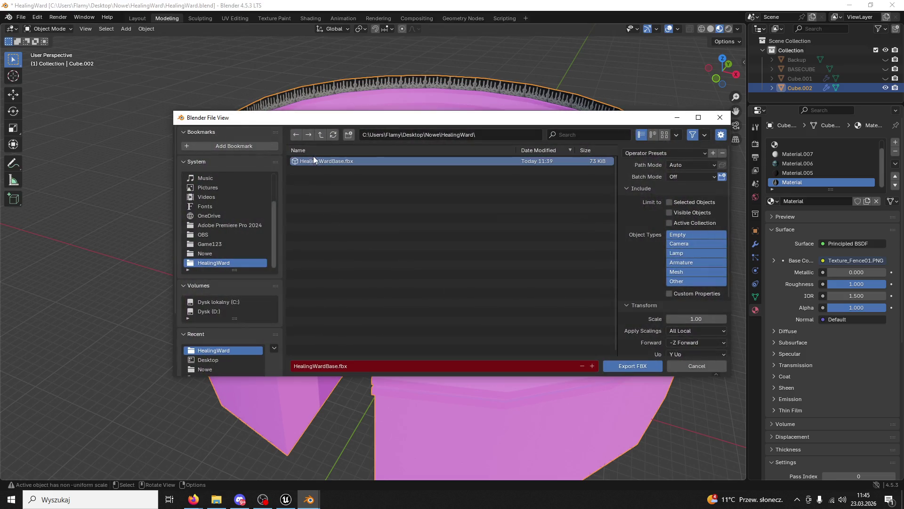
pyautogui.click(627, 367)
pyautogui.click(296, 495)
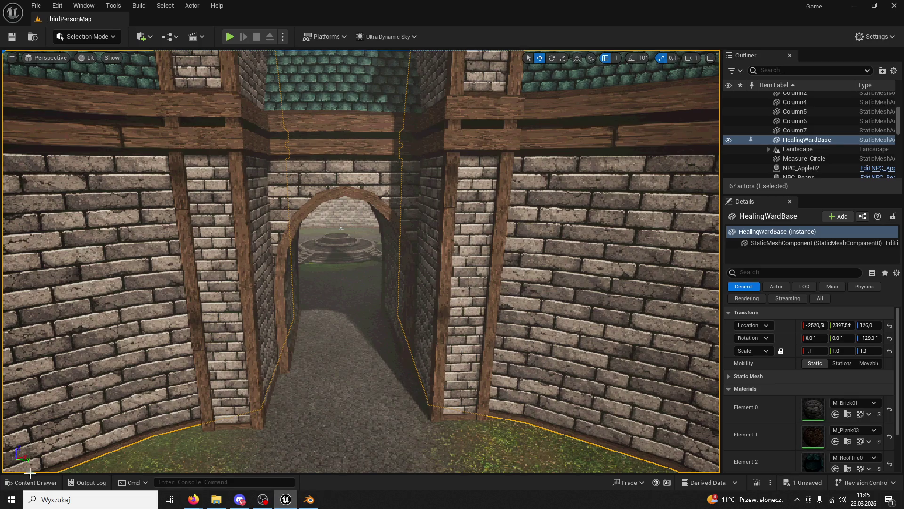
# Reimport the HealingWardBase asset from its FBX, accepting the material matching
pyautogui.click(31, 483)
pyautogui.rightClick(229, 266)
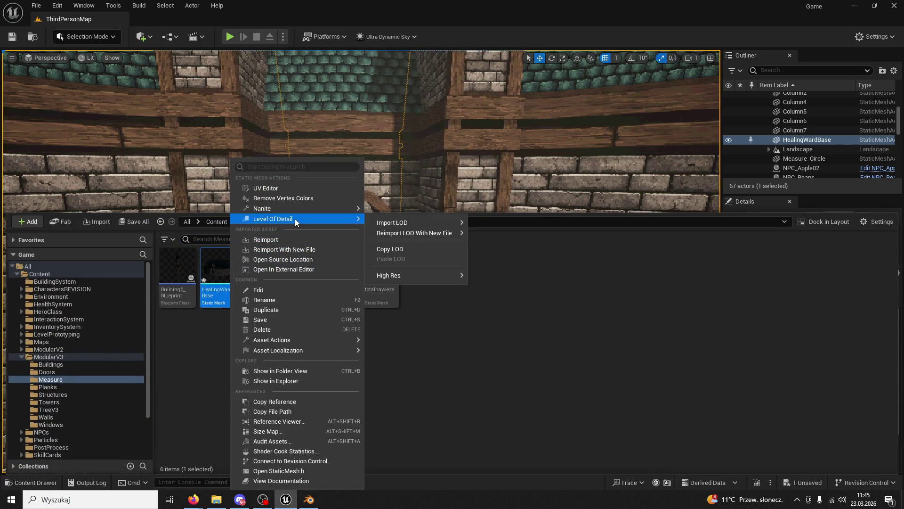
pyautogui.click(332, 181)
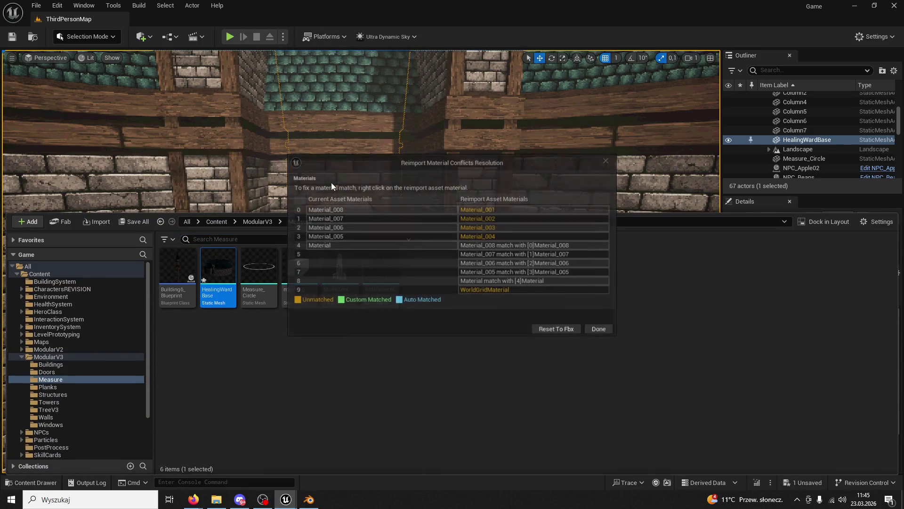
pyautogui.click(551, 330)
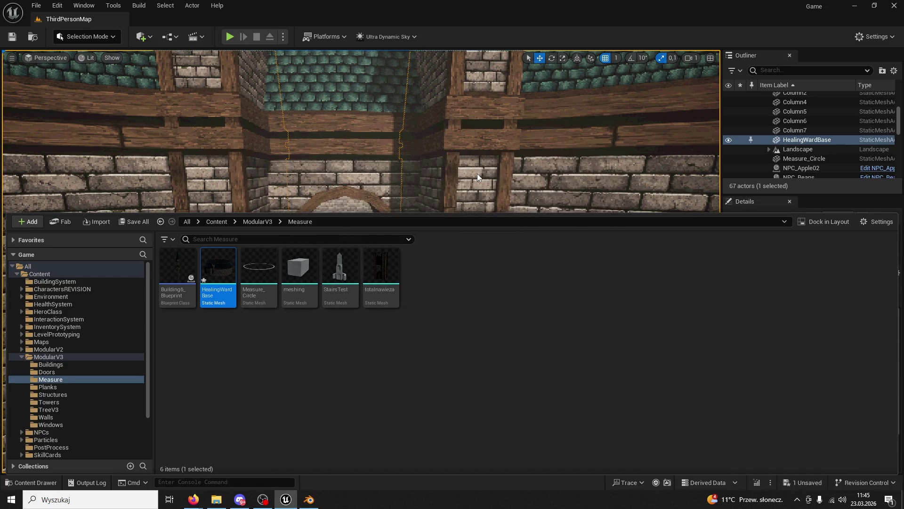
# Select and frame the HealingWardBase actor in the level, then return to Blender
pyautogui.rightClick(477, 173)
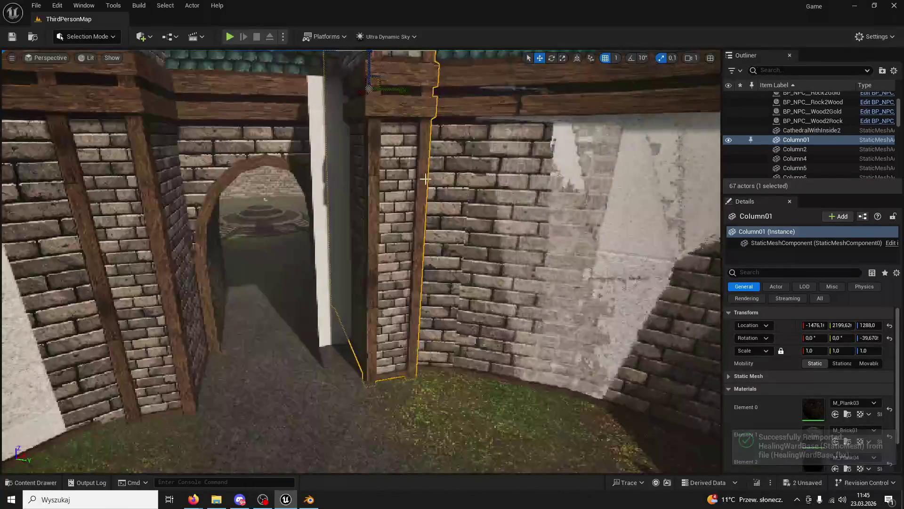
pyautogui.click(429, 179)
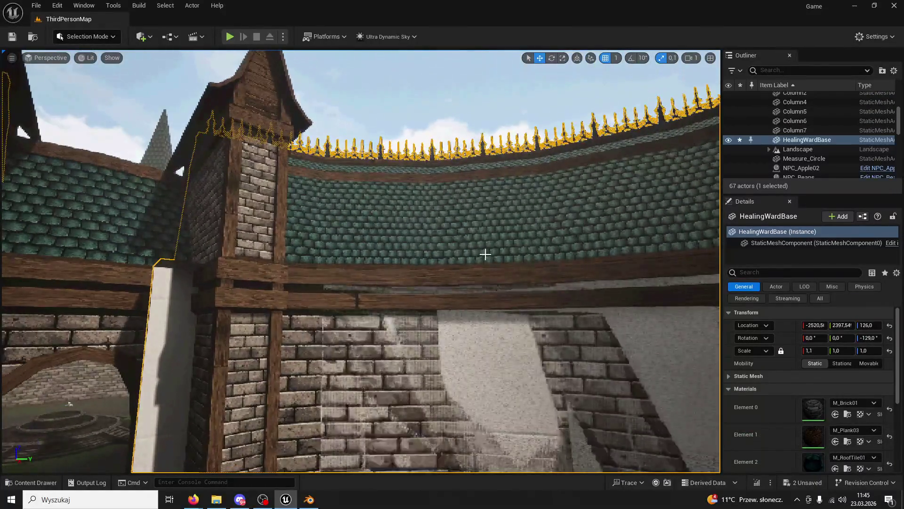
pyautogui.press('f')
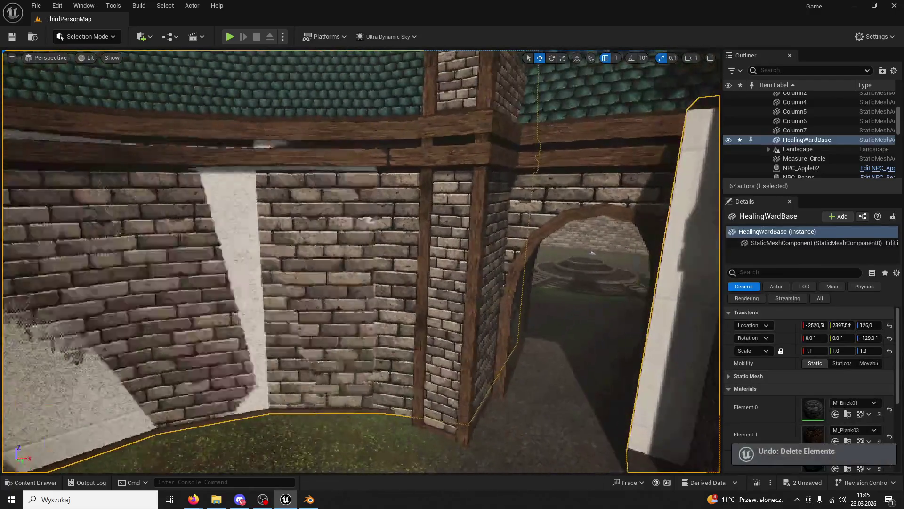
pyautogui.click(309, 499)
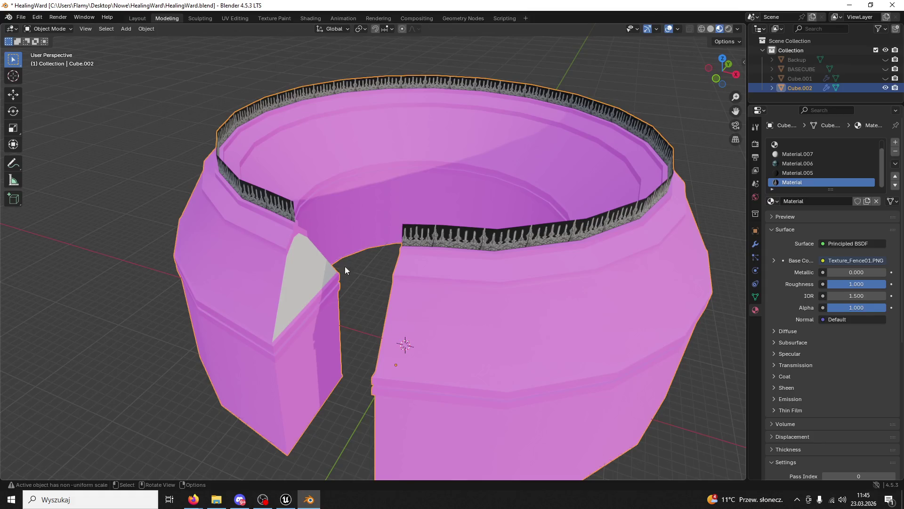
# Re-export the model as FBX over HealingWardBase.fbx and return to Unreal's content assets
pyautogui.click(21, 17)
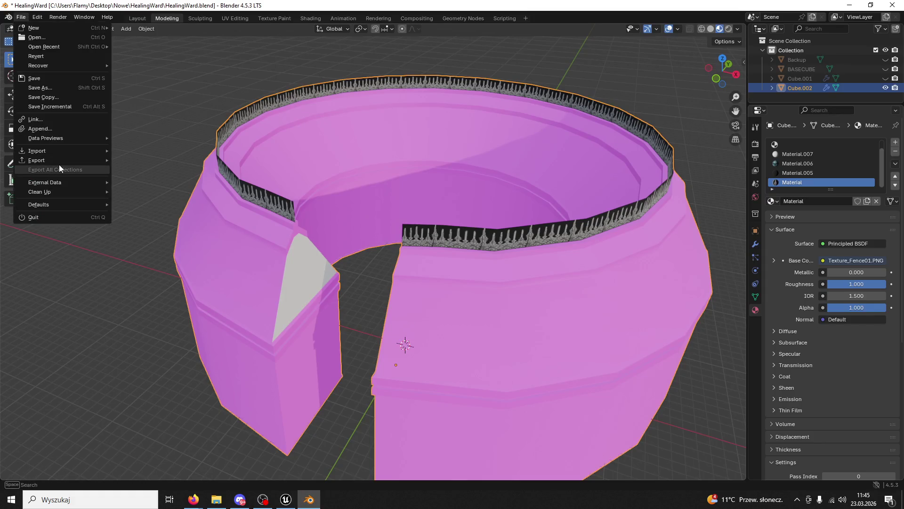
pyautogui.moveTo(59, 161)
pyautogui.click(153, 236)
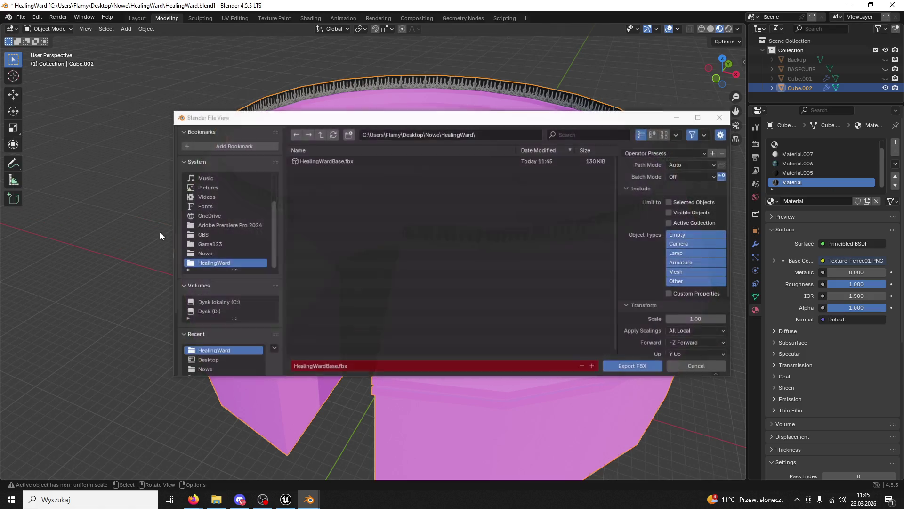
pyautogui.click(635, 367)
pyautogui.click(286, 499)
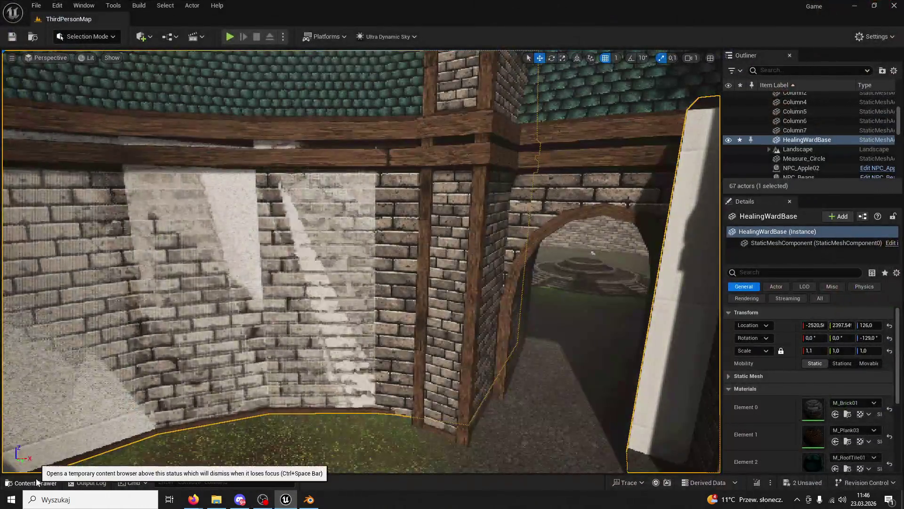
pyautogui.click(32, 482)
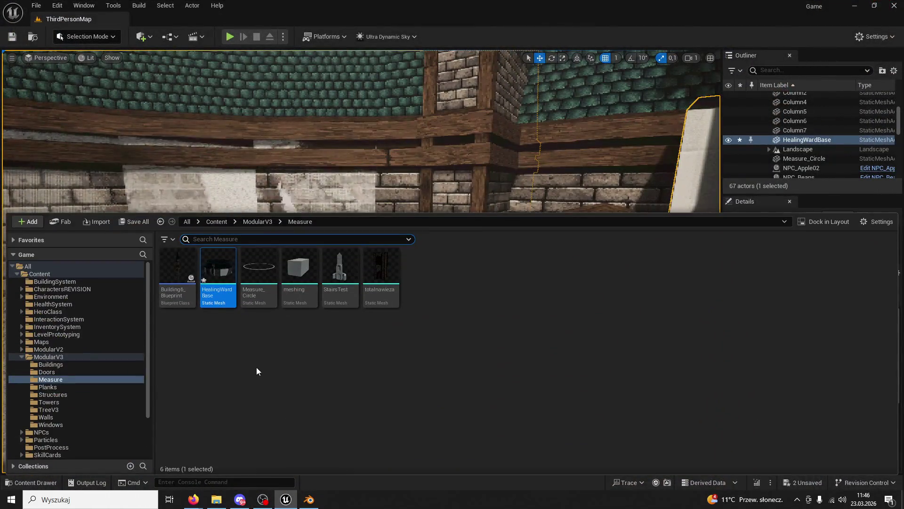
# Undo the stray Boolean2 selection and reimport HealingWardBase from the updated FBX
pyautogui.click(568, 130)
pyautogui.hotkey('ctrl', 'z')
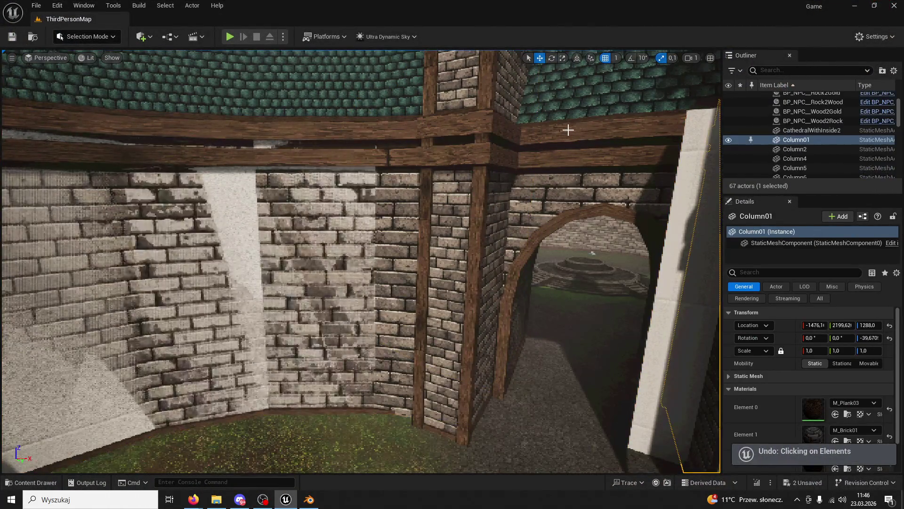
pyautogui.hotkey('ctrl', 'b')
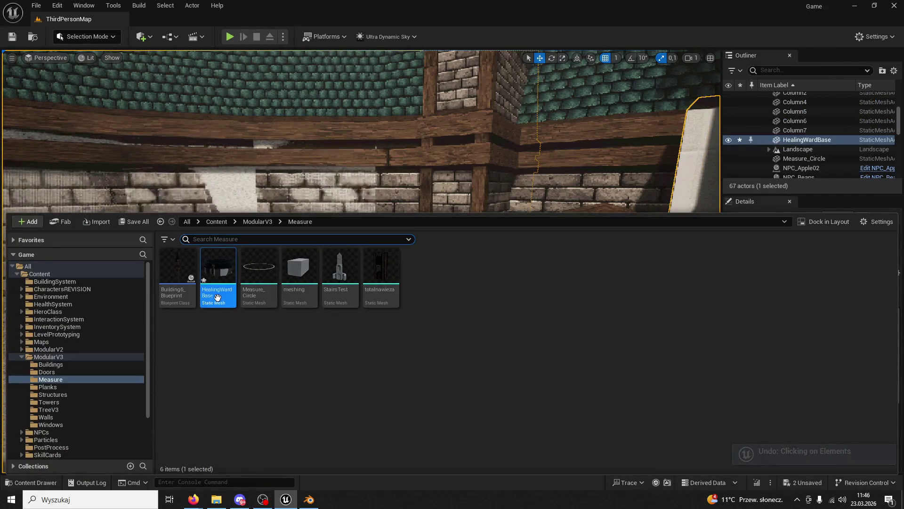
pyautogui.rightClick(213, 273)
pyautogui.press('Escape')
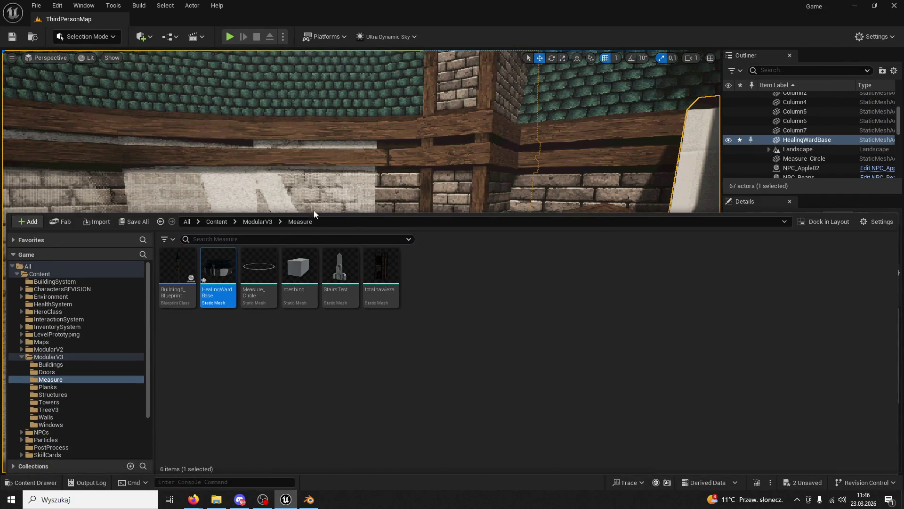
pyautogui.rightClick(473, 154)
# Fly over the spiked roof fence and tiled roofs, then back to face the arched gateway
pyautogui.press('w')
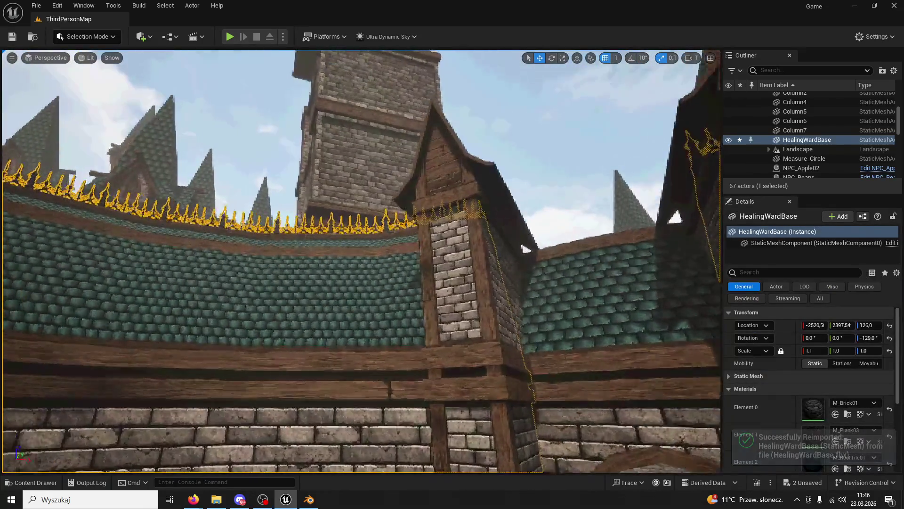
pyautogui.press('w')
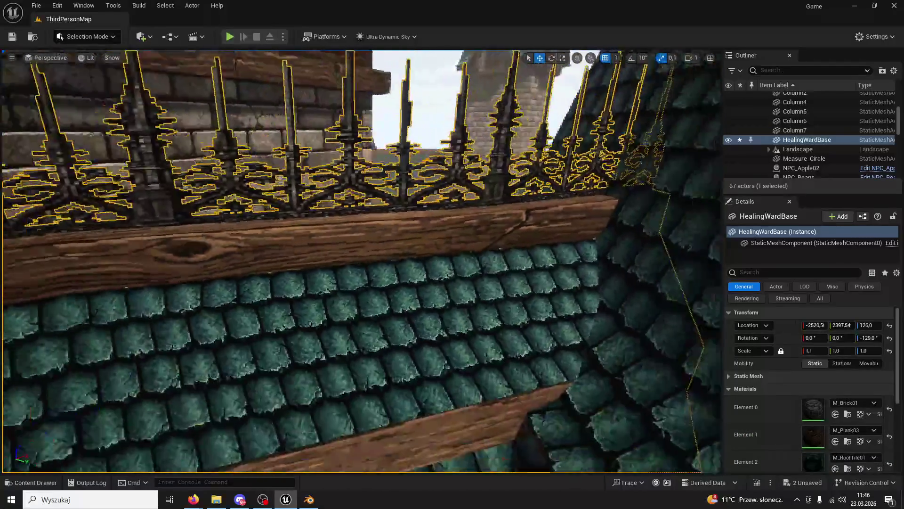
pyautogui.press('w')
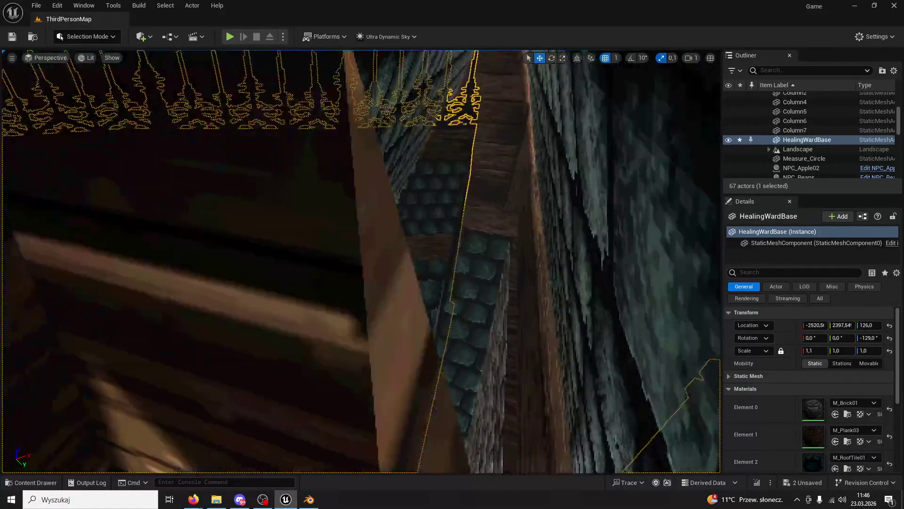
pyautogui.press('w')
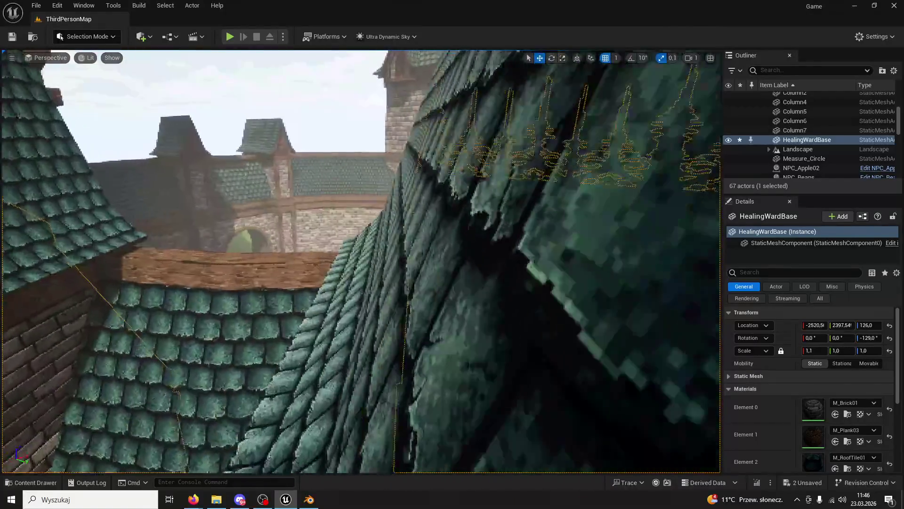
pyautogui.press('s')
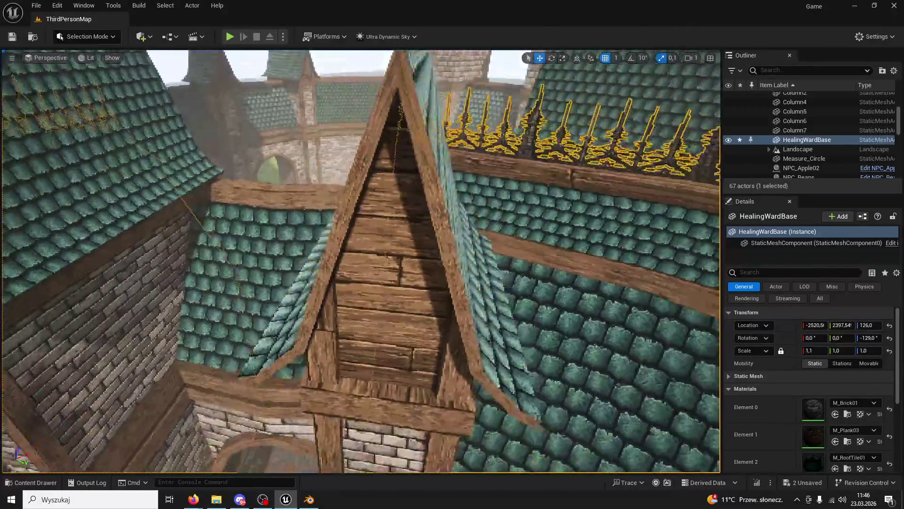
pyautogui.press('a')
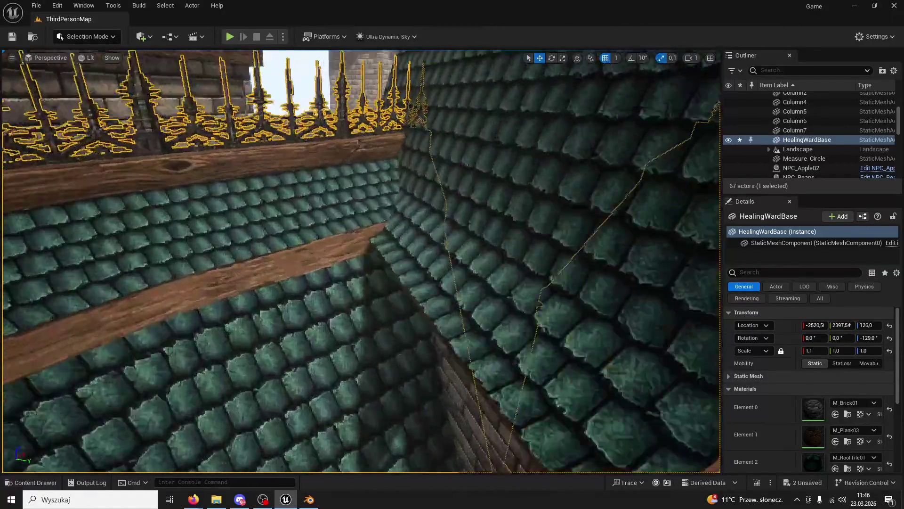
pyautogui.press('s')
pyautogui.press('s')
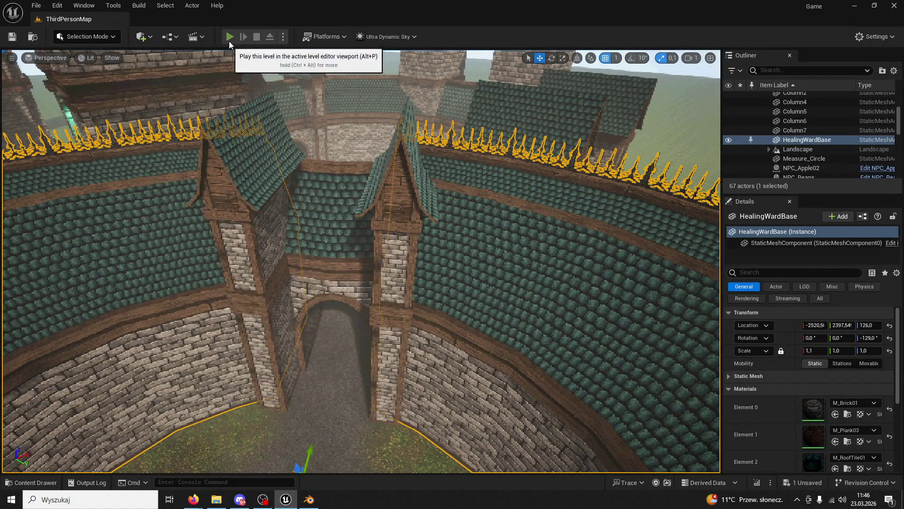
# Play-test the level, running past the fountain through the arches into the round courtyard
pyautogui.click(229, 41)
pyautogui.press('w')
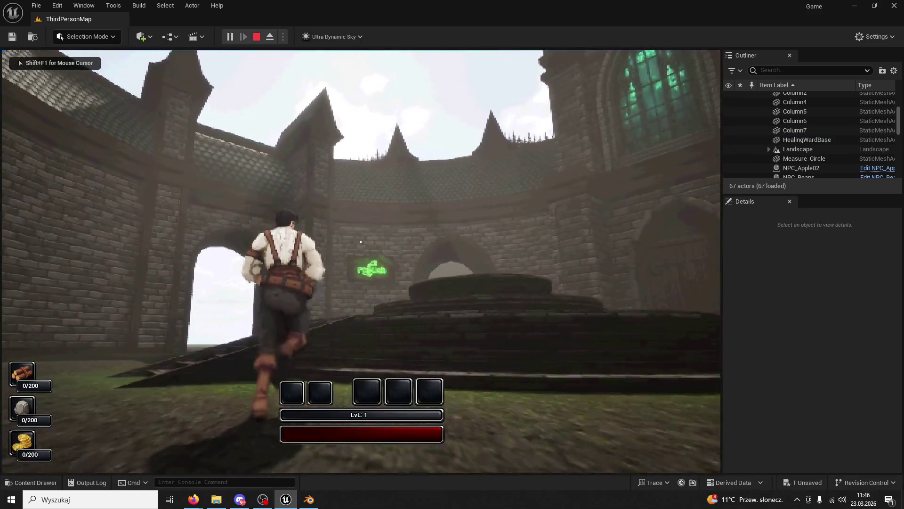
pyautogui.press('space')
pyautogui.press('w')
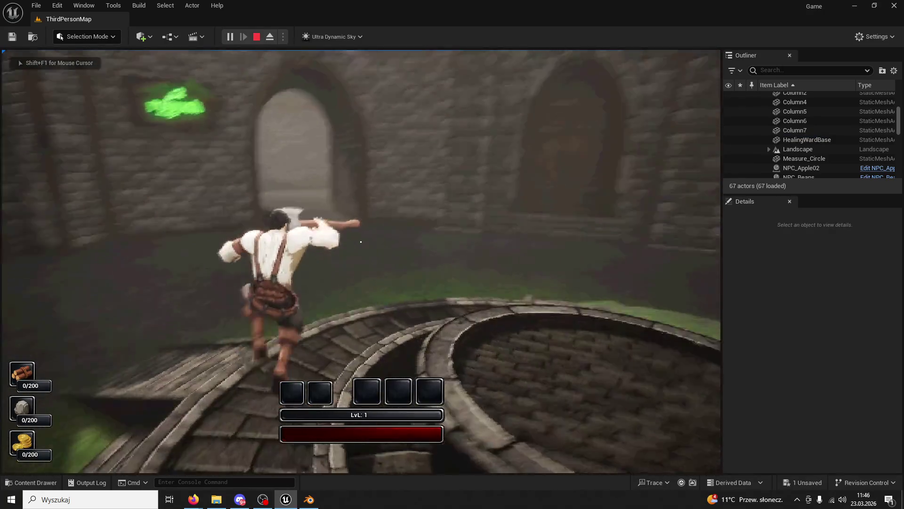
pyautogui.press('w')
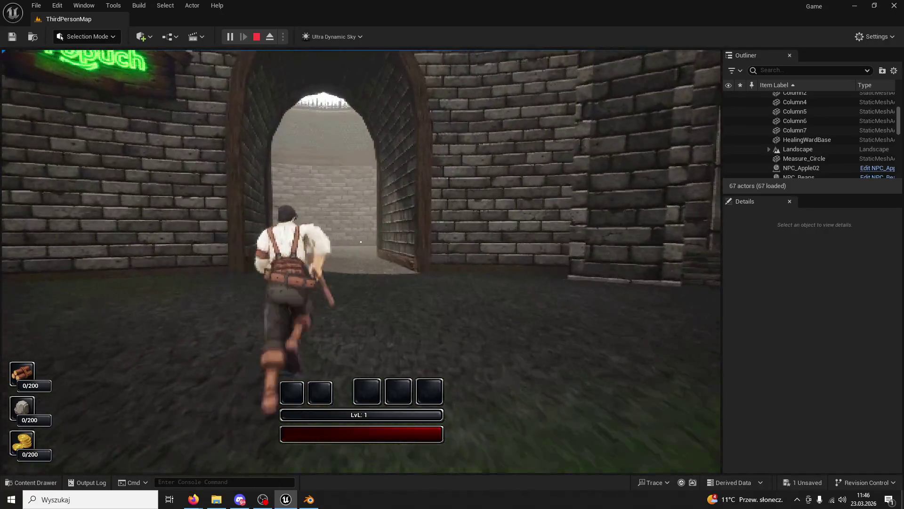
pyautogui.press('w')
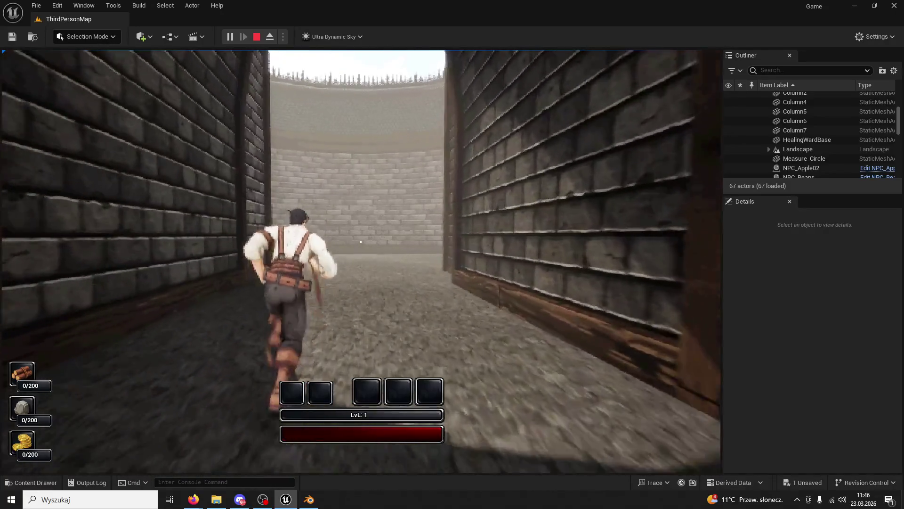
pyautogui.press('w')
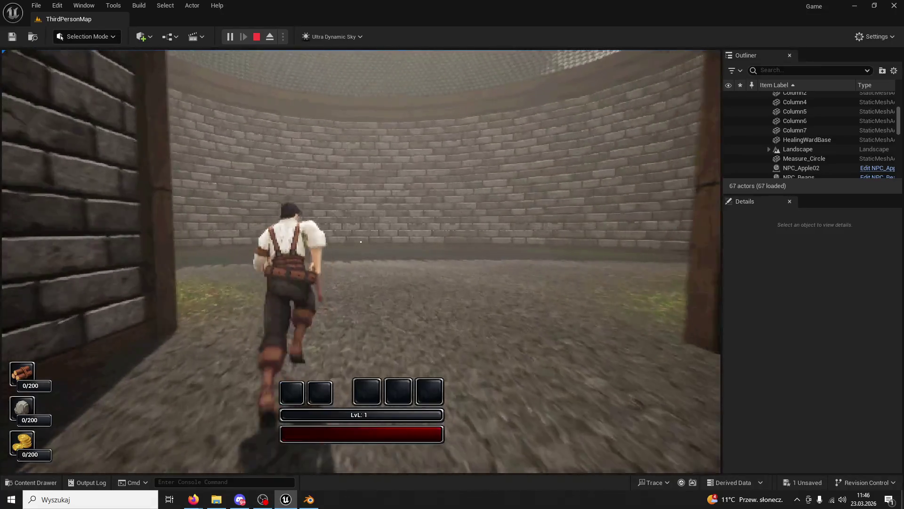
pyautogui.press('w')
pyautogui.press('space')
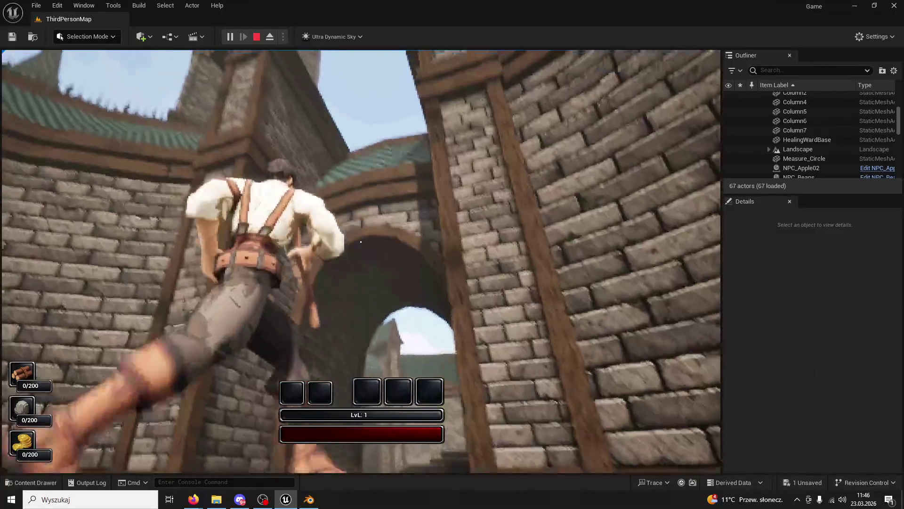
pyautogui.press('w')
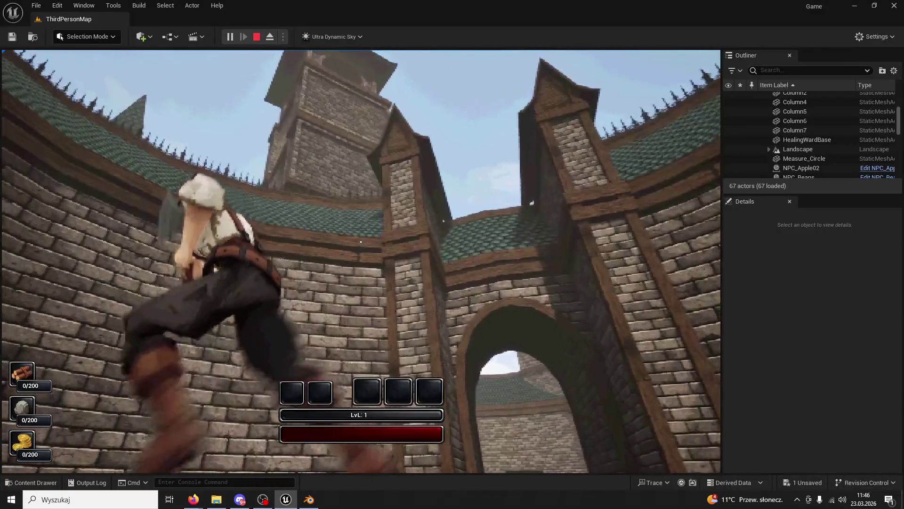
pyautogui.press('w')
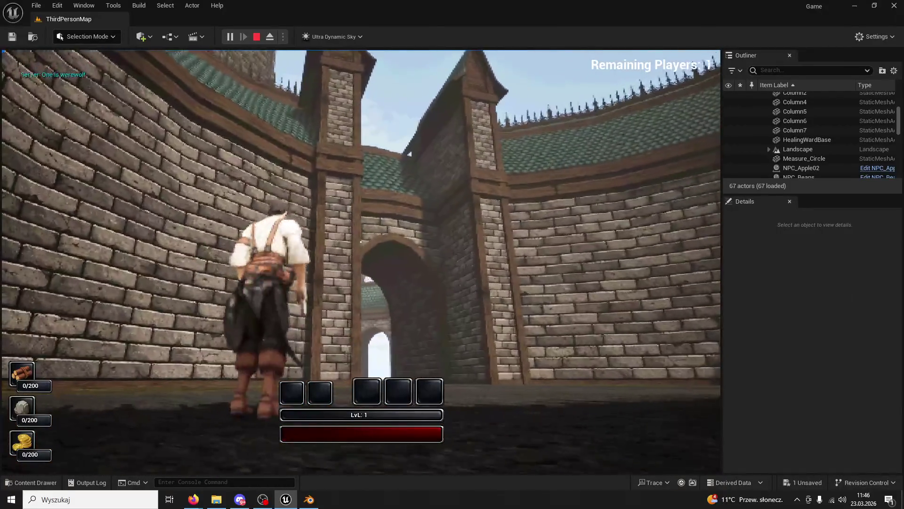
pyautogui.press('w')
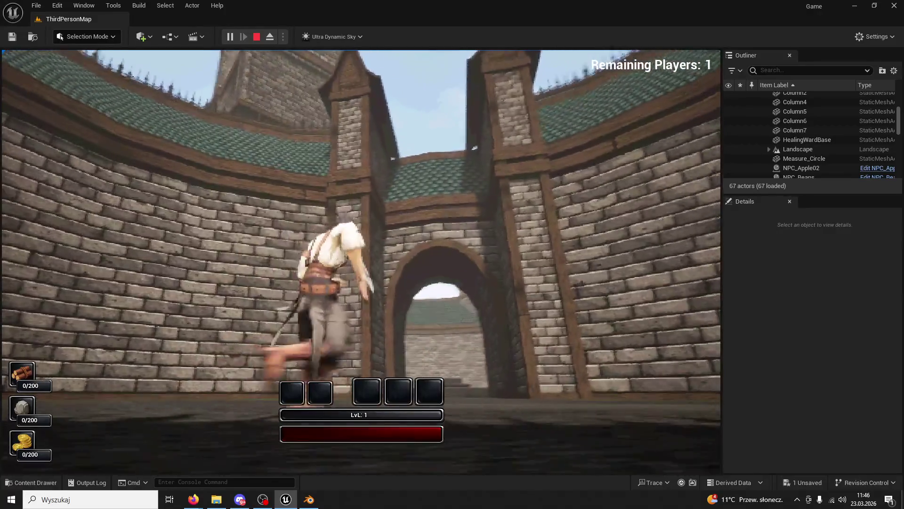
pyautogui.press('w')
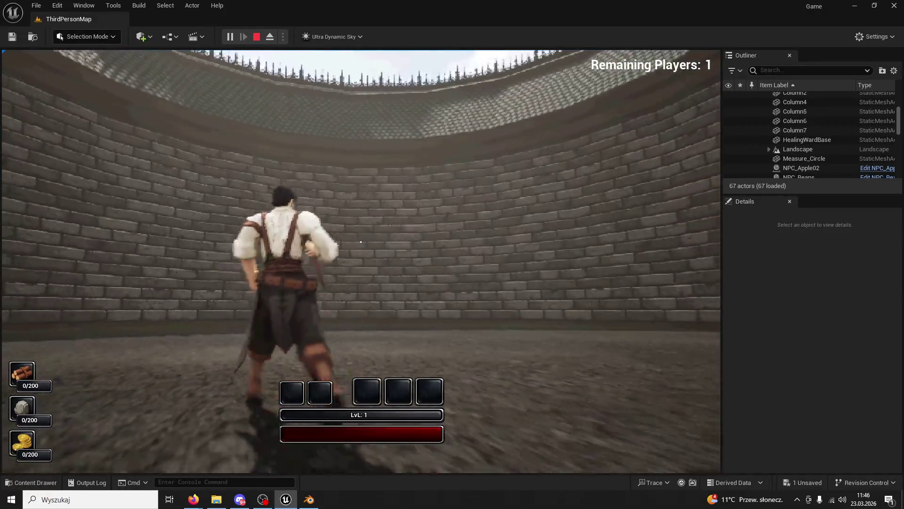
pyautogui.press('Escape')
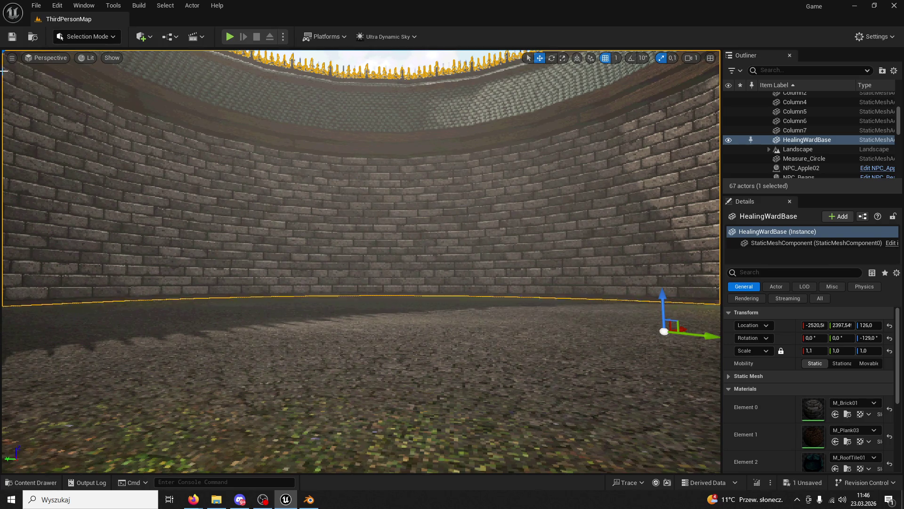
# Play again, running and jumping up the circular stairs onto the central platform, then stop
pyautogui.click(230, 36)
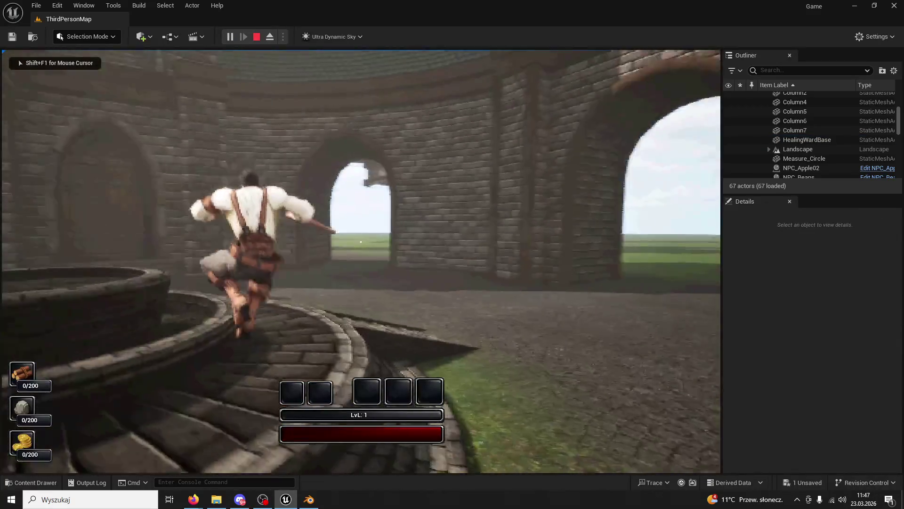
pyautogui.press('space')
pyautogui.press('w')
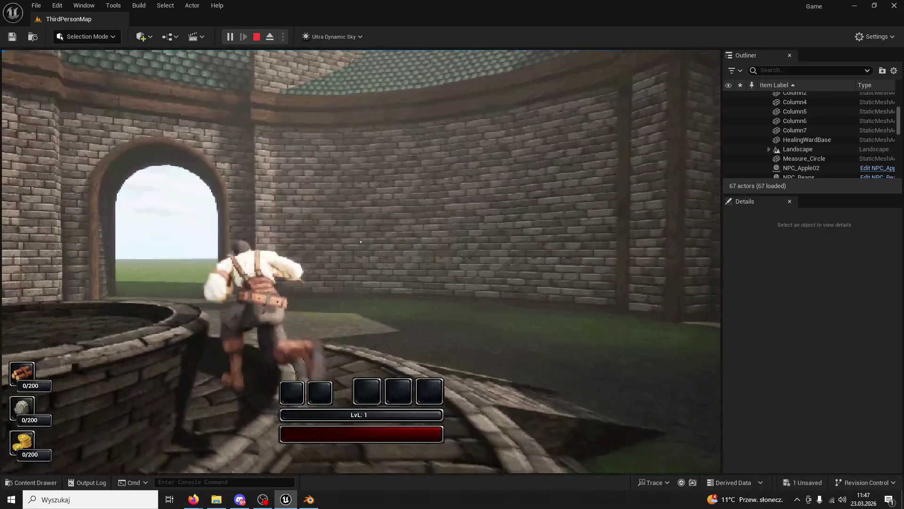
pyautogui.press('space')
pyautogui.press('w')
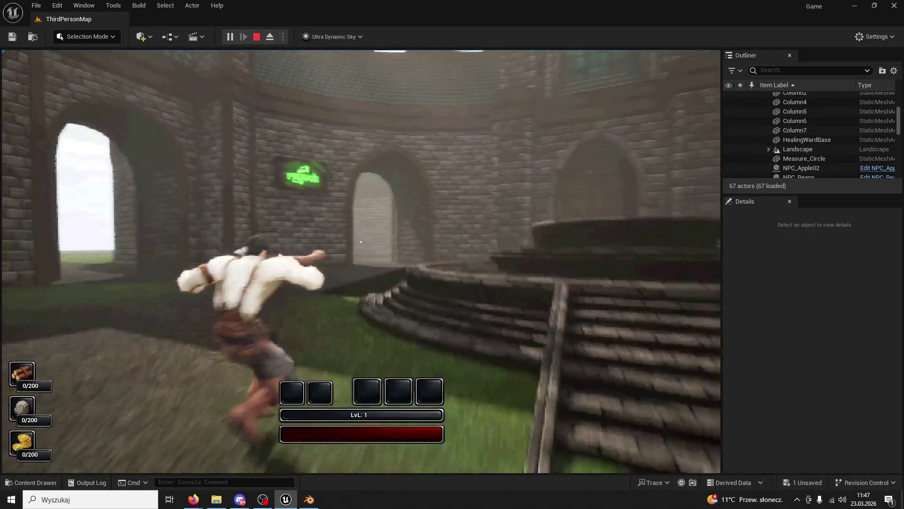
pyautogui.press('space')
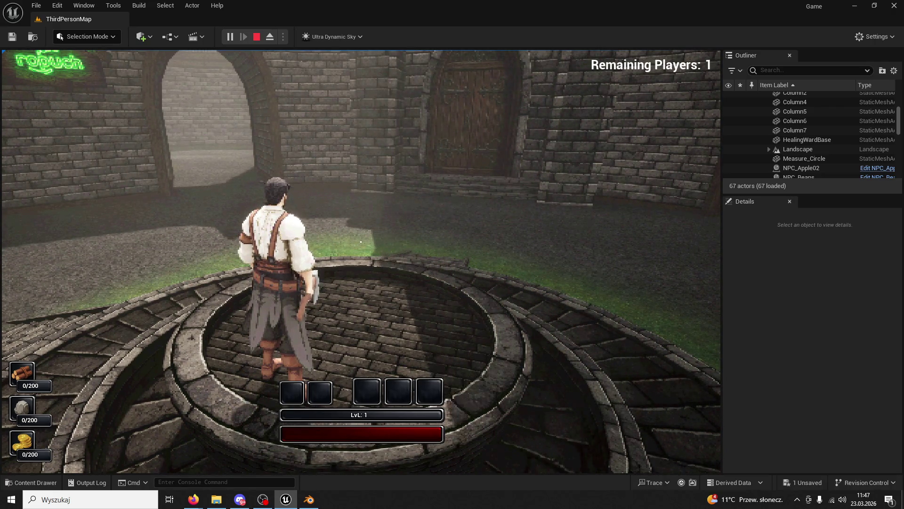
pyautogui.press('super')
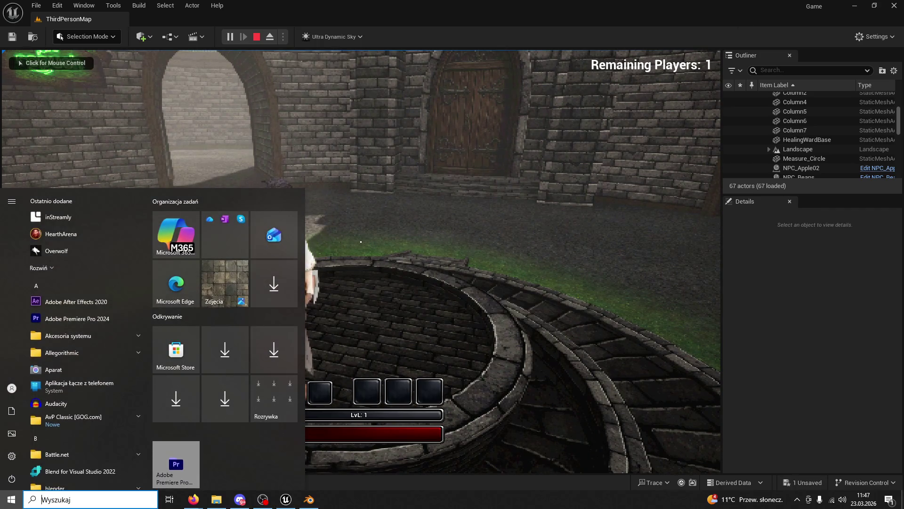
pyautogui.click(500, 101)
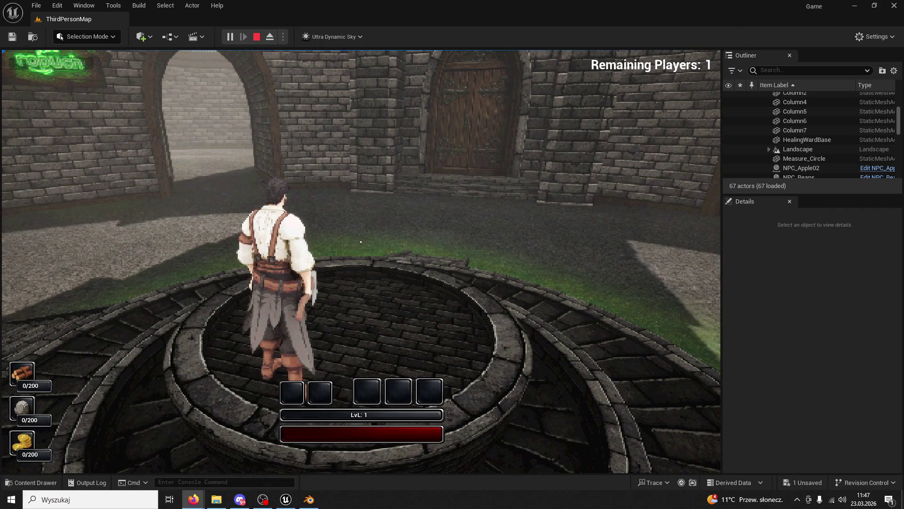
pyautogui.click(614, 233)
pyautogui.press('w')
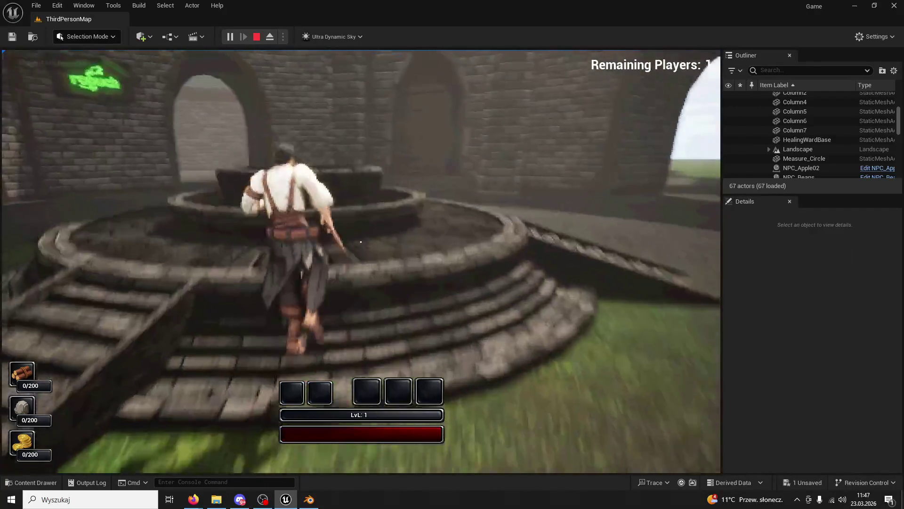
pyautogui.press('Escape')
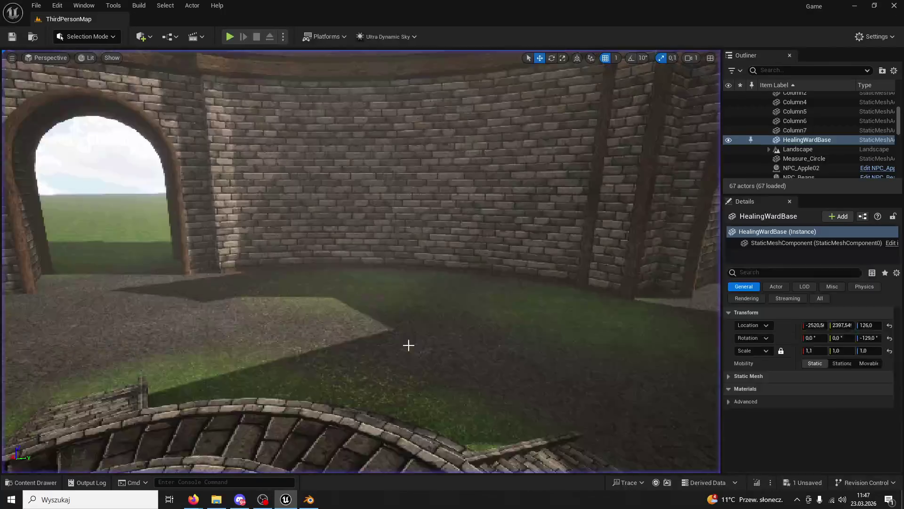
# Pull the view back over the whole castle and snip the level view to the clipboard
pyautogui.scroll(-15, 332, 418)
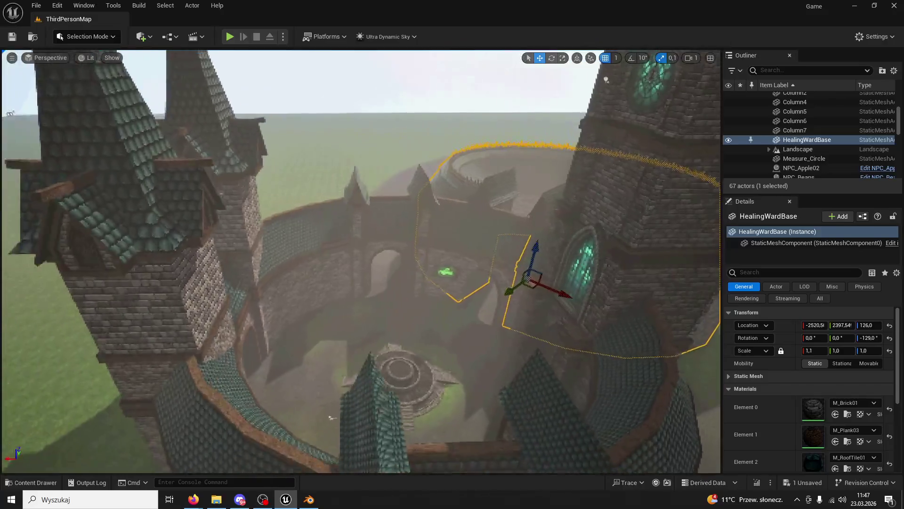
pyautogui.moveTo(332, 417); pyautogui.dragTo(481, 417)
pyautogui.moveTo(306, 459)
pyautogui.mouseDown()
pyautogui.moveTo(353, 458)
pyautogui.moveTo(306, 444)
pyautogui.moveTo(306, 402)
pyautogui.moveTo(507, 218)
pyautogui.moveTo(424, 245)
pyautogui.moveTo(402, 279)
pyautogui.moveTo(426, 250)
pyautogui.mouseUp()
pyautogui.click(306, 459)
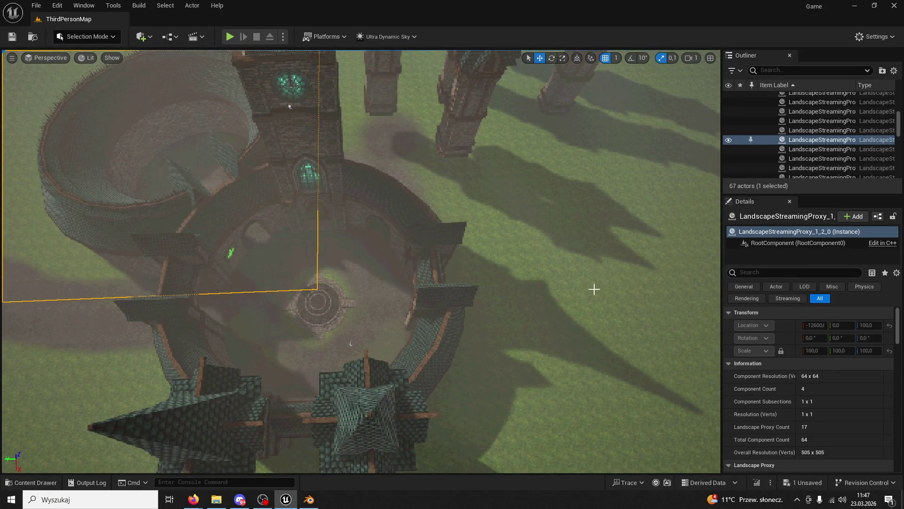
pyautogui.moveTo(494, 172)
pyautogui.mouseDown()
pyautogui.moveTo(383, 134)
pyautogui.moveTo(383, 198)
pyautogui.mouseUp()
pyautogui.click(383, 134)
pyautogui.moveTo(366, 418); pyautogui.dragTo(366, 469)
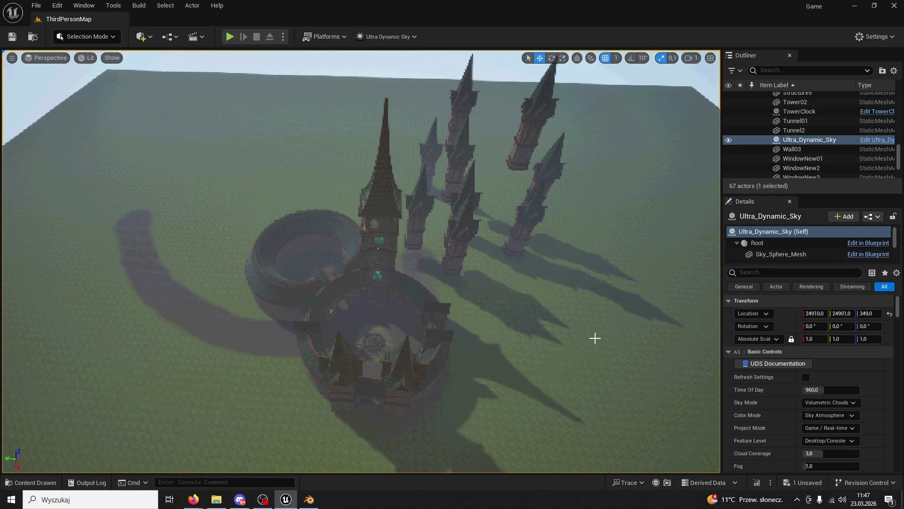
pyautogui.press('super+shift+s')
pyautogui.moveTo(717, 469)
pyautogui.mouseDown()
pyautogui.moveTo(151, 119)
pyautogui.moveTo(3, 48)
pyautogui.mouseUp()
# Launch Paint, paste the castle screenshot and set up the red freehand brush
pyautogui.press('super')
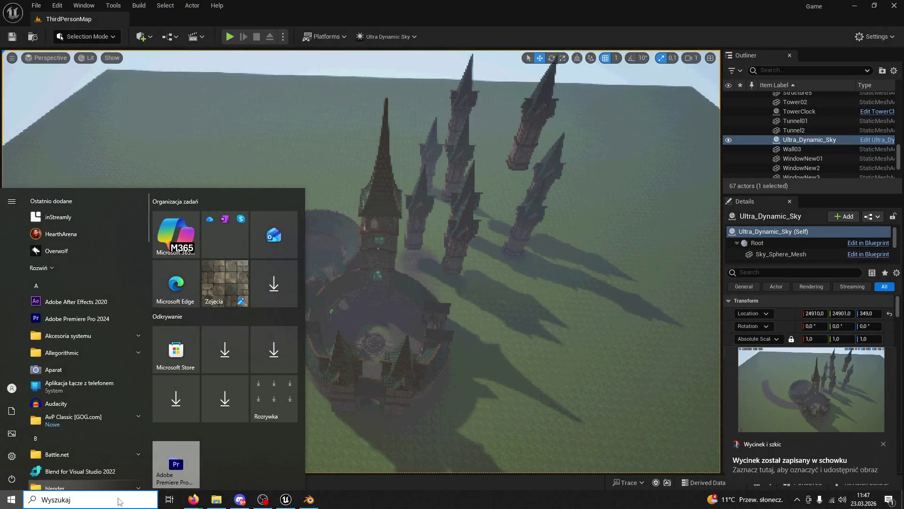
pyautogui.write('paint')
pyautogui.press('Return')
pyautogui.hotkey('ctrl', 'v')
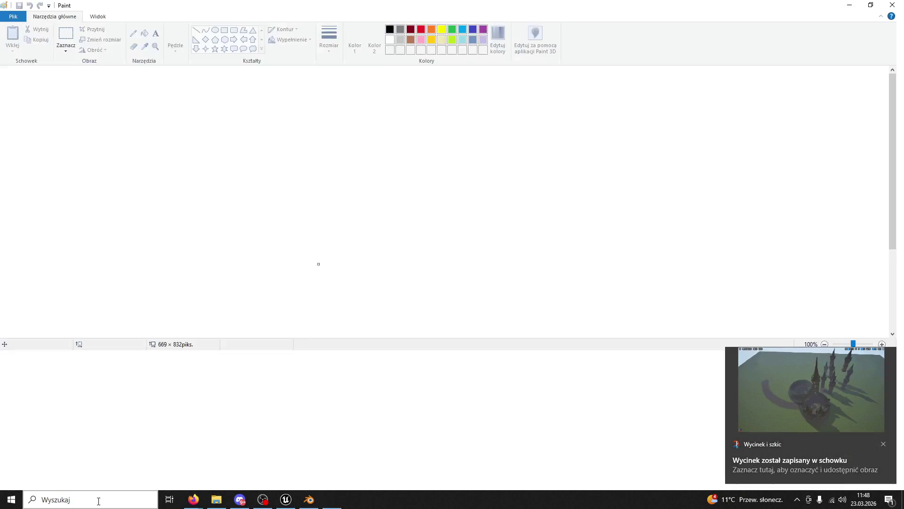
pyautogui.click(733, 192)
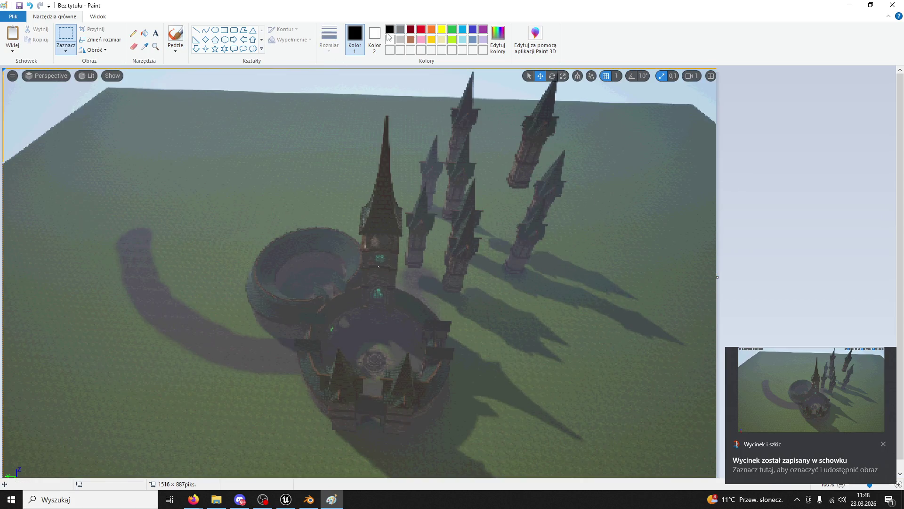
pyautogui.click(420, 31)
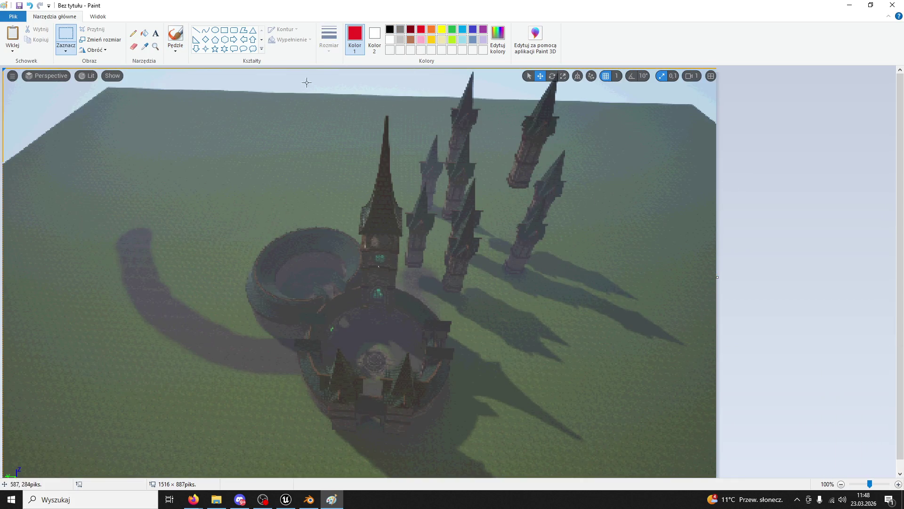
pyautogui.click(174, 35)
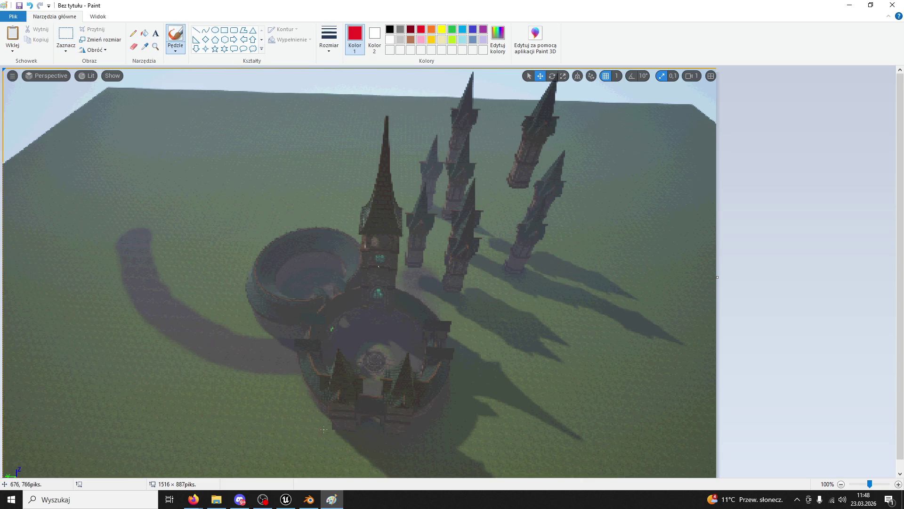
pyautogui.scroll(-2, 363, 428)
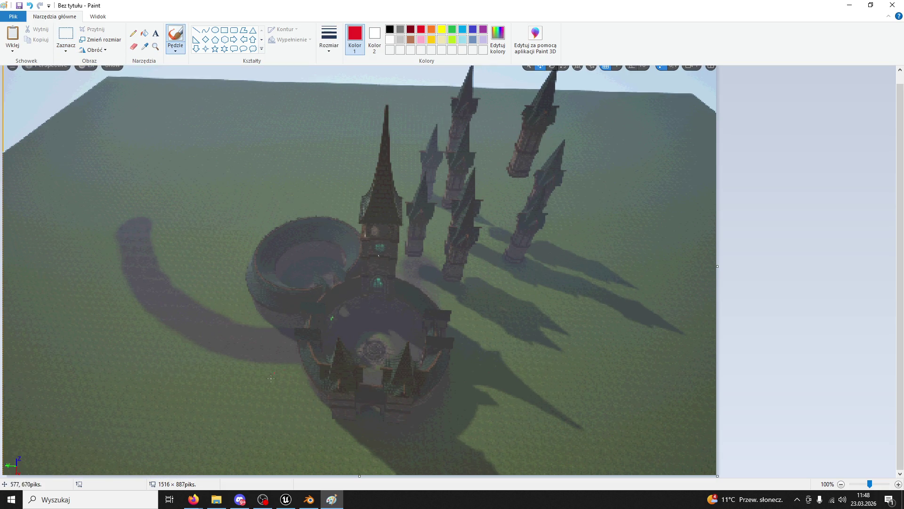
# Sketch red block and loop shapes in the shadow left of the courtyard, undoing the stray arcs
pyautogui.moveTo(260, 374)
pyautogui.mouseDown()
pyautogui.moveTo(272, 390)
pyautogui.moveTo(225, 372)
pyautogui.mouseUp()
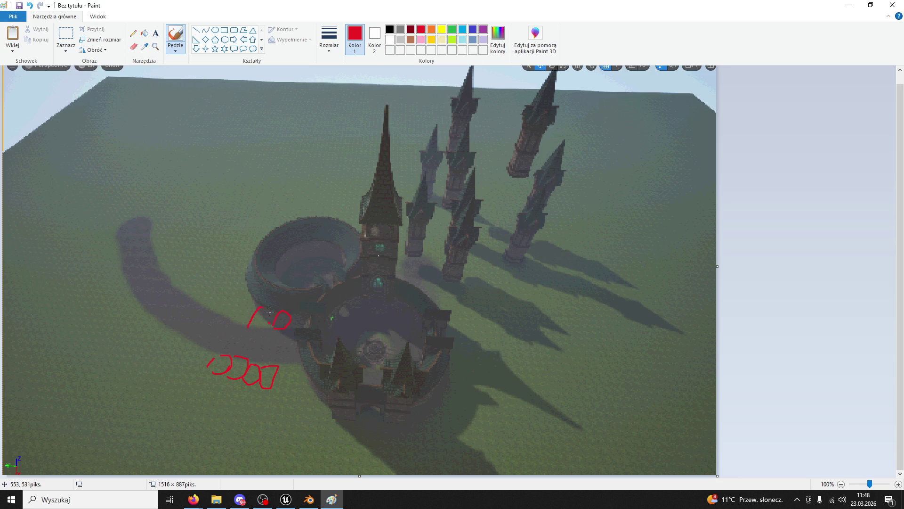
pyautogui.moveTo(243, 324)
pyautogui.mouseDown()
pyautogui.moveTo(250, 301)
pyautogui.moveTo(238, 323)
pyautogui.mouseUp()
pyautogui.moveTo(210, 350)
pyautogui.mouseDown()
pyautogui.moveTo(175, 329)
pyautogui.moveTo(163, 347)
pyautogui.mouseUp()
pyautogui.moveTo(219, 291)
pyautogui.mouseDown()
pyautogui.moveTo(218, 303)
pyautogui.moveTo(190, 295)
pyautogui.moveTo(233, 275)
pyautogui.moveTo(227, 285)
pyautogui.moveTo(197, 283)
pyautogui.mouseUp()
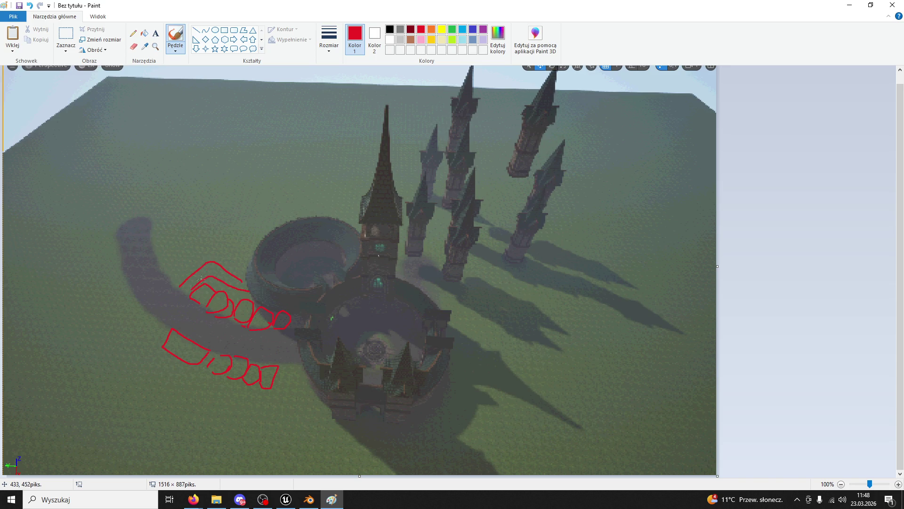
pyautogui.moveTo(163, 331)
pyautogui.mouseDown()
pyautogui.moveTo(189, 373)
pyautogui.moveTo(212, 386)
pyautogui.moveTo(138, 362)
pyautogui.moveTo(151, 326)
pyautogui.mouseUp()
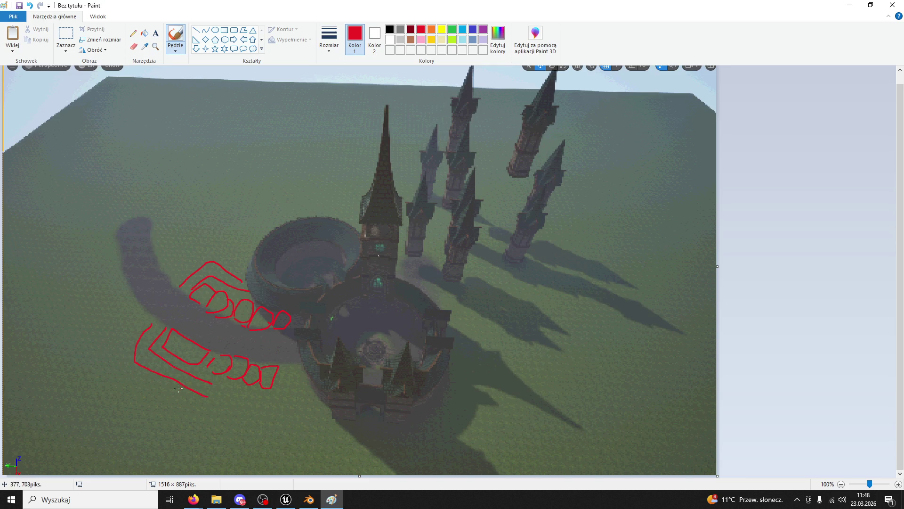
pyautogui.moveTo(183, 387); pyautogui.dragTo(167, 404)
pyautogui.moveTo(189, 390); pyautogui.dragTo(176, 406)
pyautogui.moveTo(333, 417)
pyautogui.mouseDown()
pyautogui.moveTo(223, 455)
pyautogui.moveTo(85, 442)
pyautogui.mouseUp()
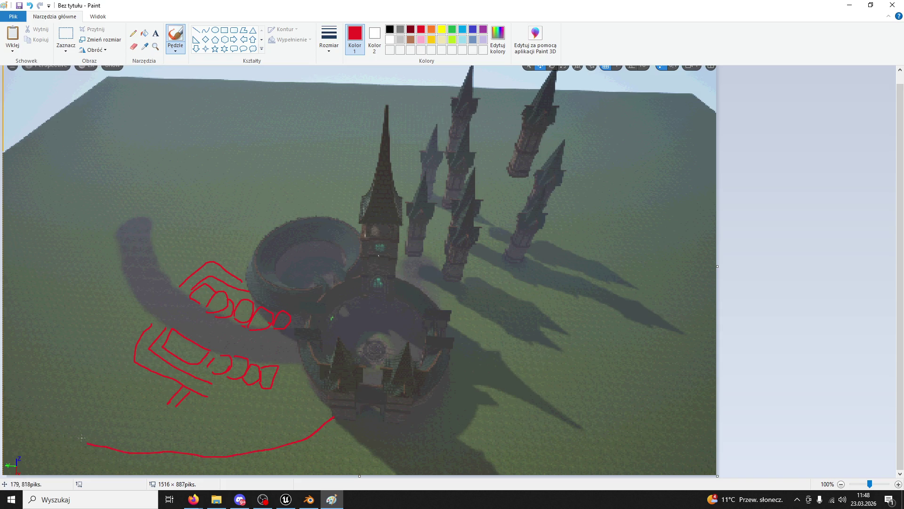
pyautogui.moveTo(333, 416)
pyautogui.mouseDown()
pyautogui.moveTo(325, 472)
pyautogui.moveTo(355, 421)
pyautogui.mouseUp()
pyautogui.moveTo(121, 466)
pyautogui.mouseDown()
pyautogui.moveTo(39, 312)
pyautogui.moveTo(270, 65)
pyautogui.moveTo(526, 86)
pyautogui.mouseUp()
pyautogui.hotkey('ctrl', 'z')
pyautogui.hotkey('ctrl', 'z')
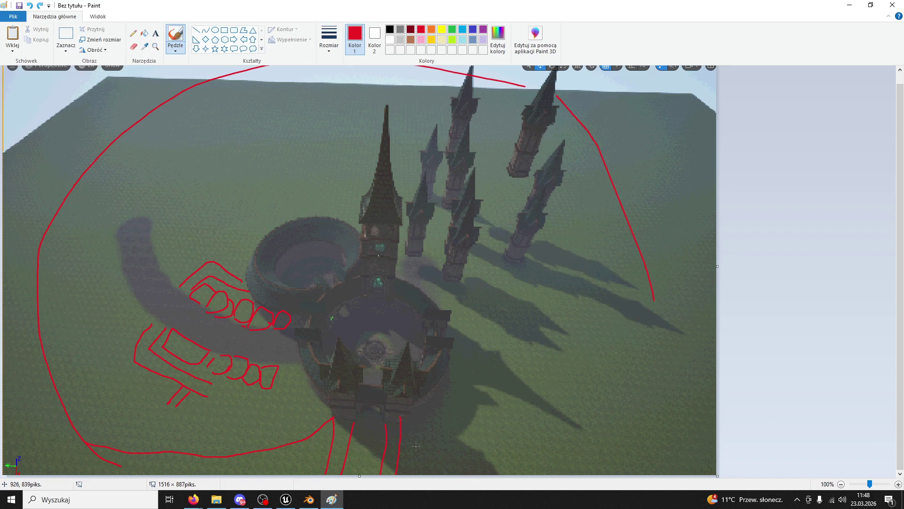
pyautogui.hotkey('ctrl', 'z')
pyautogui.hotkey('ctrl', 'z')
pyautogui.hotkey('ctrl', 'z')
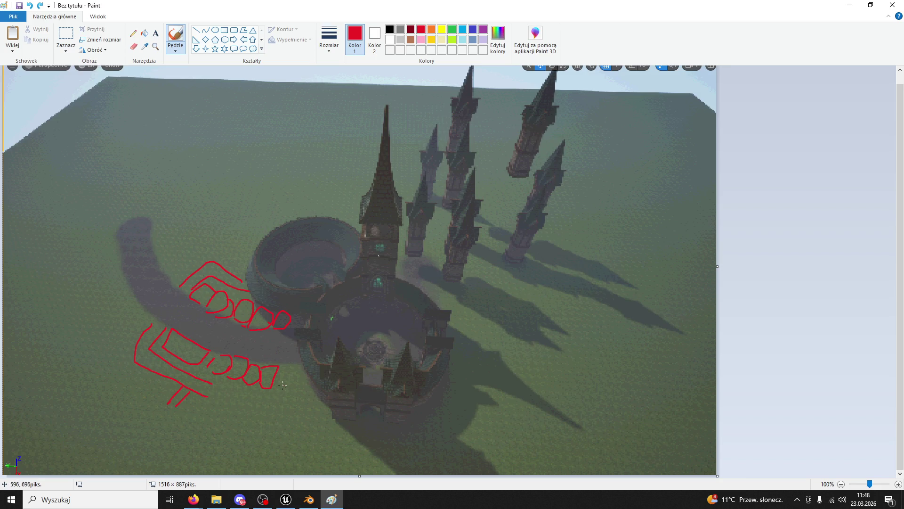
# Add small red blocks in the shadow and circle the central spire with a red cross
pyautogui.moveTo(297, 384); pyautogui.dragTo(283, 387)
pyautogui.hotkey('ctrl', 'z')
pyautogui.hotkey('ctrl', 'z')
pyautogui.hotkey('ctrl', 'z')
pyautogui.hotkey('ctrl', 'z')
pyautogui.hotkey('ctrl', 'z')
pyautogui.hotkey('ctrl', 'z')
pyautogui.moveTo(175, 252); pyautogui.dragTo(162, 271)
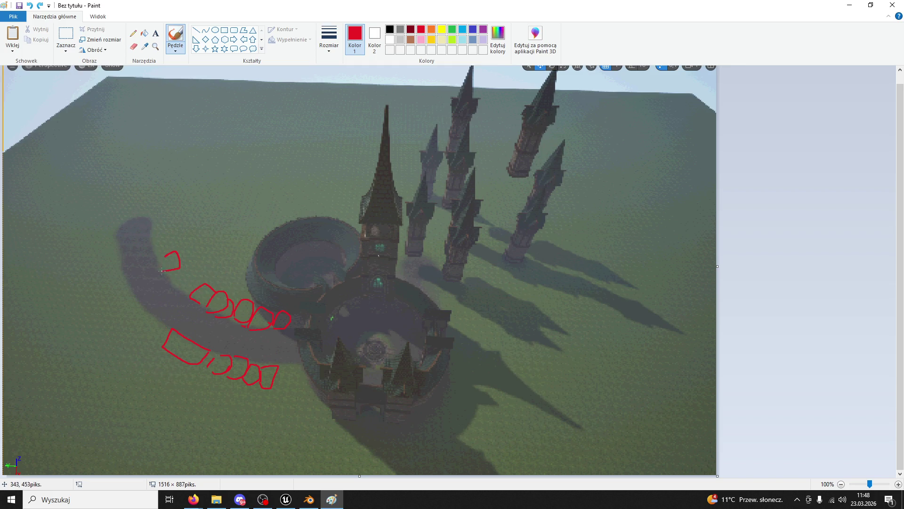
pyautogui.moveTo(118, 289); pyautogui.dragTo(132, 307)
pyautogui.moveTo(149, 218); pyautogui.dragTo(159, 229)
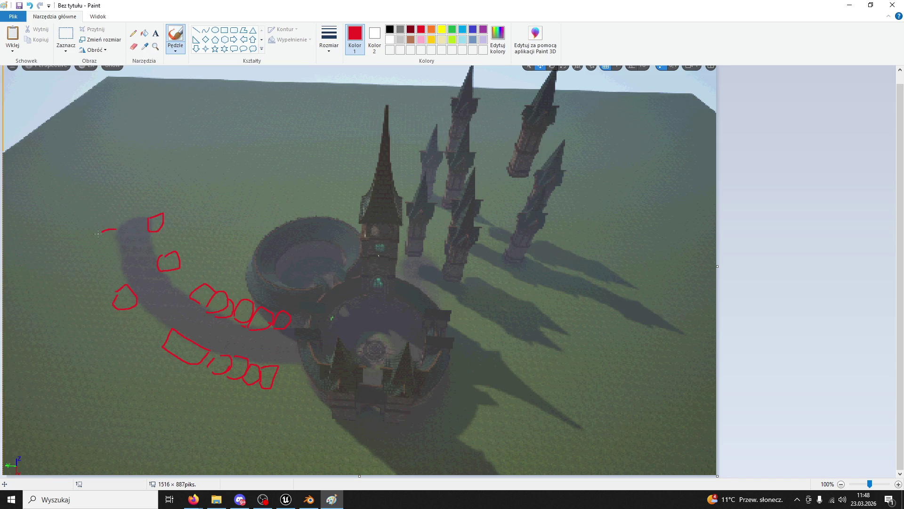
pyautogui.moveTo(185, 261)
pyautogui.mouseDown()
pyautogui.moveTo(211, 262)
pyautogui.moveTo(187, 270)
pyautogui.moveTo(222, 291)
pyautogui.mouseUp()
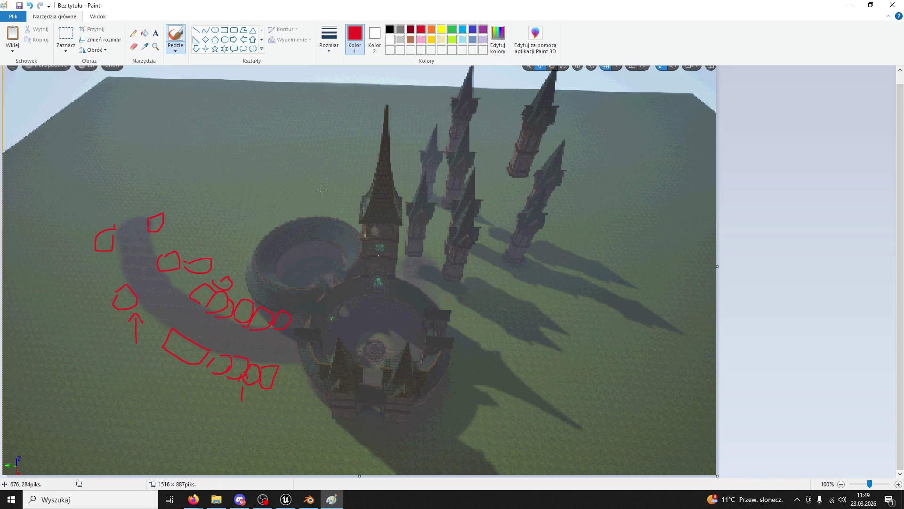
pyautogui.moveTo(341, 173)
pyautogui.mouseDown()
pyautogui.moveTo(310, 115)
pyautogui.moveTo(380, 99)
pyautogui.moveTo(431, 139)
pyautogui.moveTo(395, 187)
pyautogui.moveTo(326, 179)
pyautogui.moveTo(345, 130)
pyautogui.mouseUp()
pyautogui.moveTo(337, 139)
pyautogui.mouseDown()
pyautogui.moveTo(385, 118)
pyautogui.moveTo(420, 145)
pyautogui.mouseUp()
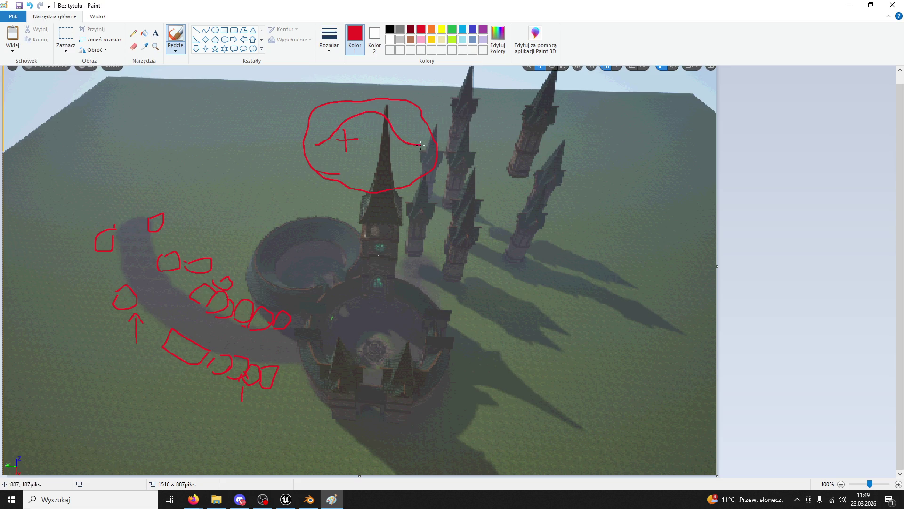
pyautogui.moveTo(365, 112)
pyautogui.mouseDown()
pyautogui.moveTo(377, 92)
pyautogui.moveTo(371, 110)
pyautogui.mouseUp()
# Draw red arcs toward the tower, undo the last strokes and redraw the top-left loop
pyautogui.moveTo(133, 202); pyautogui.dragTo(302, 111)
pyautogui.moveTo(148, 218)
pyautogui.mouseDown()
pyautogui.moveTo(261, 145)
pyautogui.moveTo(315, 140)
pyautogui.moveTo(271, 170)
pyautogui.moveTo(282, 142)
pyautogui.mouseUp()
pyautogui.moveTo(236, 155)
pyautogui.mouseDown()
pyautogui.moveTo(250, 168)
pyautogui.moveTo(241, 177)
pyautogui.moveTo(238, 165)
pyautogui.mouseUp()
pyautogui.moveTo(197, 188); pyautogui.dragTo(242, 213)
pyautogui.moveTo(297, 215); pyautogui.dragTo(276, 177)
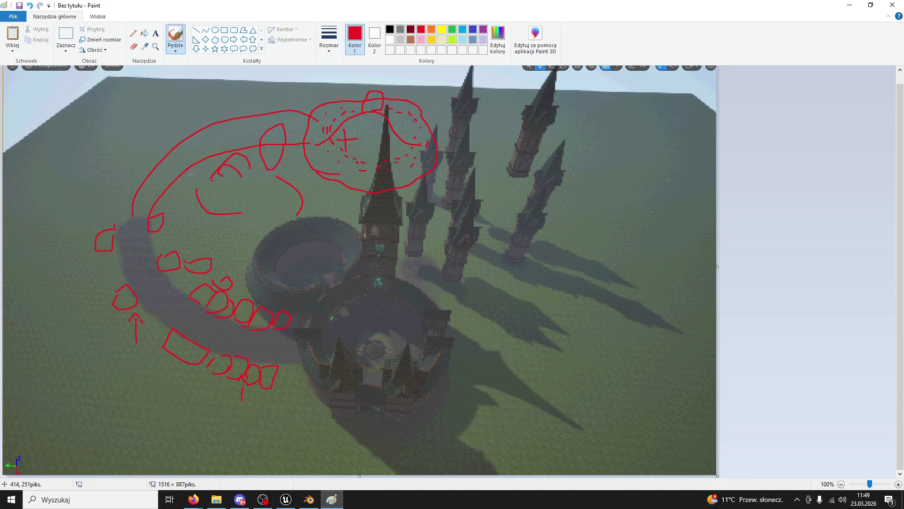
pyautogui.moveTo(219, 114)
pyautogui.mouseDown()
pyautogui.moveTo(137, 103)
pyautogui.moveTo(139, 166)
pyautogui.mouseUp()
pyautogui.hotkey('ctrl', 'z')
pyautogui.hotkey('ctrl', 'z')
pyautogui.hotkey('ctrl', 'z')
pyautogui.moveTo(236, 112)
pyautogui.mouseDown()
pyautogui.moveTo(203, 84)
pyautogui.moveTo(160, 142)
pyautogui.mouseUp()
pyautogui.click(156, 33)
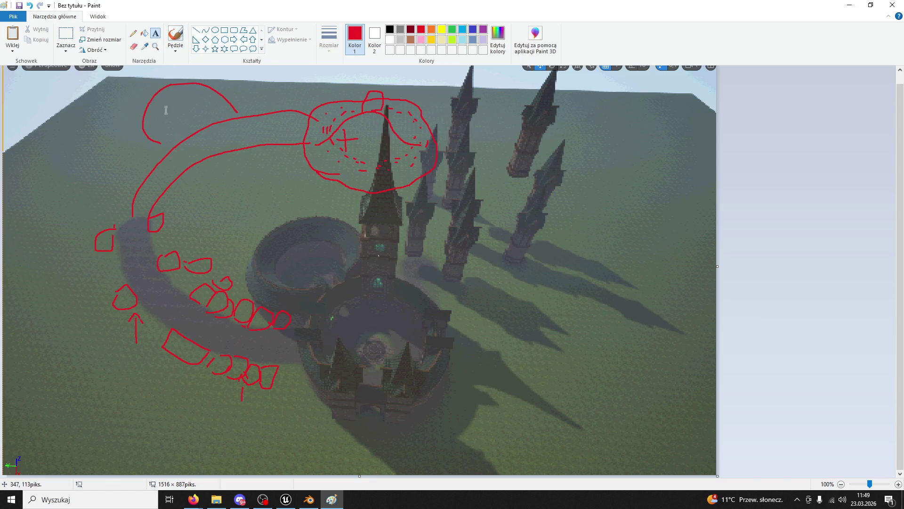
# Write the label QUARRY inside the top-left loop
pyautogui.click(166, 108)
pyautogui.write('UAR')
pyautogui.press('Home')
pyautogui.write('Q')
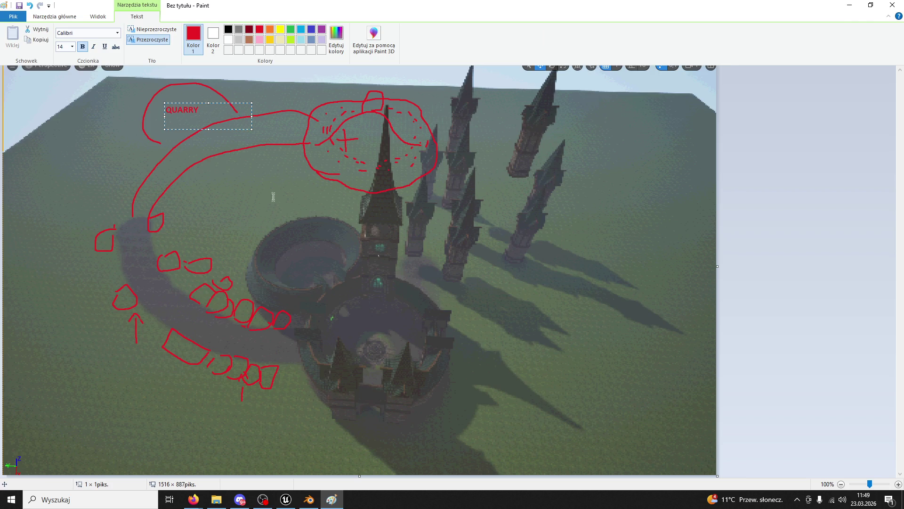
pyautogui.click(247, 213)
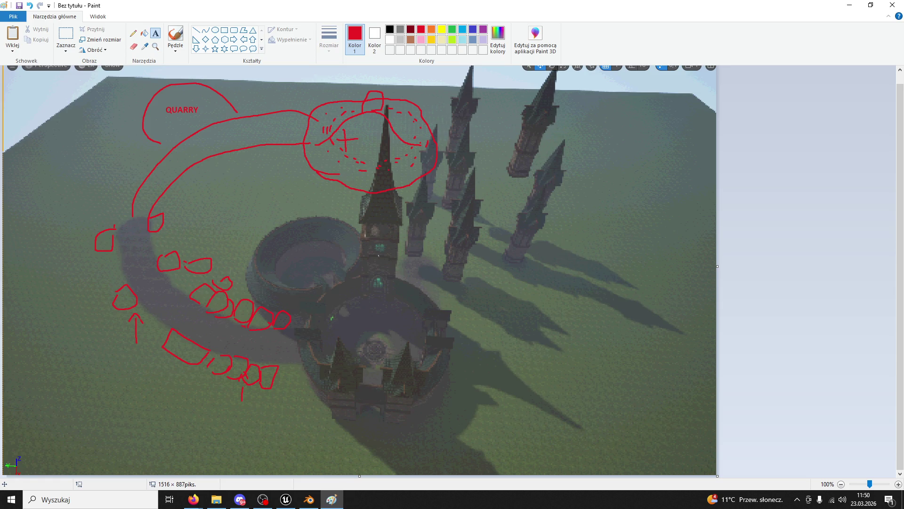
# Close Paint, answering its save prompt, and switch back to the Unreal Editor
pyautogui.click(892, 5)
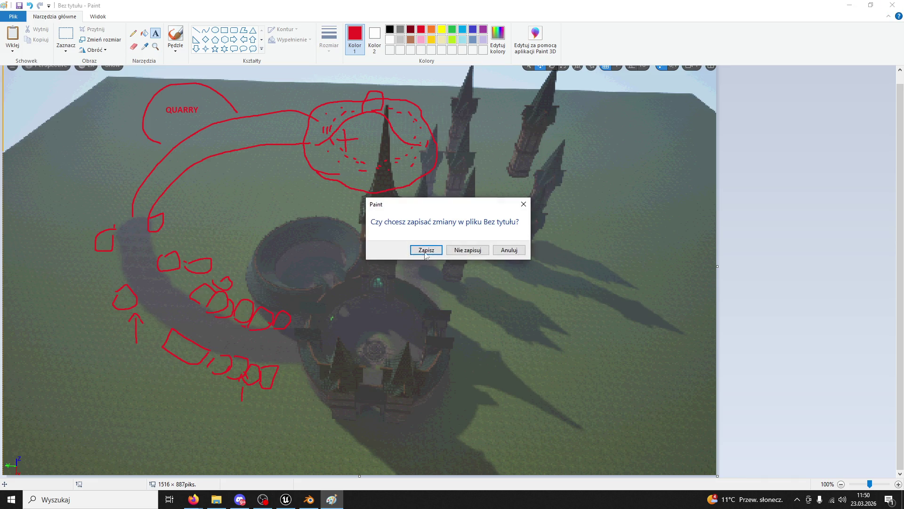
pyautogui.click(468, 250)
pyautogui.hotkey('alt', 'Tab')
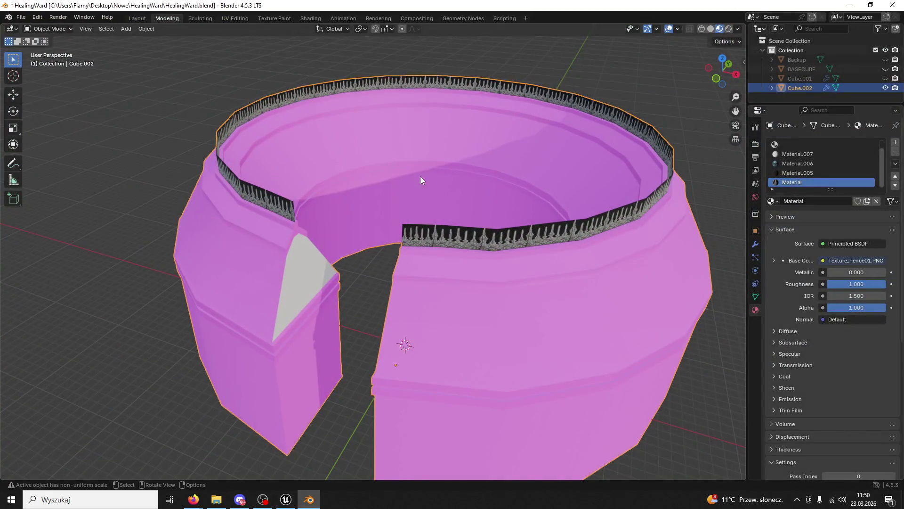
pyautogui.hotkey('alt', 'Tab')
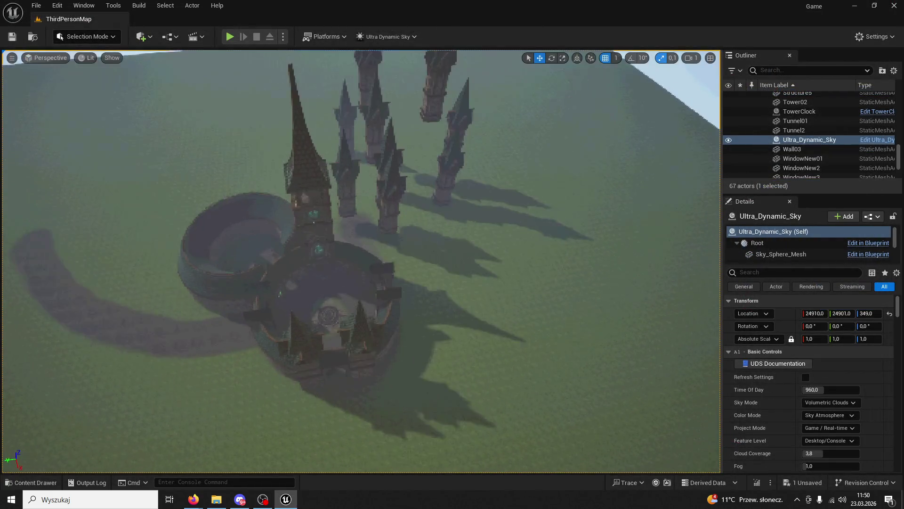
# Fly the view down into the courtyard near the SM_Tower11 and SM_Tower12 towers
pyautogui.scroll(5, 361, 261)
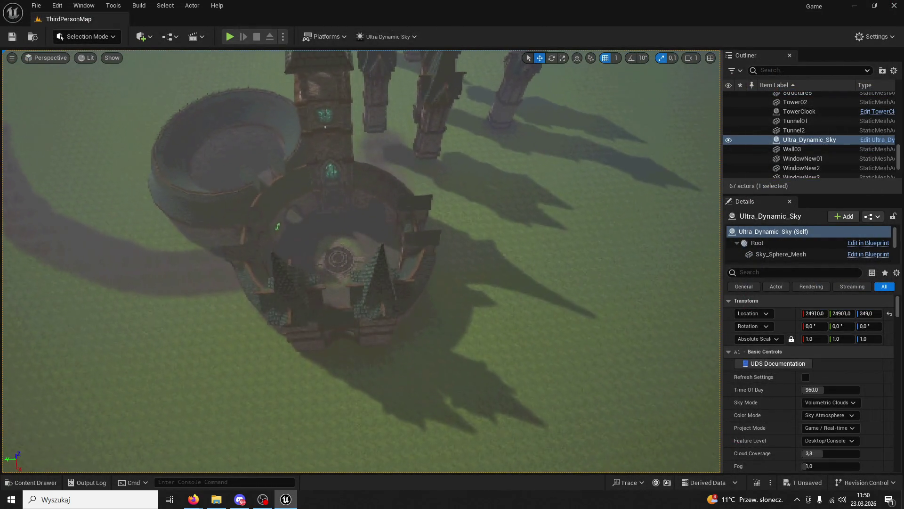
pyautogui.scroll(6, 361, 261)
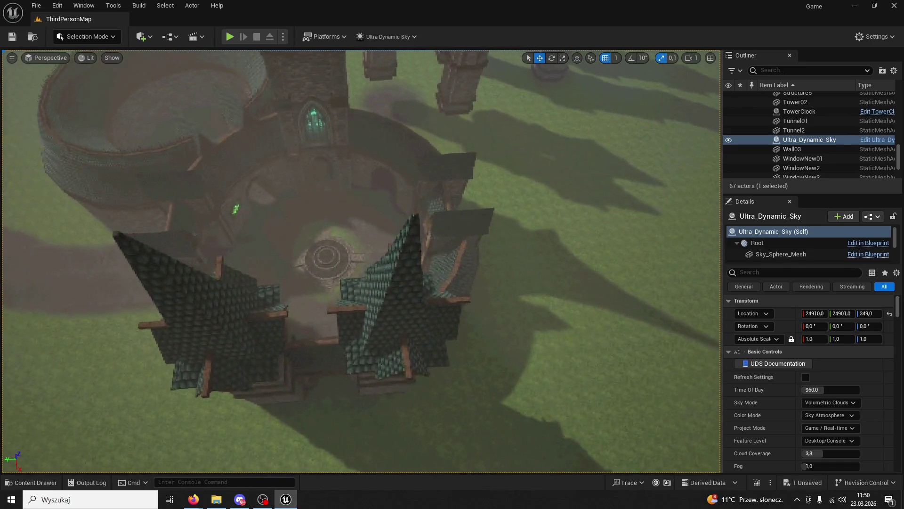
pyautogui.scroll(8, 362, 332)
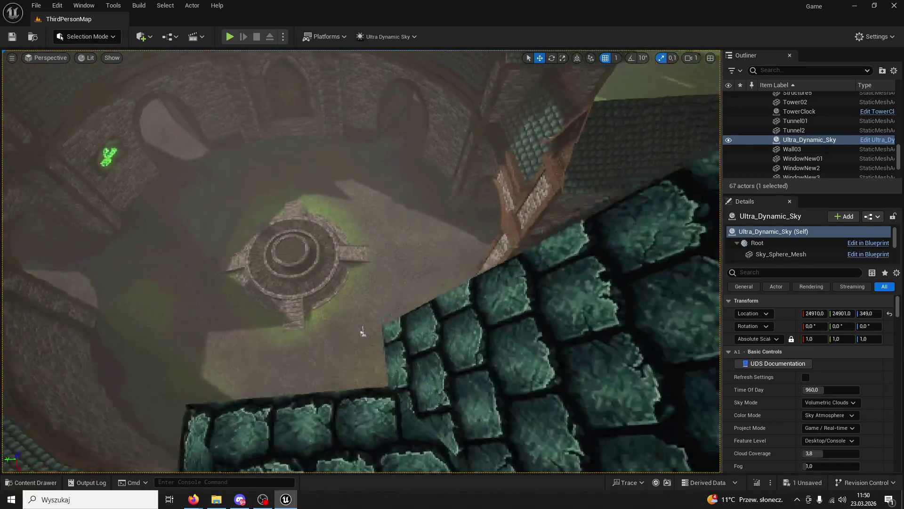
pyautogui.moveTo(362, 332); pyautogui.dragTo(362, 249)
pyautogui.click(455, 239)
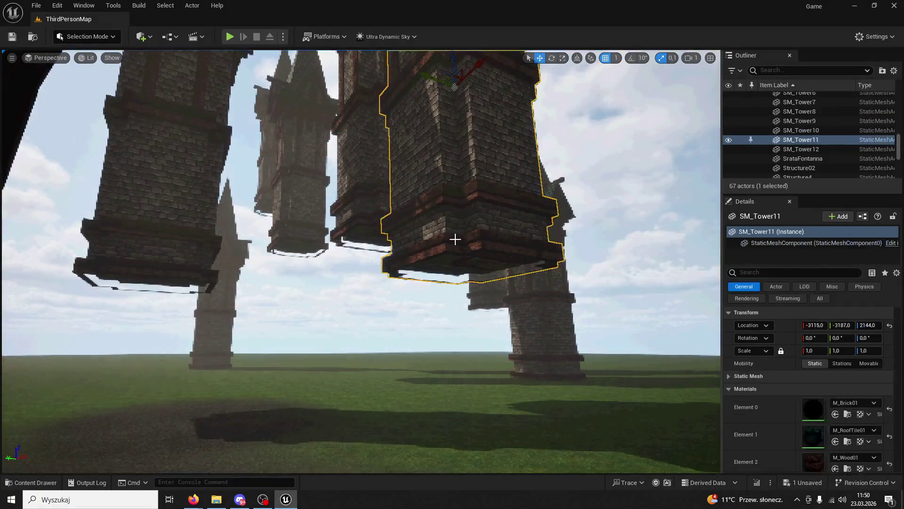
pyautogui.click(151, 188)
pyautogui.moveTo(150, 189); pyautogui.dragTo(151, 127)
# Place a Plane shape from the Quick Add Shapes menu inside the archway
pyautogui.click(141, 38)
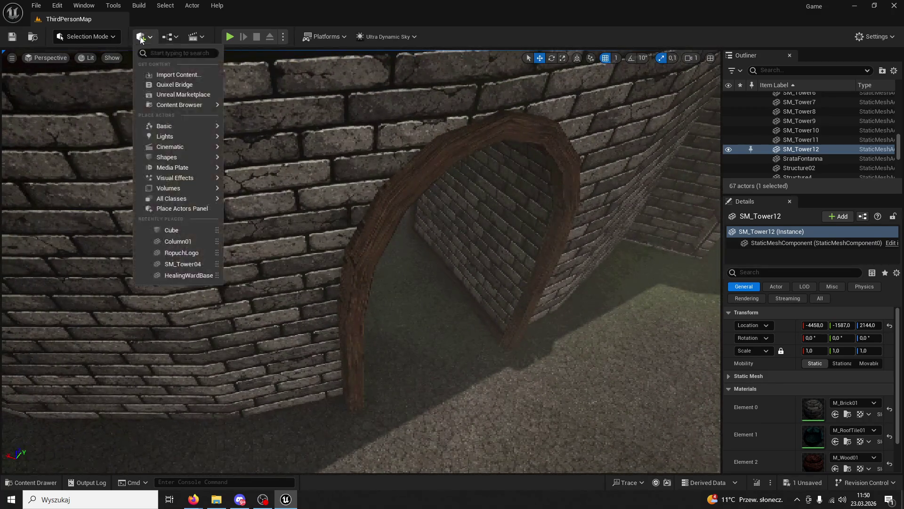
pyautogui.click(170, 37)
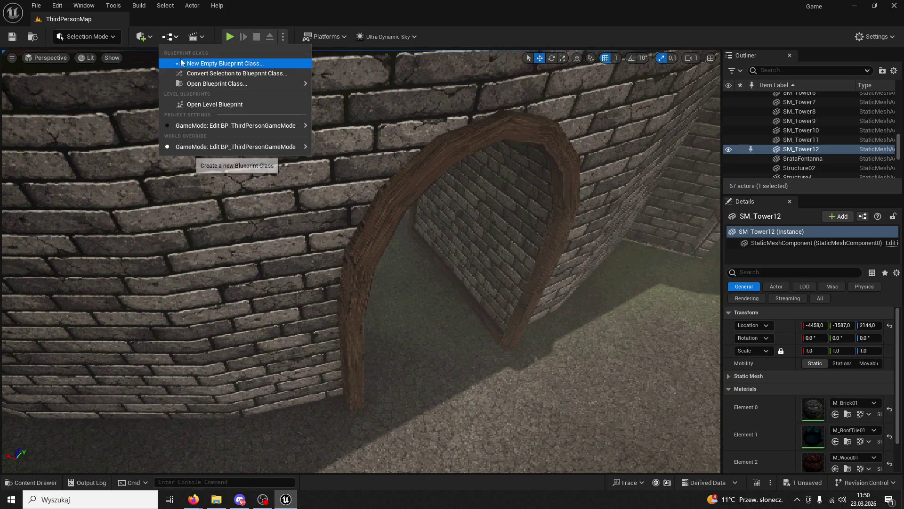
pyautogui.click(141, 36)
pyautogui.moveTo(182, 158)
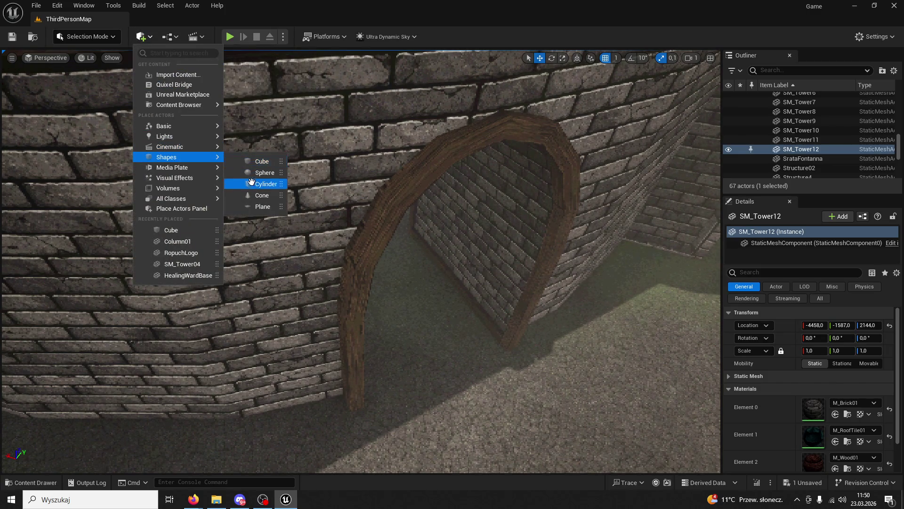
pyautogui.click(262, 206)
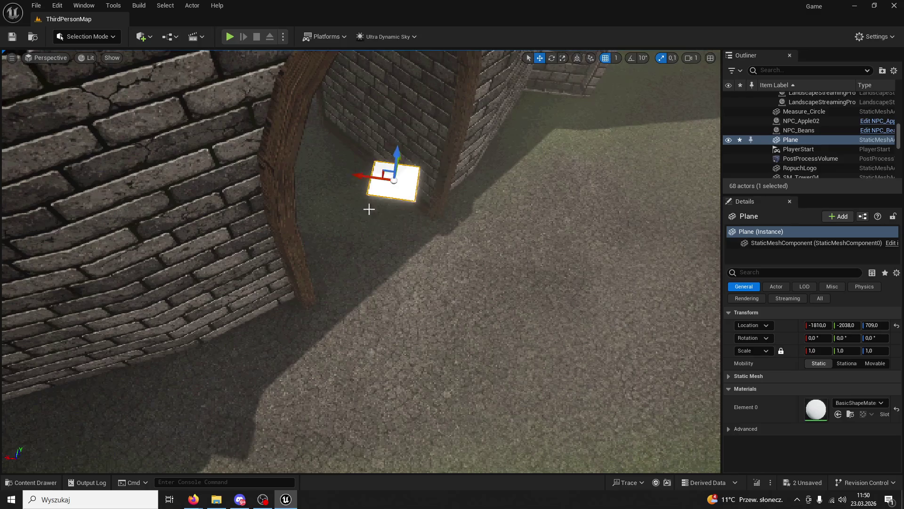
# Move the plane to ground level, stretch it into a long strip and turn it about −50°
pyautogui.moveTo(226, 156); pyautogui.dragTo(182, 232)
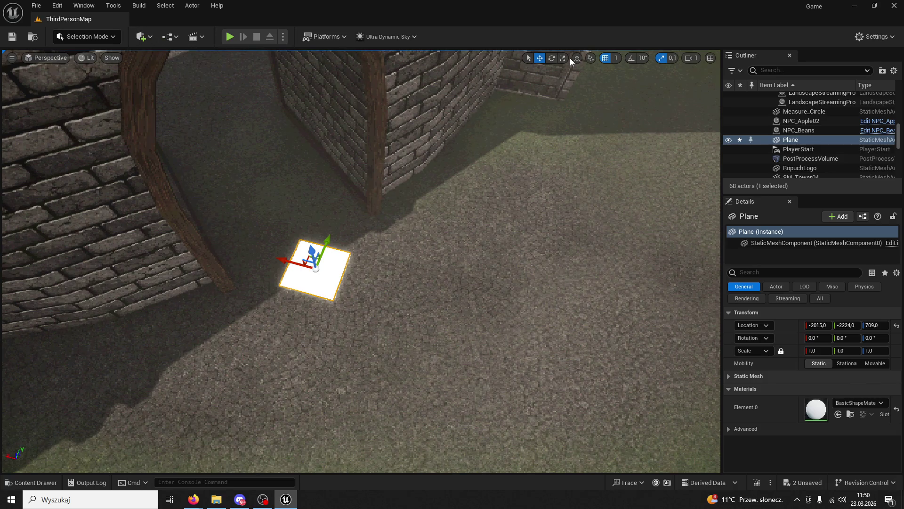
pyautogui.moveTo(325, 243); pyautogui.dragTo(362, 184)
pyautogui.moveTo(280, 269); pyautogui.dragTo(243, 284)
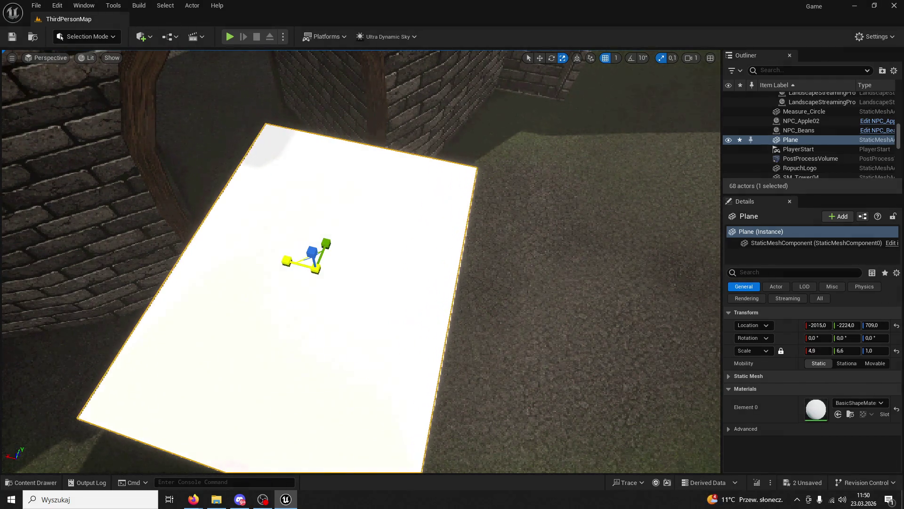
pyautogui.moveTo(329, 304); pyautogui.dragTo(264, 311)
pyautogui.click(539, 58)
pyautogui.moveTo(295, 275)
pyautogui.mouseDown()
pyautogui.moveTo(351, 242)
pyautogui.moveTo(368, 338)
pyautogui.moveTo(300, 301)
pyautogui.moveTo(282, 264)
pyautogui.mouseUp()
pyautogui.moveTo(565, 94); pyautogui.dragTo(550, 86)
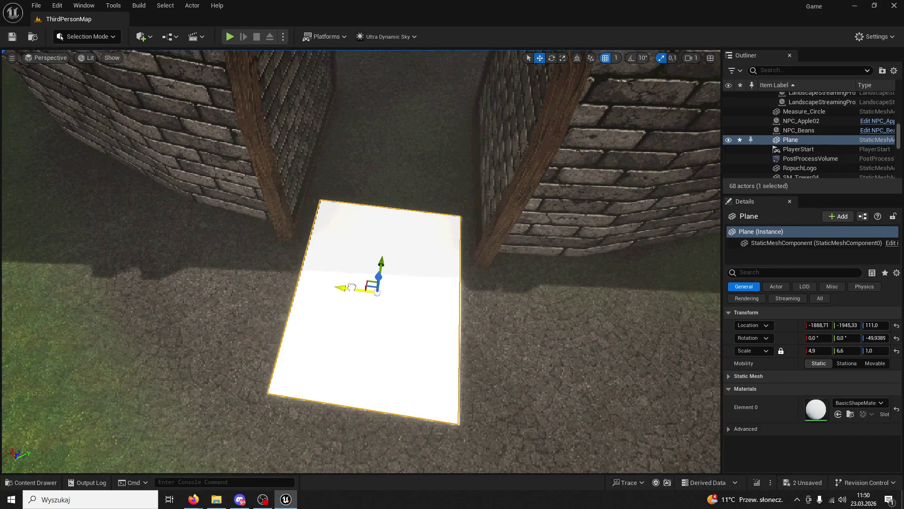
pyautogui.moveTo(383, 248); pyautogui.dragTo(384, 231)
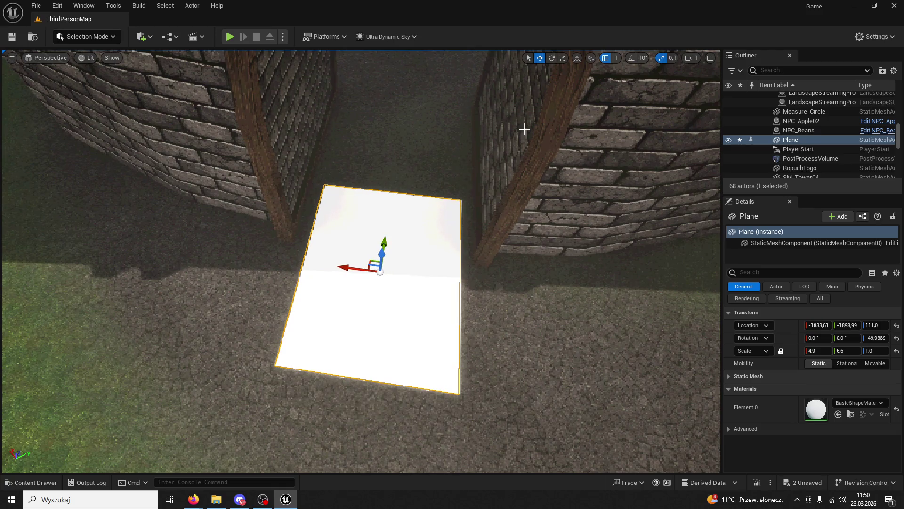
pyautogui.click(562, 58)
pyautogui.moveTo(354, 273)
pyautogui.mouseDown()
pyautogui.moveTo(332, 276)
pyautogui.moveTo(367, 244)
pyautogui.moveTo(344, 254)
pyautogui.mouseUp()
# Fine-tune the 5.5 × 20.2 strip's turn in front of the arched doorway, then start a play test
pyautogui.press('f')
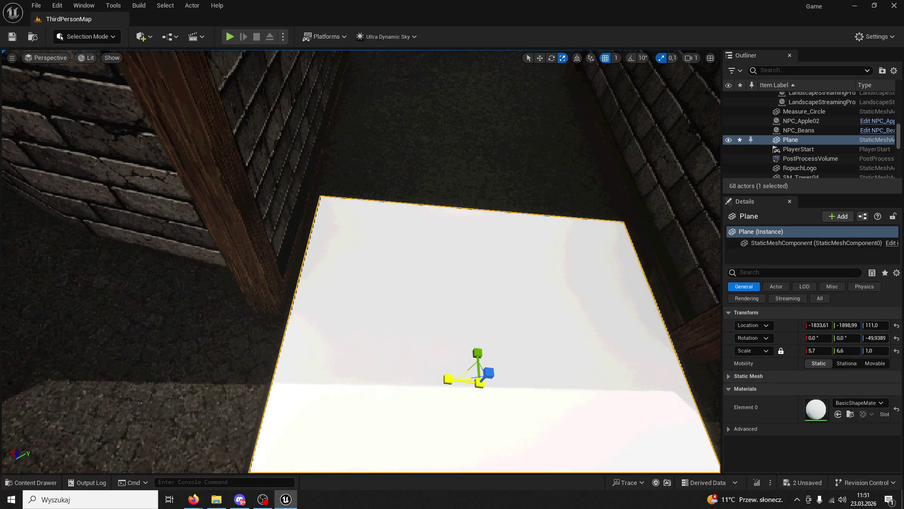
pyautogui.moveTo(457, 366)
pyautogui.mouseDown()
pyautogui.moveTo(433, 356)
pyautogui.moveTo(520, 323)
pyautogui.mouseUp()
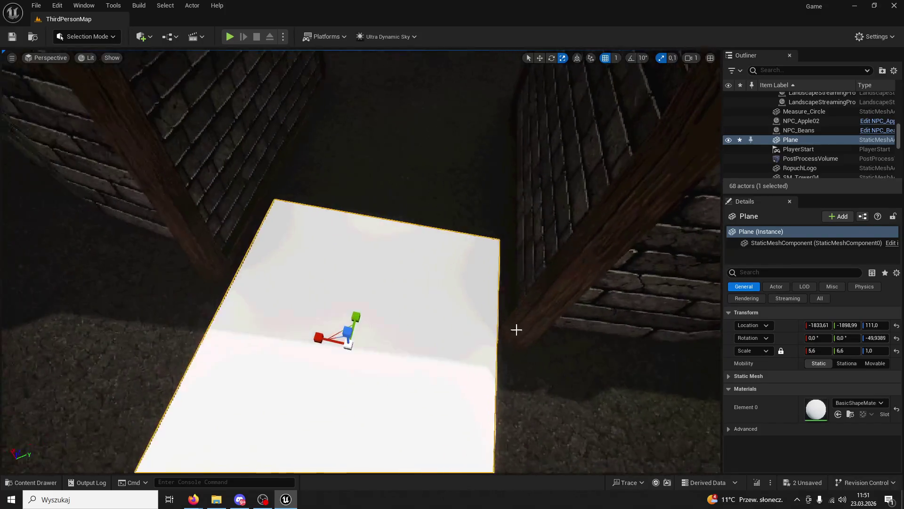
pyautogui.moveTo(411, 236)
pyautogui.mouseDown()
pyautogui.moveTo(400, 254)
pyautogui.moveTo(409, 269)
pyautogui.moveTo(363, 255)
pyautogui.mouseUp()
pyautogui.moveTo(475, 198)
pyautogui.mouseDown()
pyautogui.moveTo(469, 215)
pyautogui.moveTo(475, 198)
pyautogui.mouseUp()
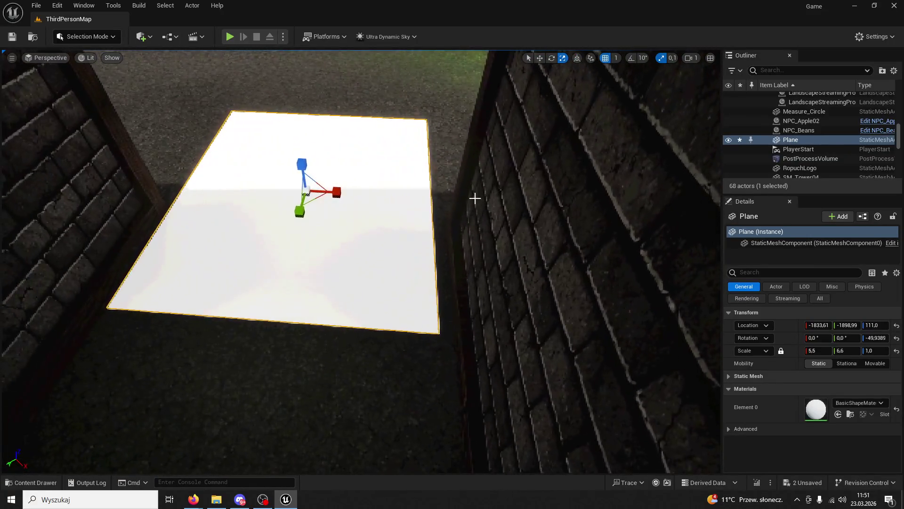
pyautogui.moveTo(542, 88)
pyautogui.mouseDown()
pyautogui.moveTo(518, 99)
pyautogui.moveTo(542, 88)
pyautogui.mouseUp()
pyautogui.click(552, 57)
pyautogui.moveTo(421, 214)
pyautogui.mouseDown()
pyautogui.moveTo(421, 202)
pyautogui.moveTo(447, 202)
pyautogui.moveTo(441, 190)
pyautogui.mouseUp()
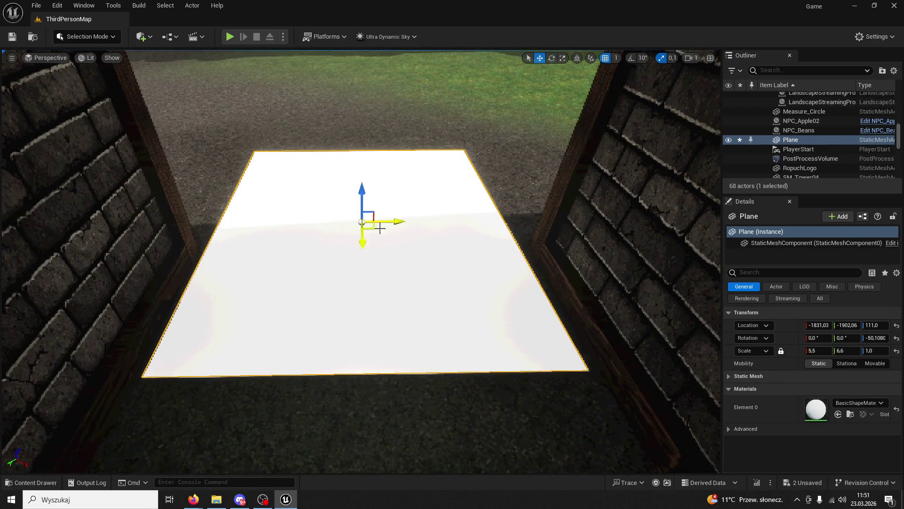
pyautogui.moveTo(440, 191); pyautogui.dragTo(410, 190)
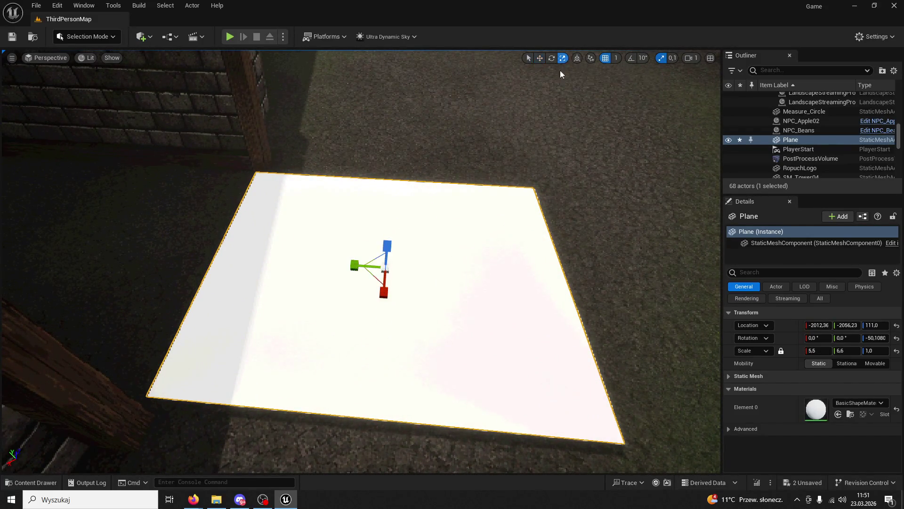
pyautogui.moveTo(517, 248); pyautogui.dragTo(527, 265)
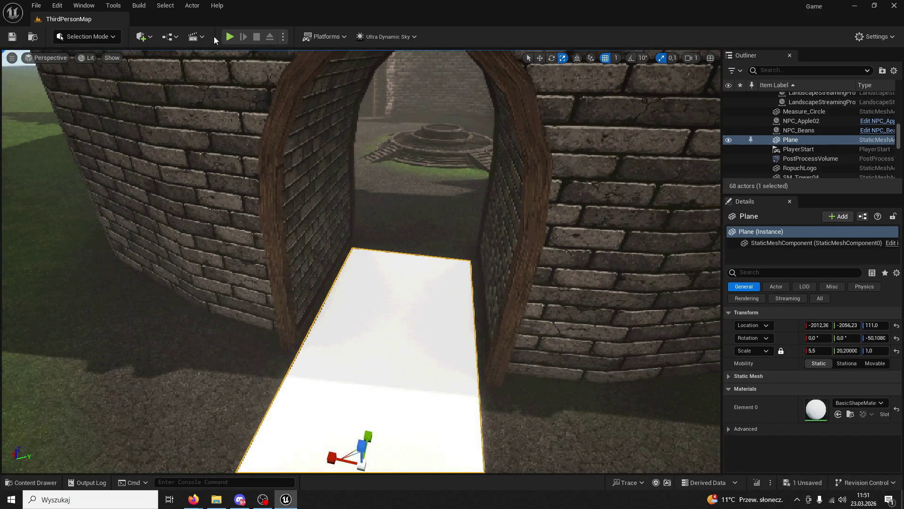
pyautogui.click(230, 36)
pyautogui.press('w')
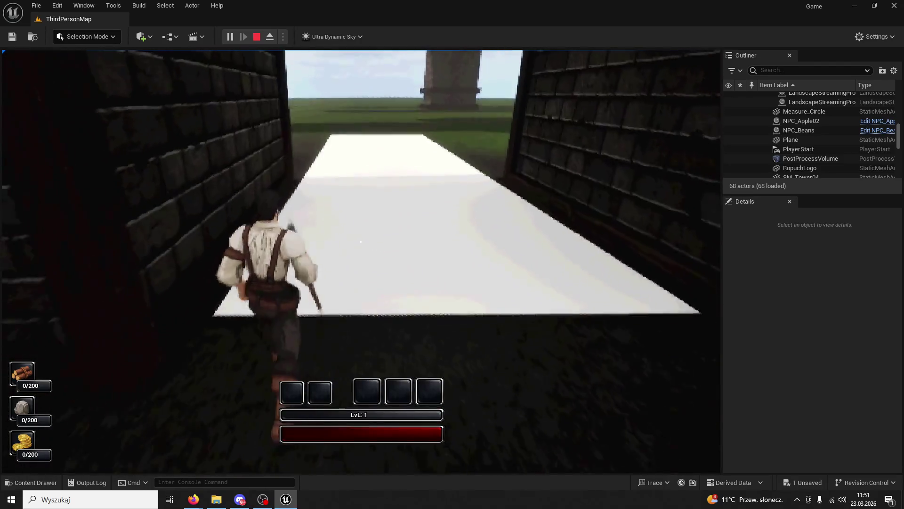
pyautogui.press('Escape')
pyautogui.moveTo(372, 110); pyautogui.dragTo(566, 61)
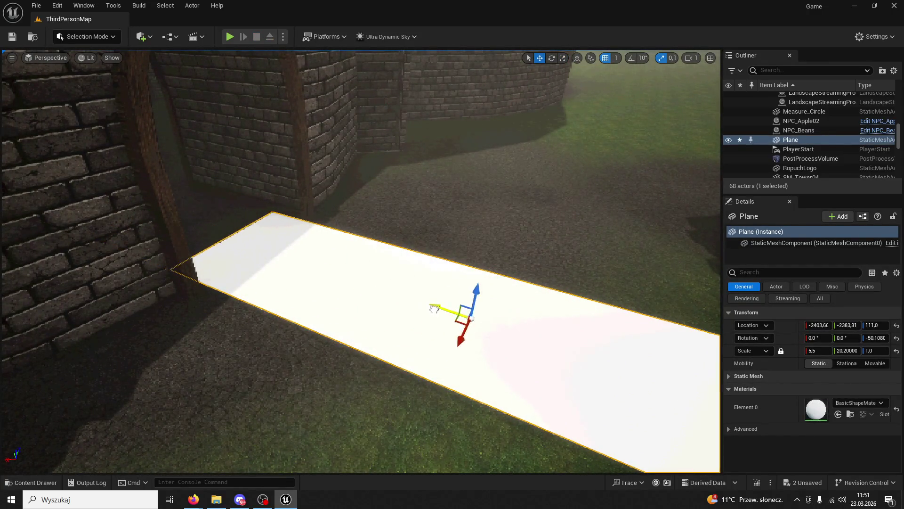
# Slide the plane along its length, tilt it about 10° into a ramp, and play-test it
pyautogui.moveTo(432, 308); pyautogui.dragTo(494, 232)
pyautogui.click(551, 58)
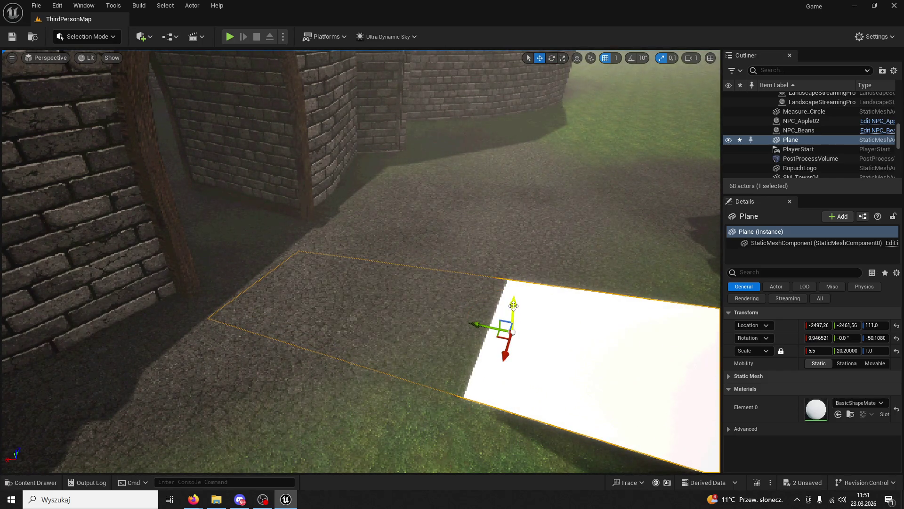
pyautogui.click(225, 35)
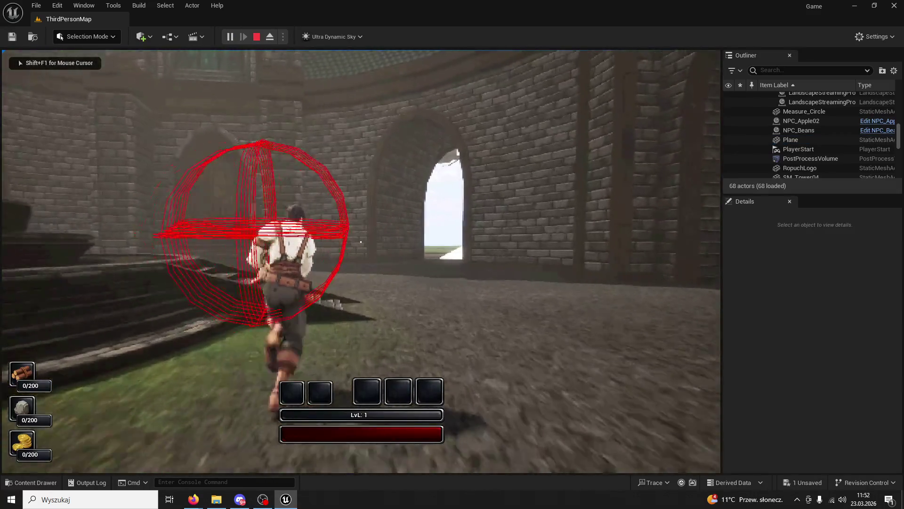
# Run the character toward another archway, then stop the play test and select the ramp plane
pyautogui.press('w')
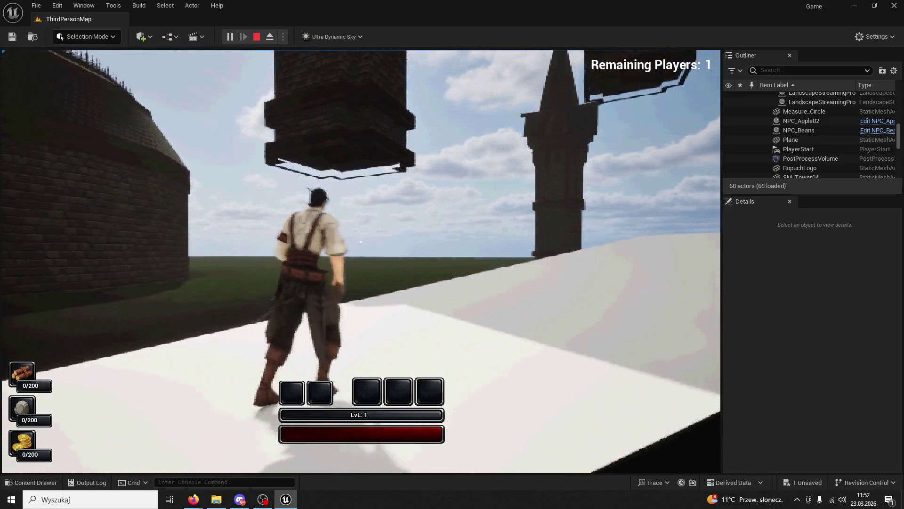
pyautogui.press('Escape')
pyautogui.click(203, 386)
pyautogui.scroll(-5, 203, 386)
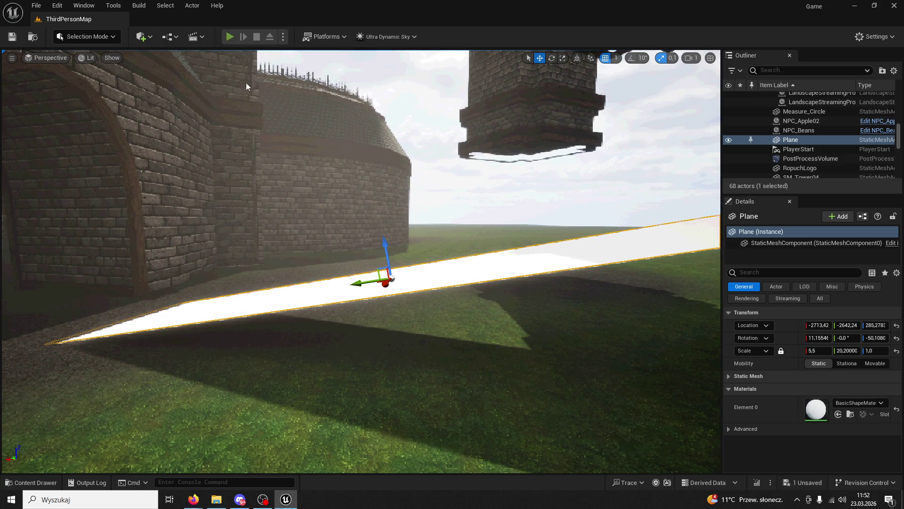
# Play-test again, running through the arched doorway and up the white ramp, then select SM_Tower11
pyautogui.hotkey('alt', 'p')
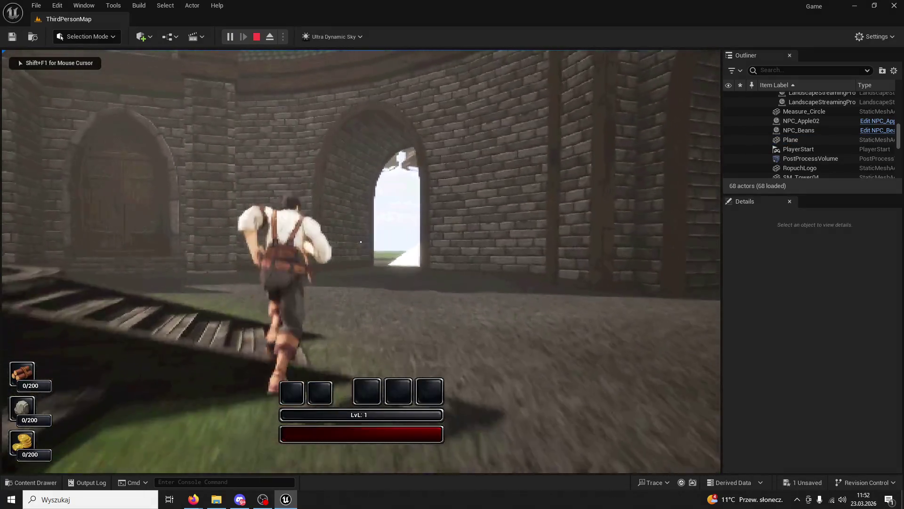
pyautogui.press('w')
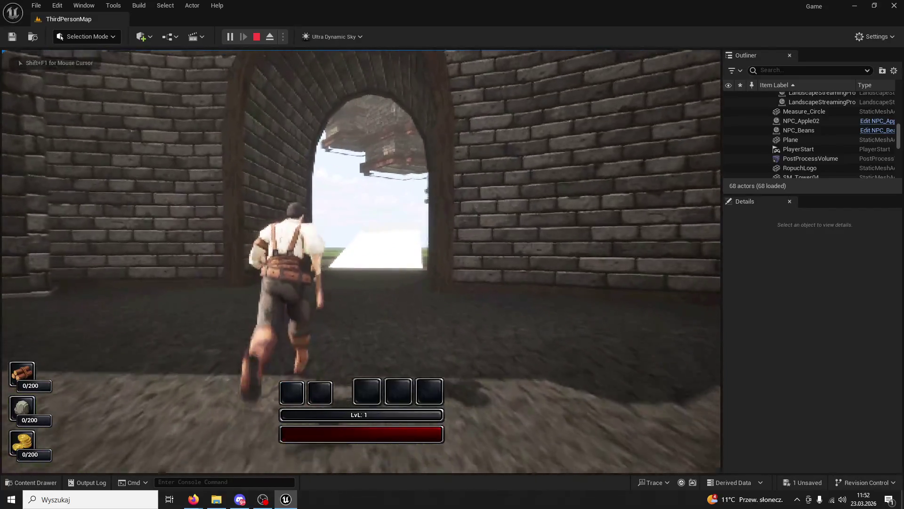
pyautogui.press('w')
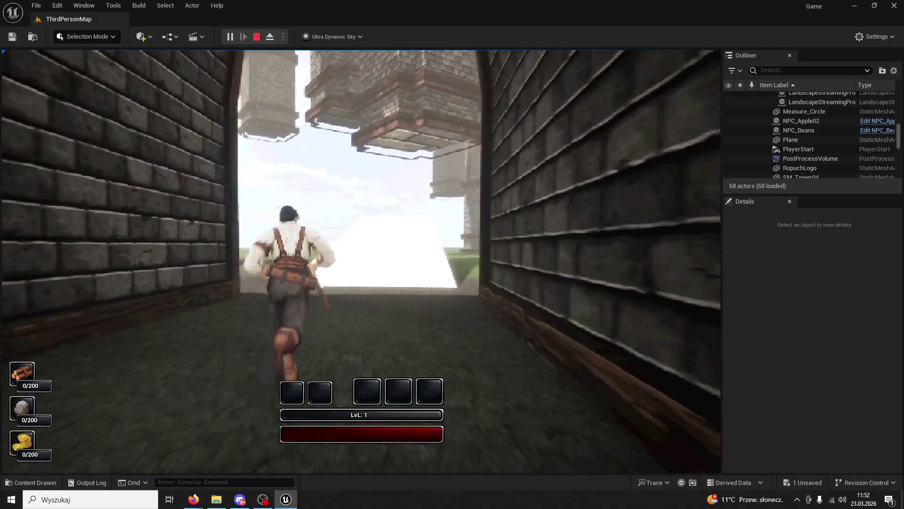
pyautogui.press('w')
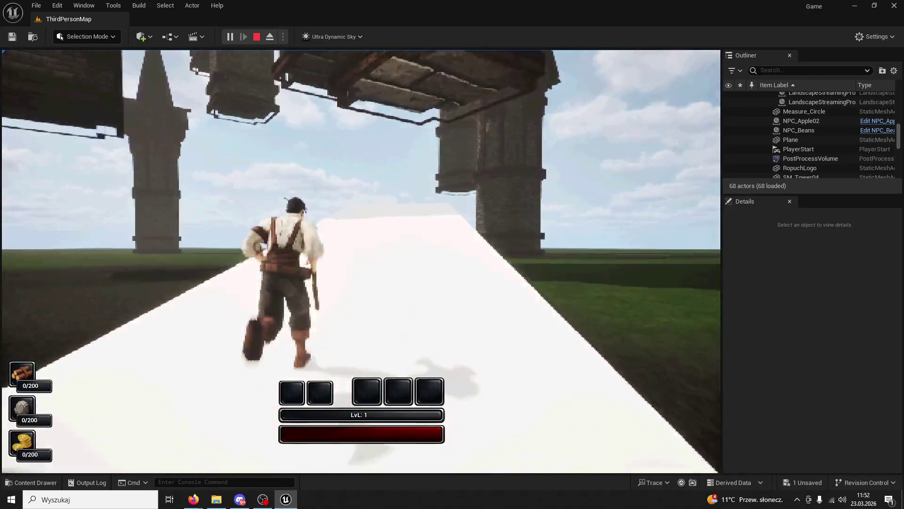
pyautogui.press('w')
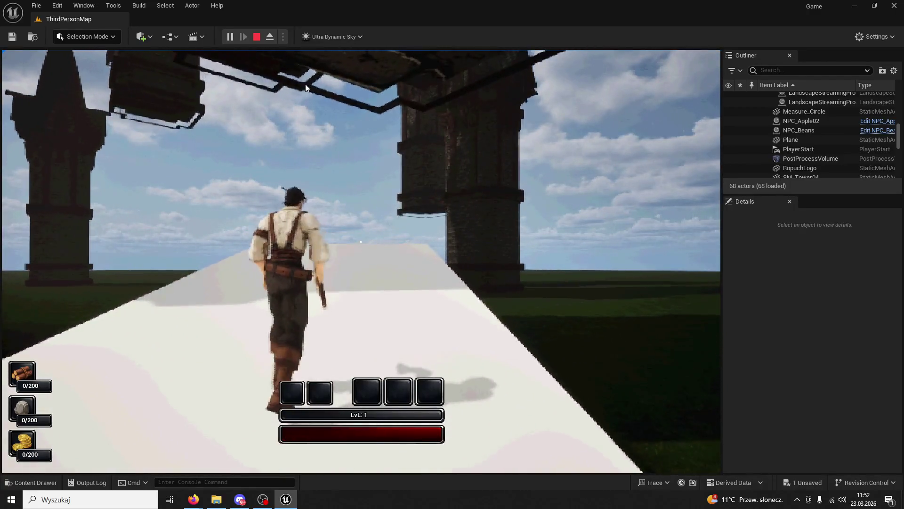
pyautogui.press('Escape')
pyautogui.click(527, 52)
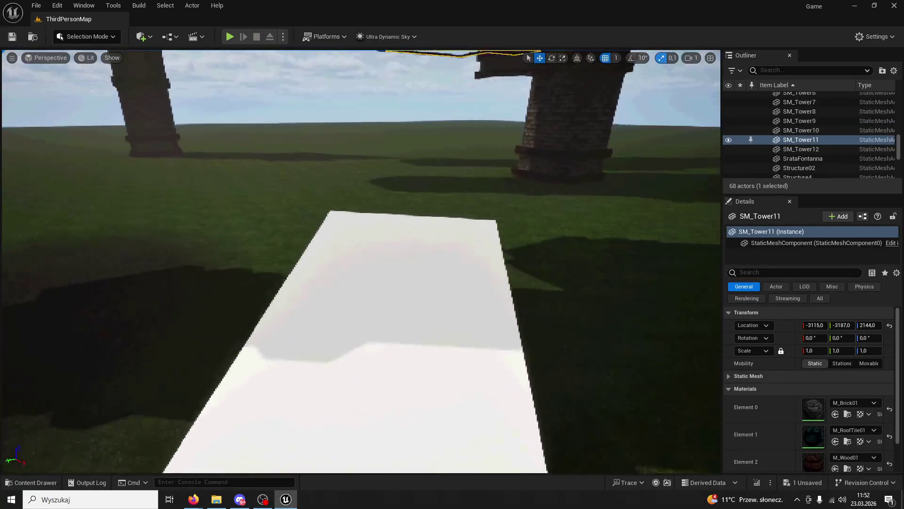
# Slide SM_Tower11 beside the white ramp, lower it to height 1264.0, and start a play test
pyautogui.press('f')
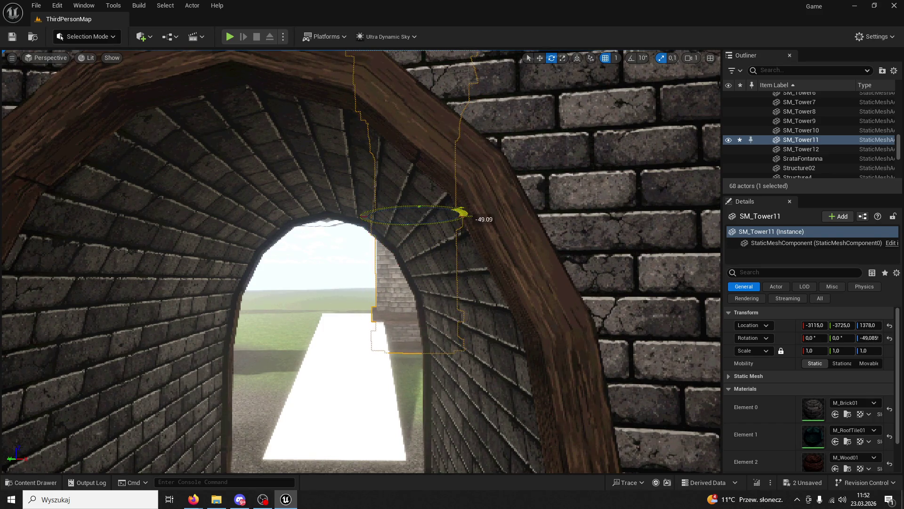
pyautogui.press('w')
pyautogui.scroll(-10, 427, 134)
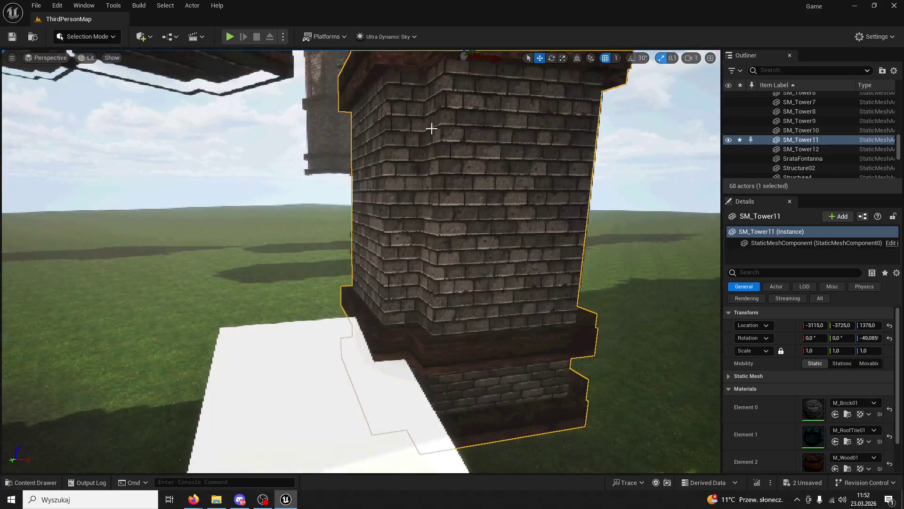
pyautogui.scroll(-5, 478, 154)
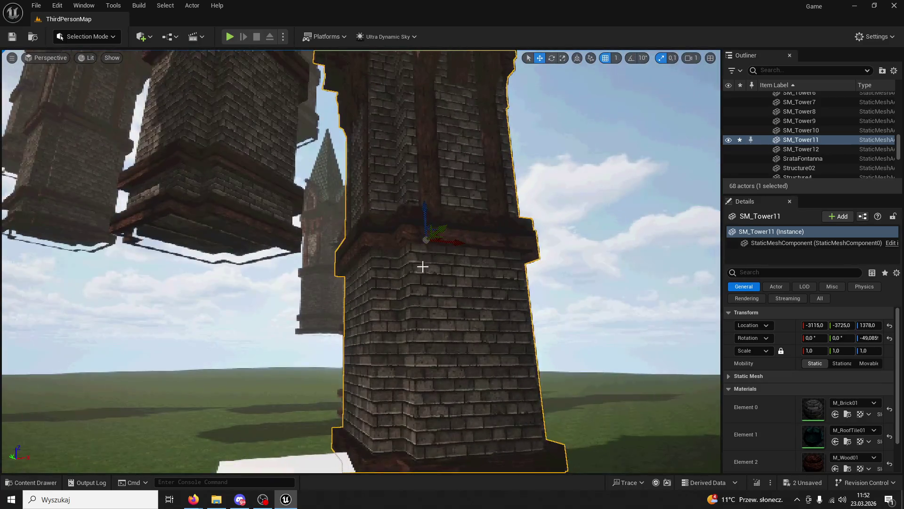
pyautogui.moveTo(462, 245)
pyautogui.mouseDown()
pyautogui.moveTo(486, 250)
pyautogui.moveTo(436, 294)
pyautogui.moveTo(41, 151)
pyautogui.mouseUp()
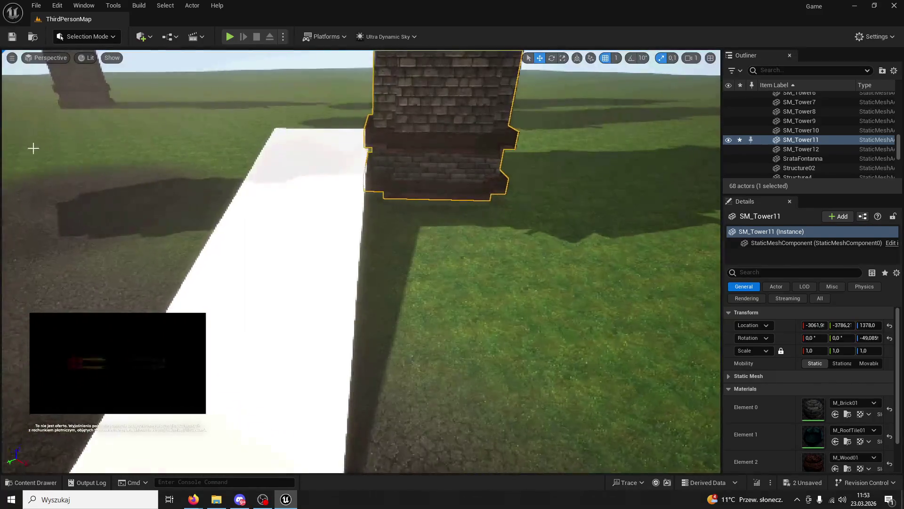
pyautogui.press('f')
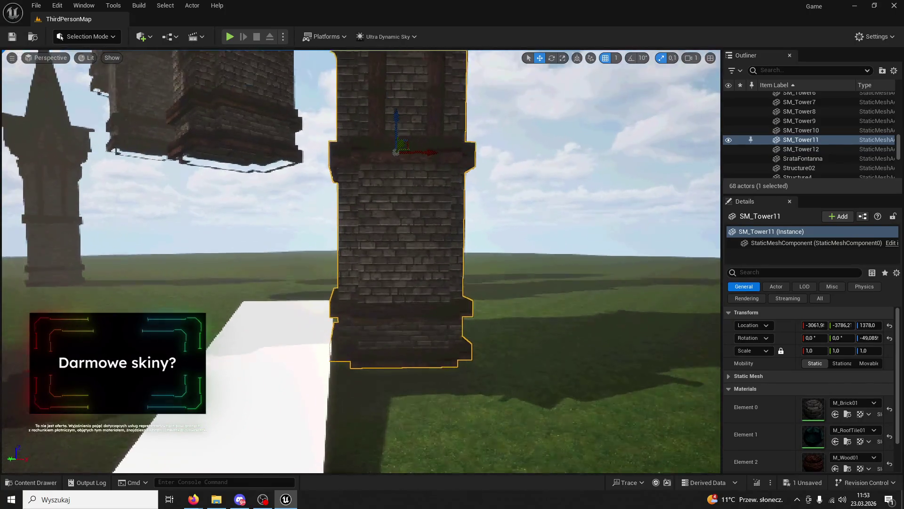
pyautogui.moveTo(397, 121)
pyautogui.mouseDown()
pyautogui.moveTo(398, 162)
pyautogui.moveTo(376, 133)
pyautogui.moveTo(369, 101)
pyautogui.moveTo(358, 142)
pyautogui.mouseUp()
pyautogui.click(230, 37)
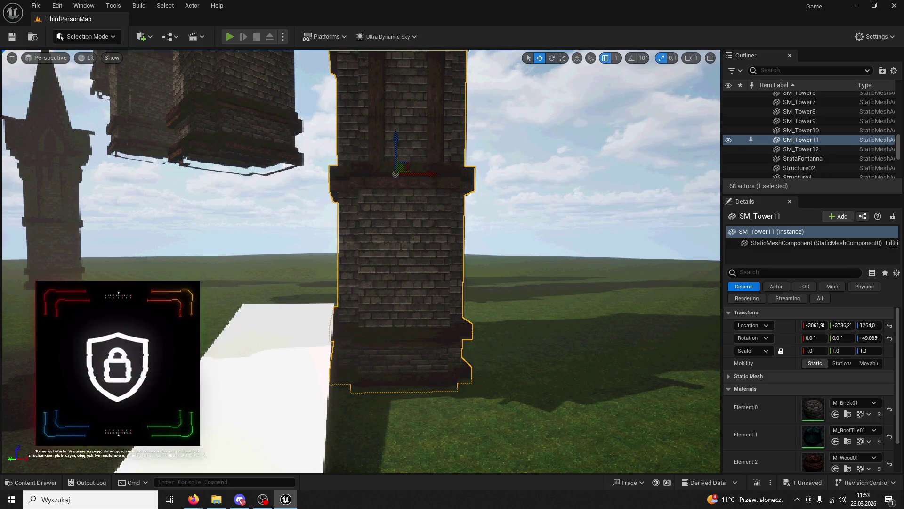
# Restart the play test and run from the courtyard through the archway tunnel across the white slope
pyautogui.press('w')
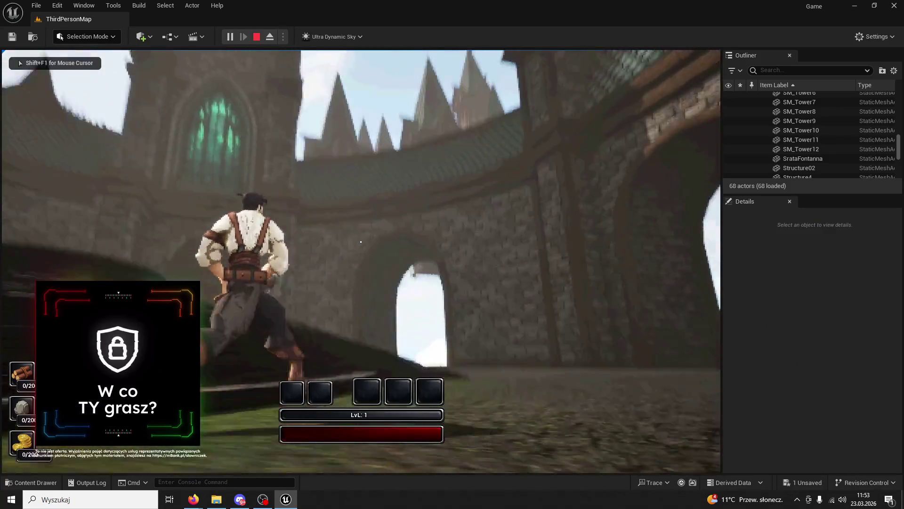
pyautogui.press('Escape')
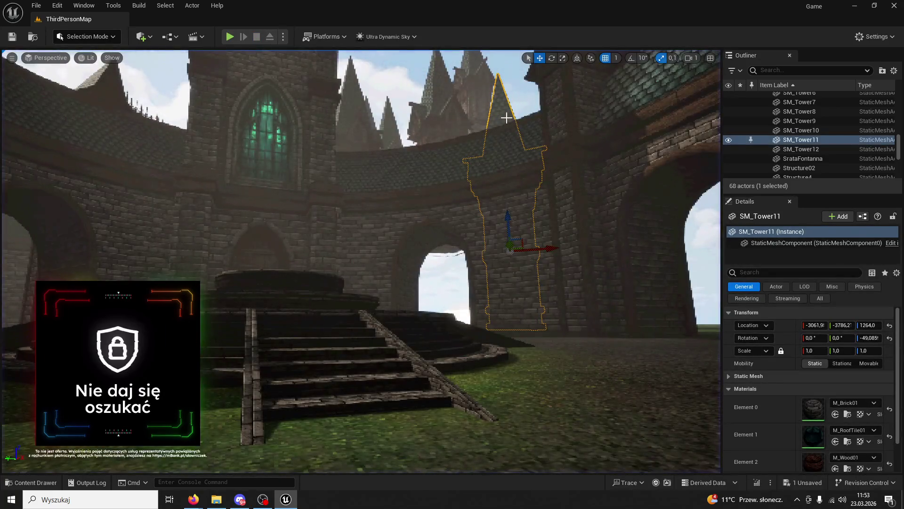
pyautogui.click(230, 36)
pyautogui.press('w')
pyautogui.press('w')
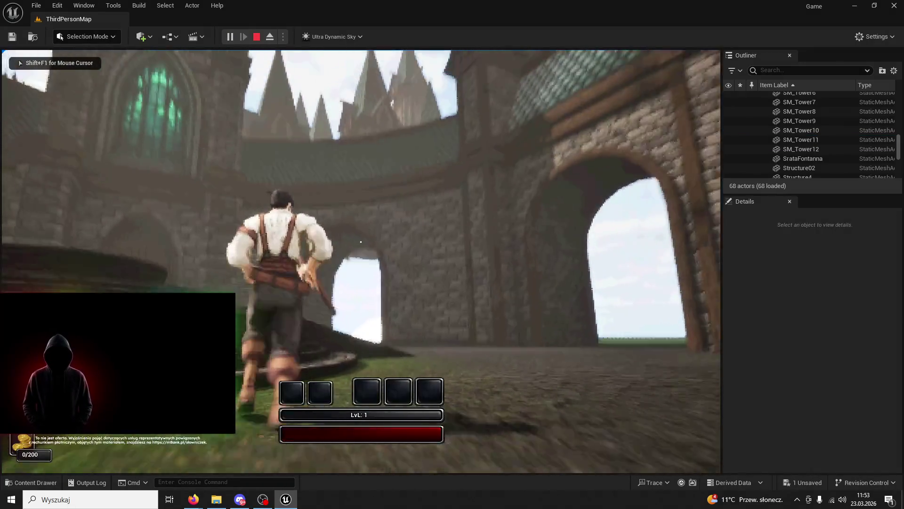
pyautogui.press('w')
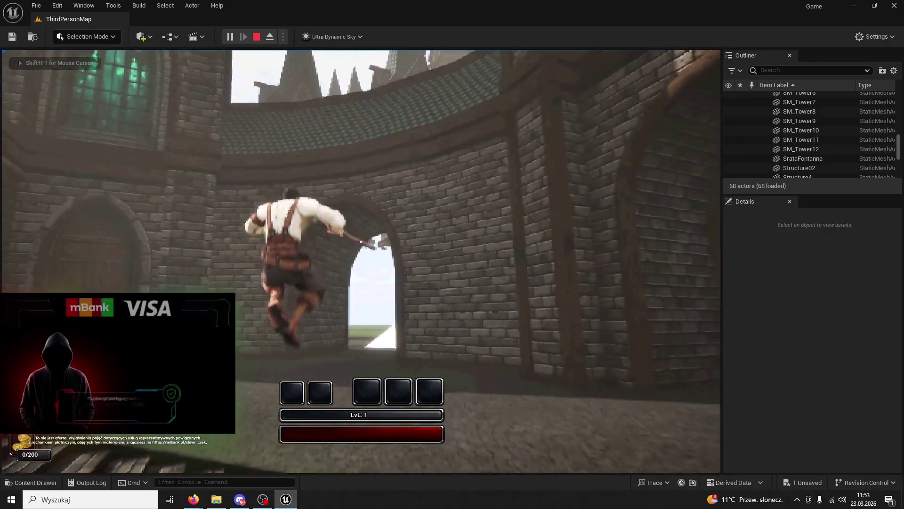
pyautogui.press('w')
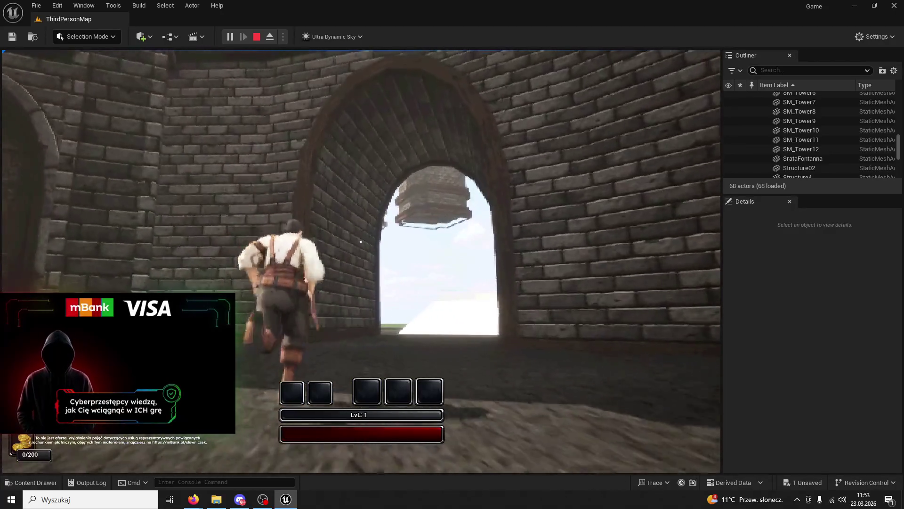
pyautogui.press('w')
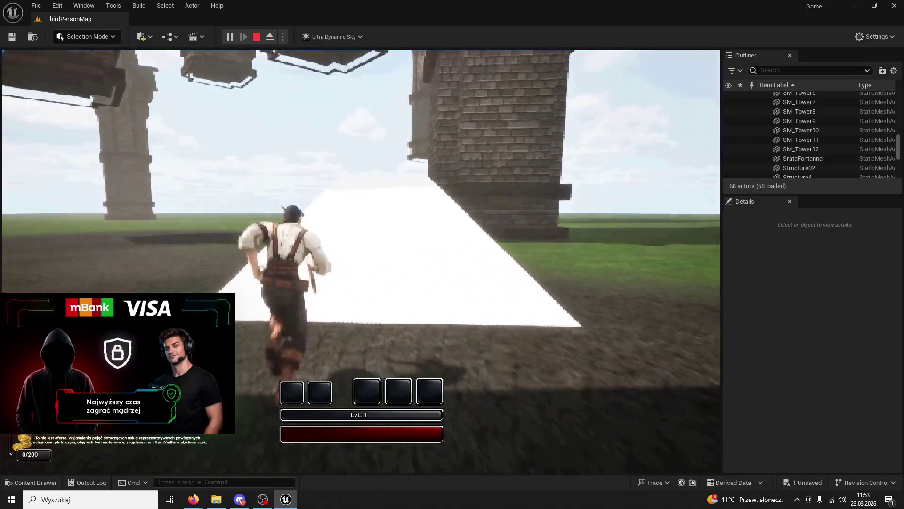
pyautogui.press('w')
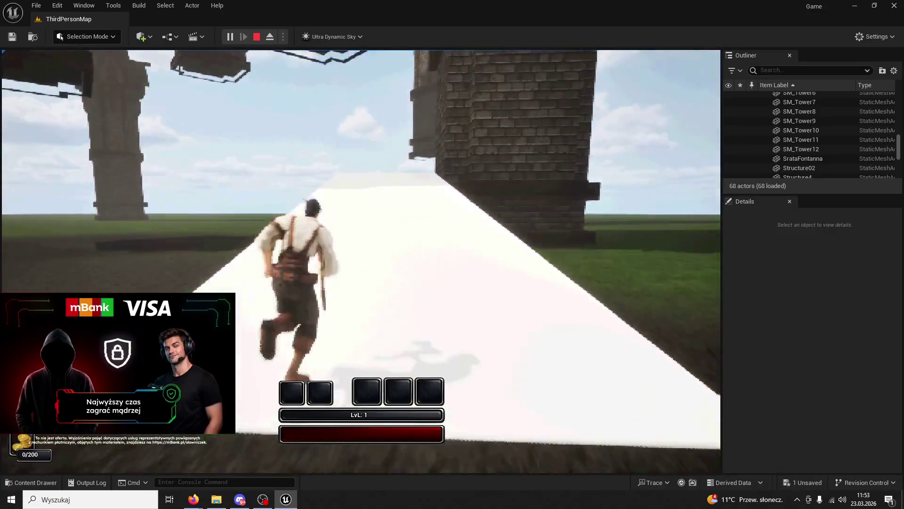
pyautogui.press('w')
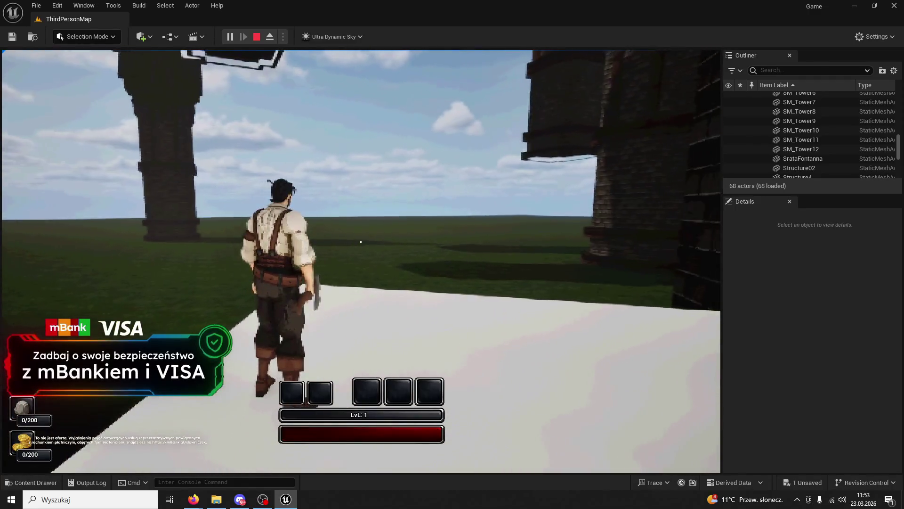
pyautogui.press('Escape')
pyautogui.moveTo(306, 98); pyautogui.dragTo(308, 126)
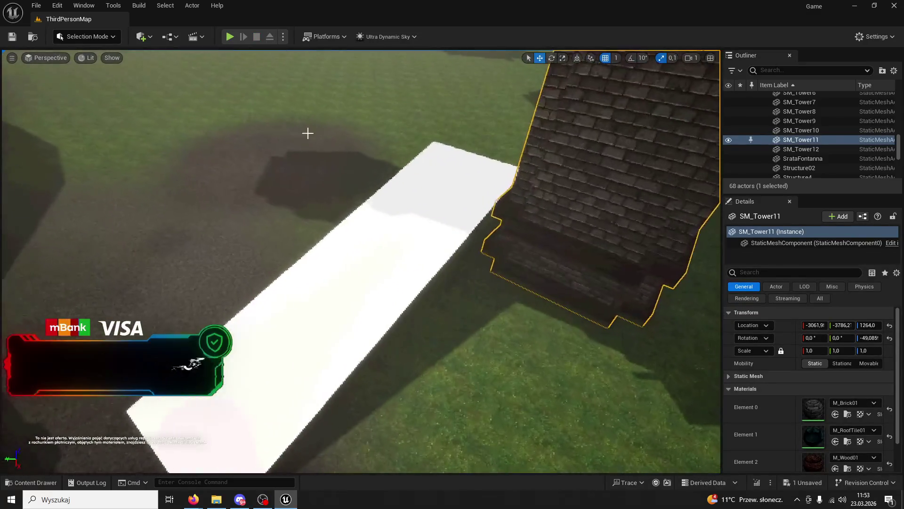
# Select the white ramp and duplicate it, sliding the copy alongside
pyautogui.click(329, 245)
pyautogui.click(107, 38)
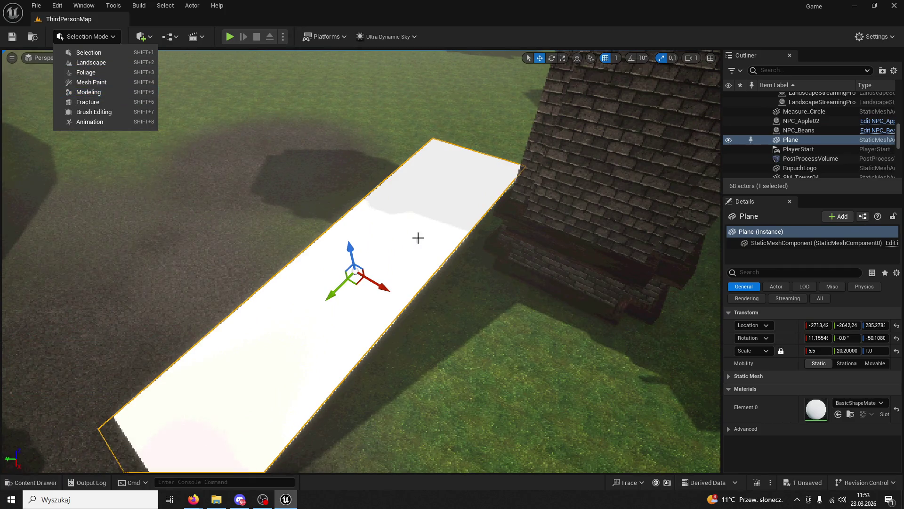
pyautogui.click(389, 234)
pyautogui.click(465, 296)
pyautogui.click(411, 238)
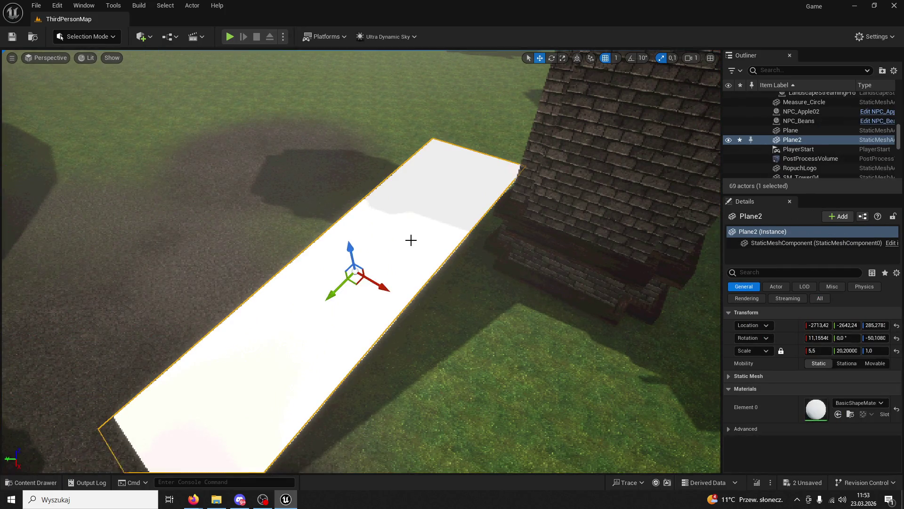
pyautogui.moveTo(374, 286); pyautogui.dragTo(301, 246)
# In Modeling mode, try a Space Warp bend on the ramp copy, then cancel it
pyautogui.click(102, 37)
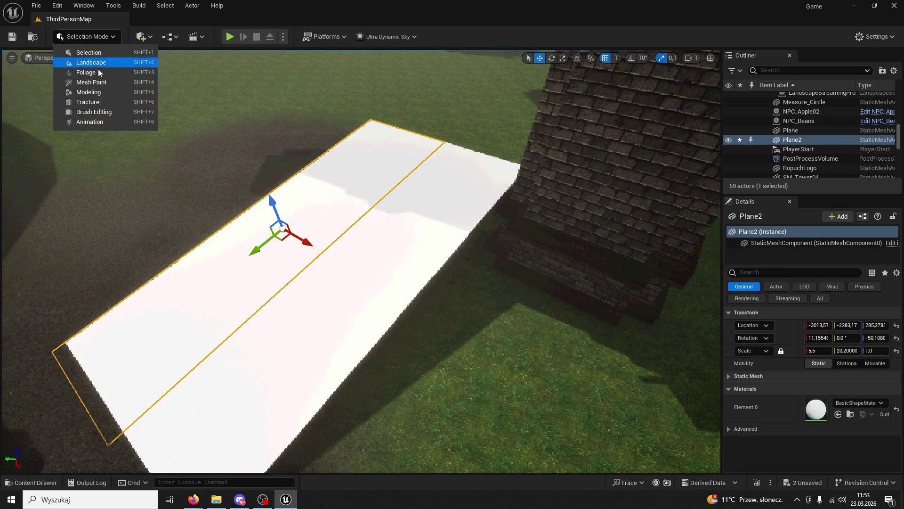
pyautogui.click(90, 93)
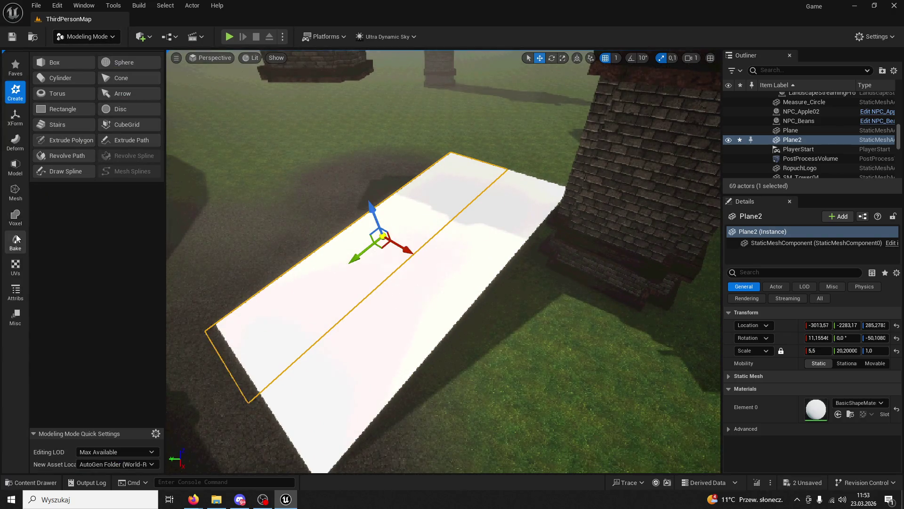
pyautogui.click(16, 142)
pyautogui.click(61, 97)
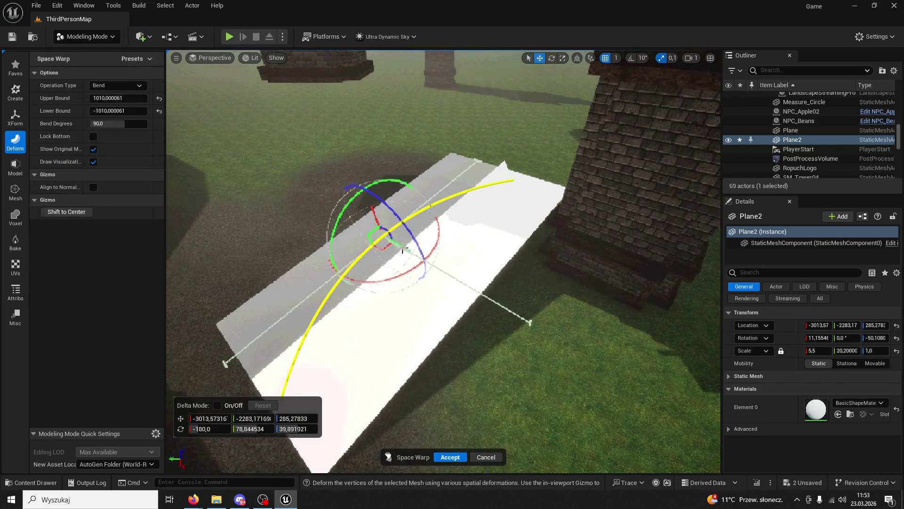
pyautogui.moveTo(400, 252)
pyautogui.mouseDown()
pyautogui.moveTo(70, 259)
pyautogui.moveTo(2, 184)
pyautogui.moveTo(2, 45)
pyautogui.mouseUp()
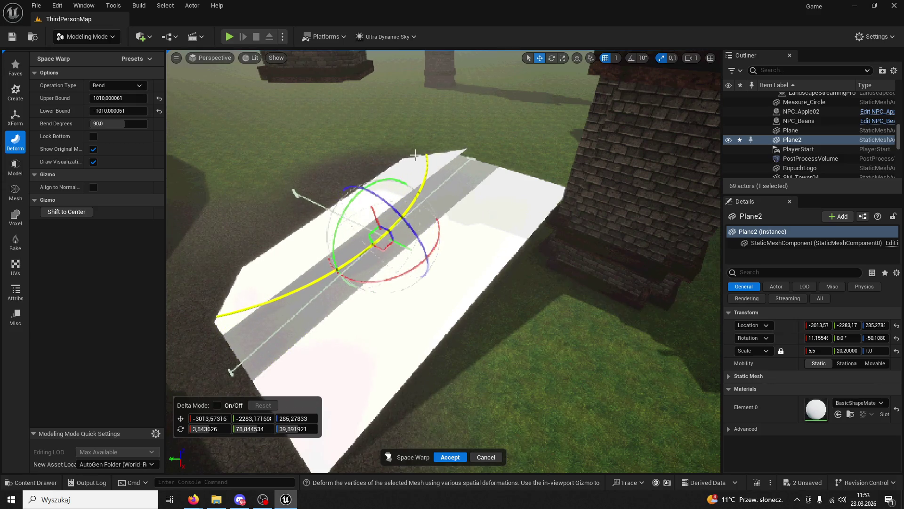
pyautogui.press('Delete')
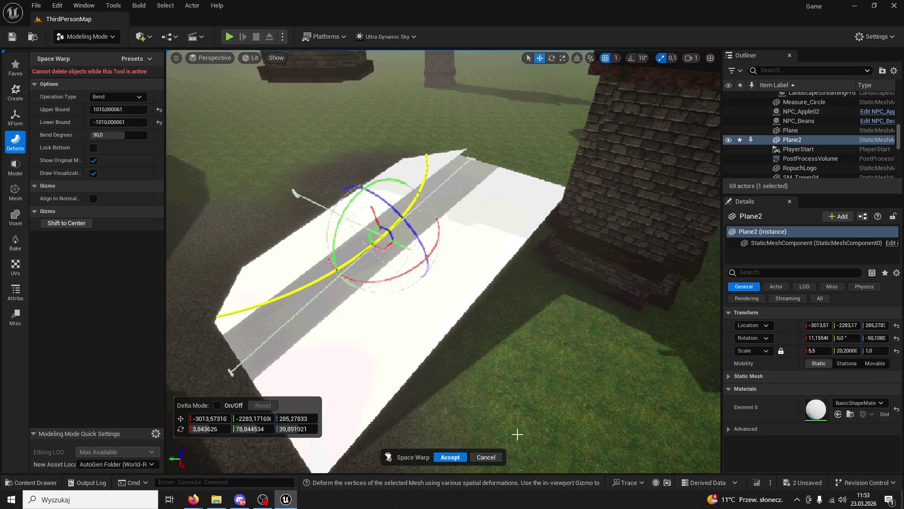
pyautogui.click(487, 457)
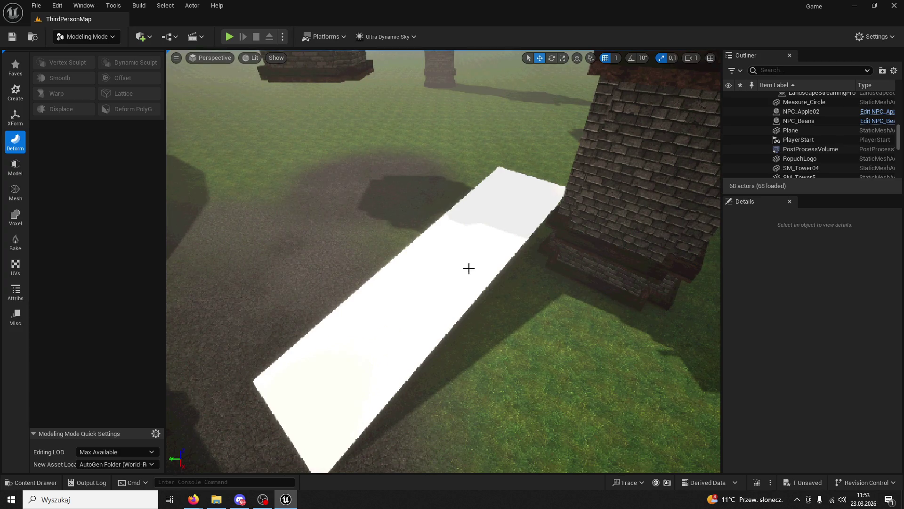
# Select the original ramp plane and play-test running the character across it
pyautogui.click(451, 259)
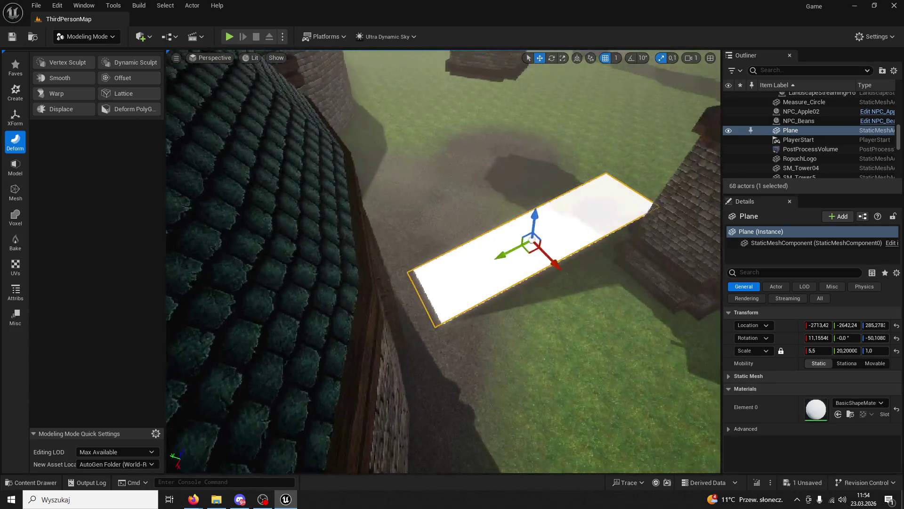
pyautogui.hotkey('alt', 'p')
pyautogui.press('w')
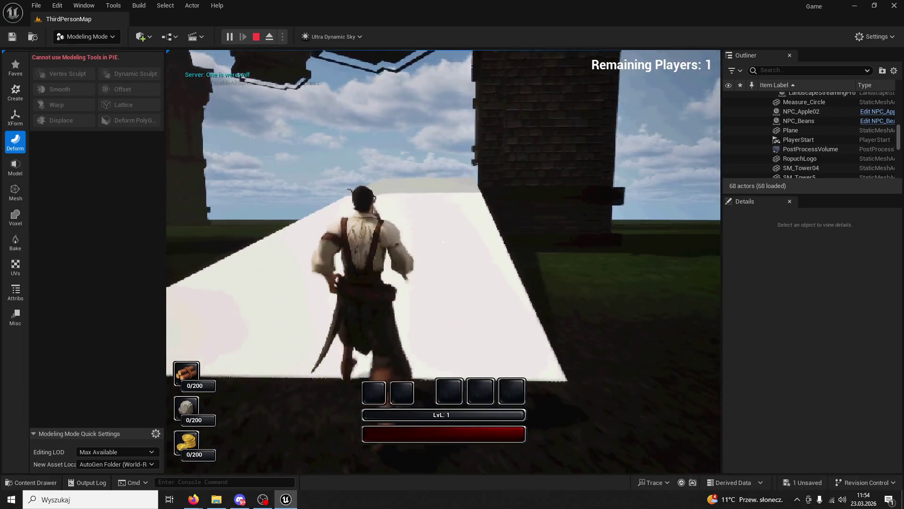
pyautogui.press('Escape')
# Minimize Unreal and launch Blender by searching 'blender' from the Start menu
pyautogui.click(285, 501)
pyautogui.click(94, 499)
pyautogui.write('blender')
pyautogui.press('Escape')
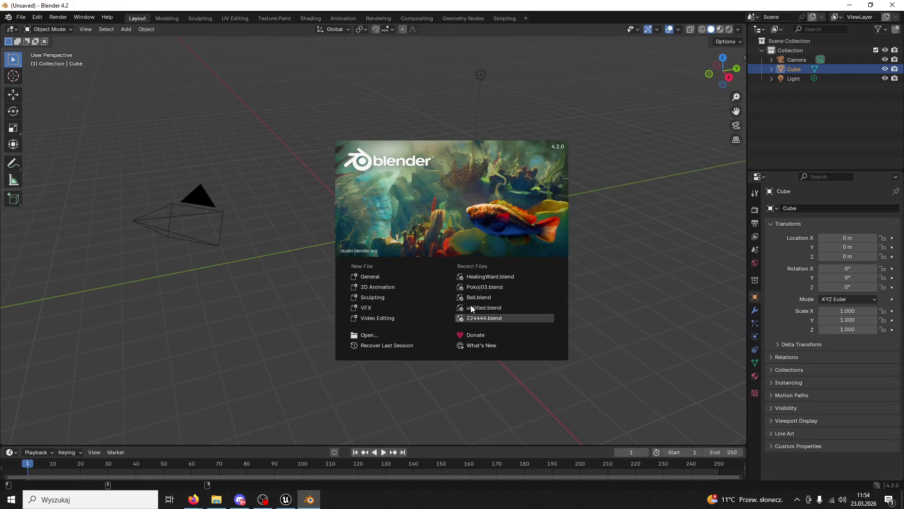
# Delete the default camera, light and cube from the new Blender scene
pyautogui.click(227, 196)
pyautogui.click(225, 203)
pyautogui.press('Delete')
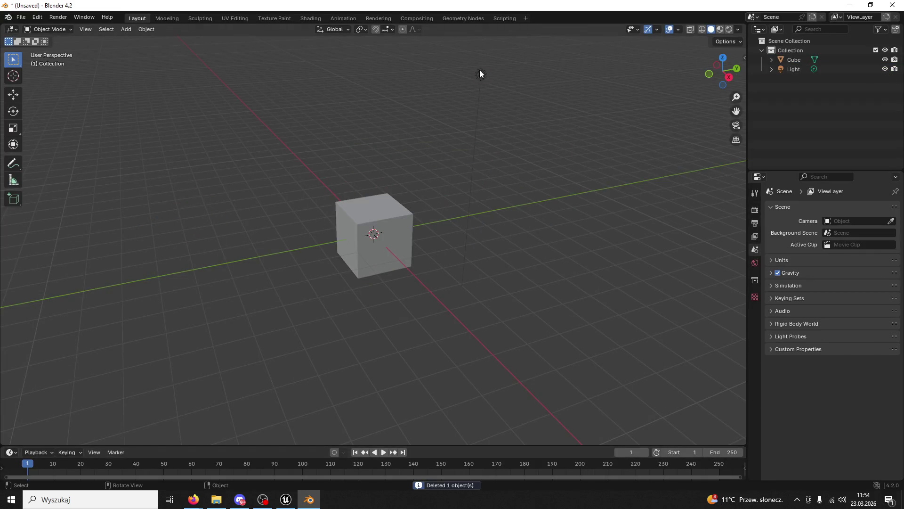
pyautogui.click(481, 73)
pyautogui.press('Delete')
pyautogui.click(389, 204)
pyautogui.click(122, 32)
pyautogui.press('Delete')
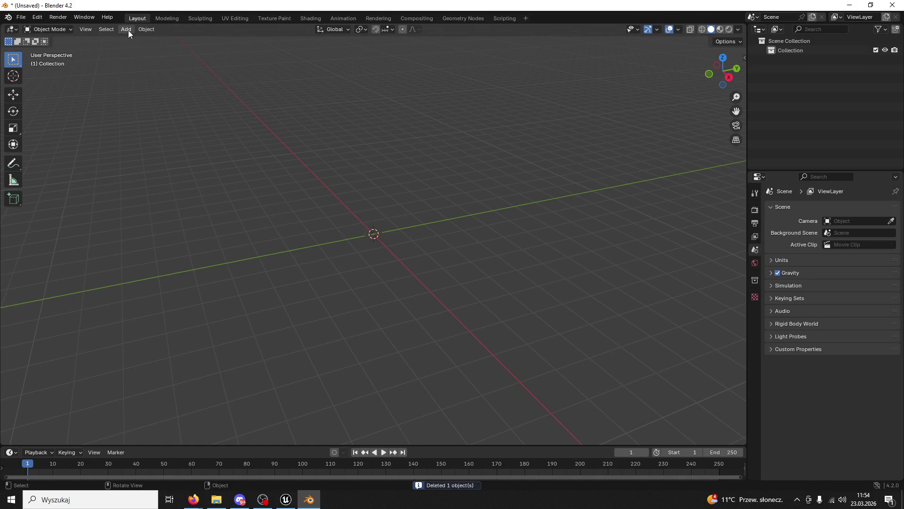
# Add a mesh plane at the scene origin
pyautogui.click(126, 30)
pyautogui.click(129, 32)
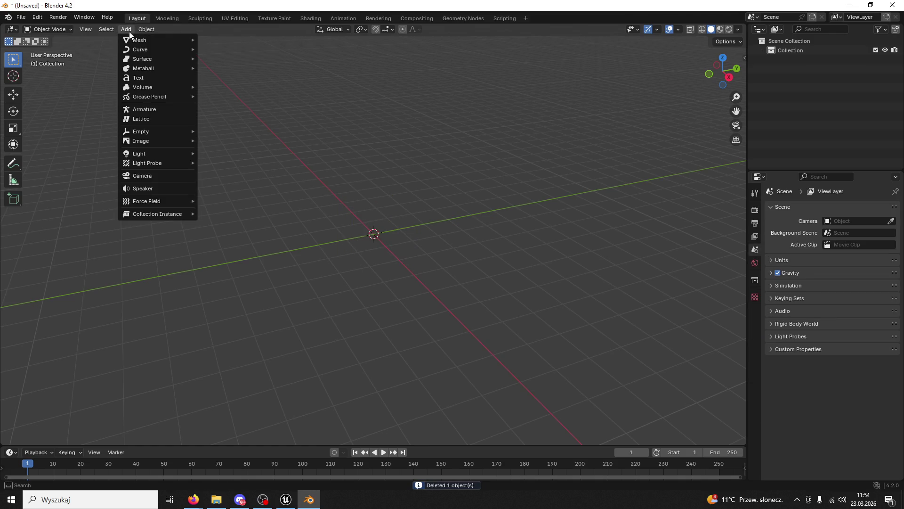
pyautogui.click(129, 32)
pyautogui.moveTo(138, 43)
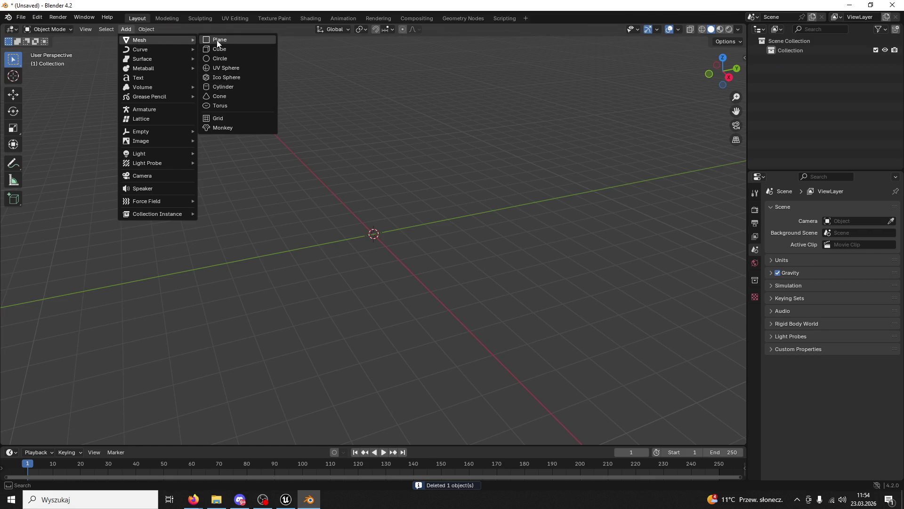
pyautogui.click(219, 40)
pyautogui.moveTo(397, 228); pyautogui.dragTo(400, 228)
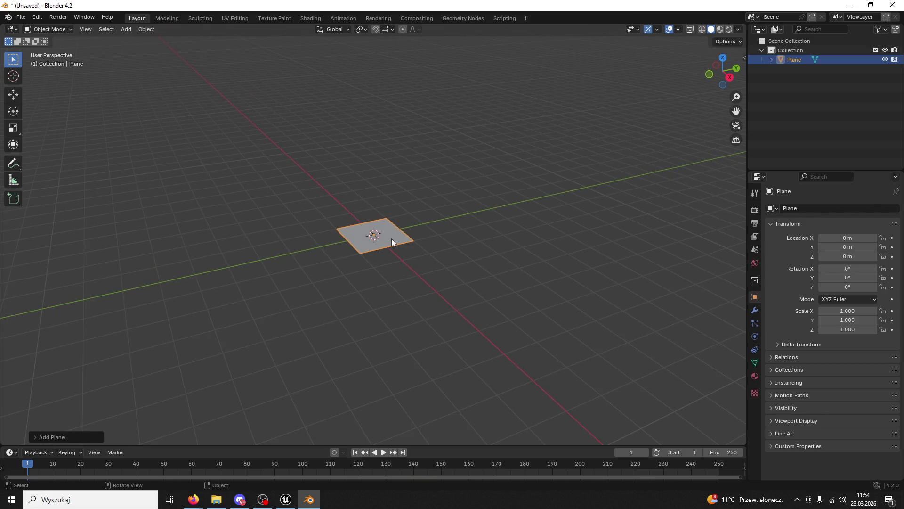
# Scale the plane to 2.433 along X and 8.491 along Y
pyautogui.press('s')
pyautogui.press('x')
pyautogui.click(401, 262)
pyautogui.press('s')
pyautogui.press('y')
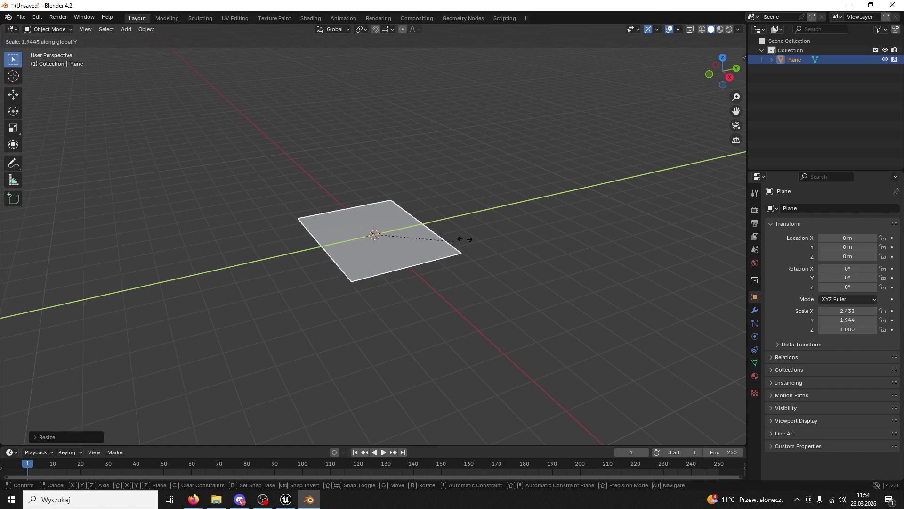
pyautogui.click(732, 154)
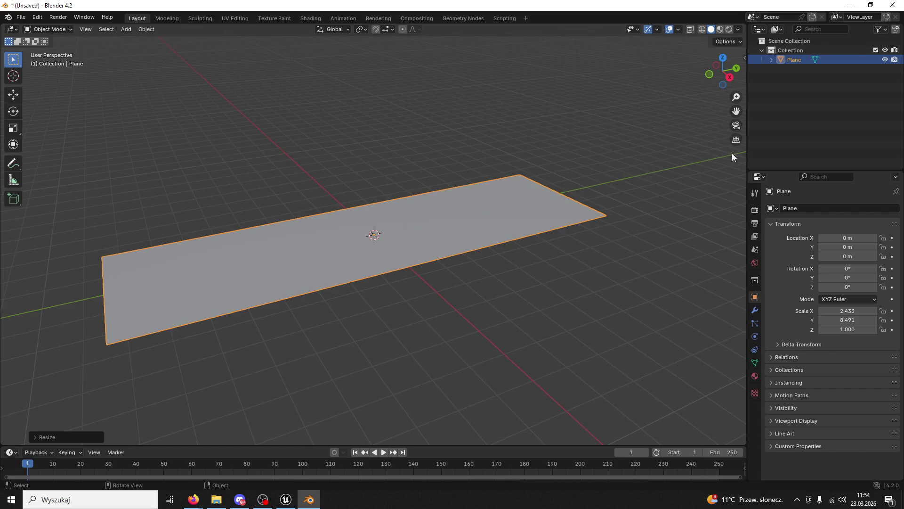
# Cut 23 evenly spaced edge loops across the strip in Edit Mode, then bring up the save dialog
pyautogui.click(59, 32)
pyautogui.click(55, 46)
pyautogui.hotkey('ctrl', 'r')
pyautogui.scroll(8, 342, 230)
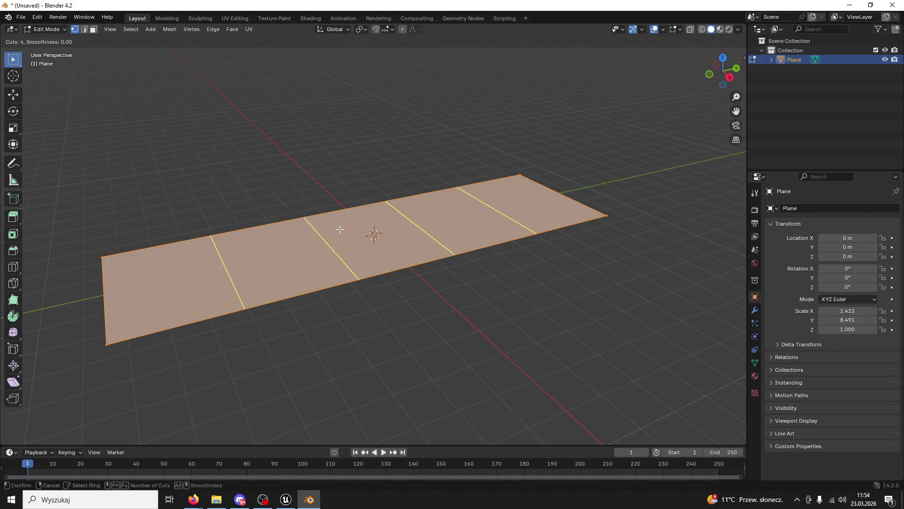
pyautogui.scroll(14, 341, 230)
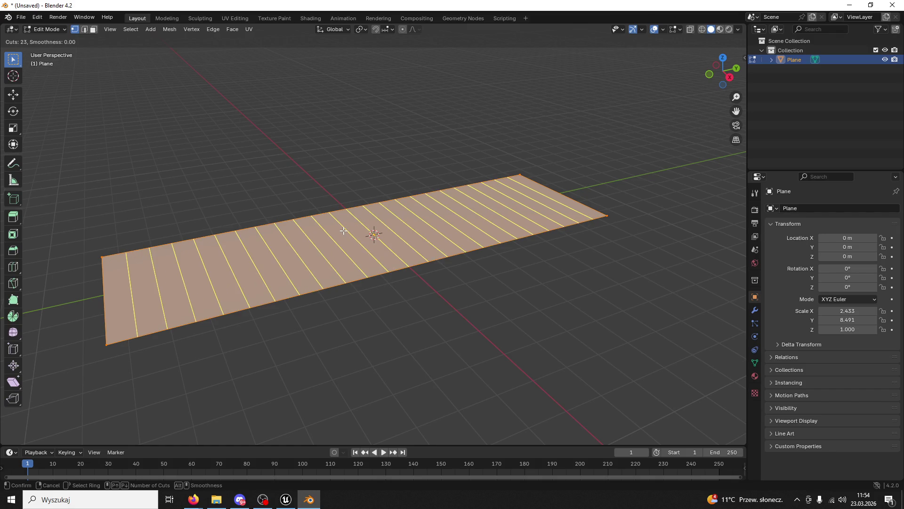
pyautogui.click(344, 231)
pyautogui.rightClick(277, 191)
pyautogui.click(47, 29)
pyautogui.click(46, 40)
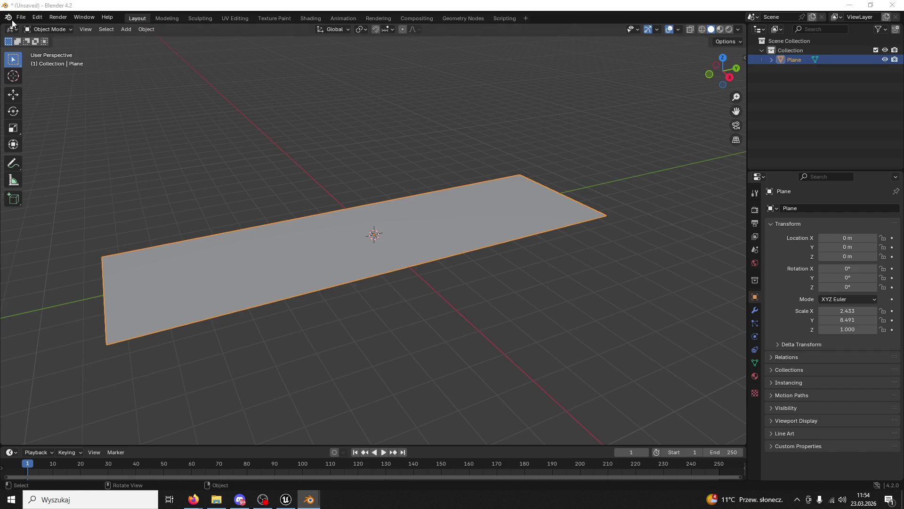
pyautogui.hotkey('ctrl', 's')
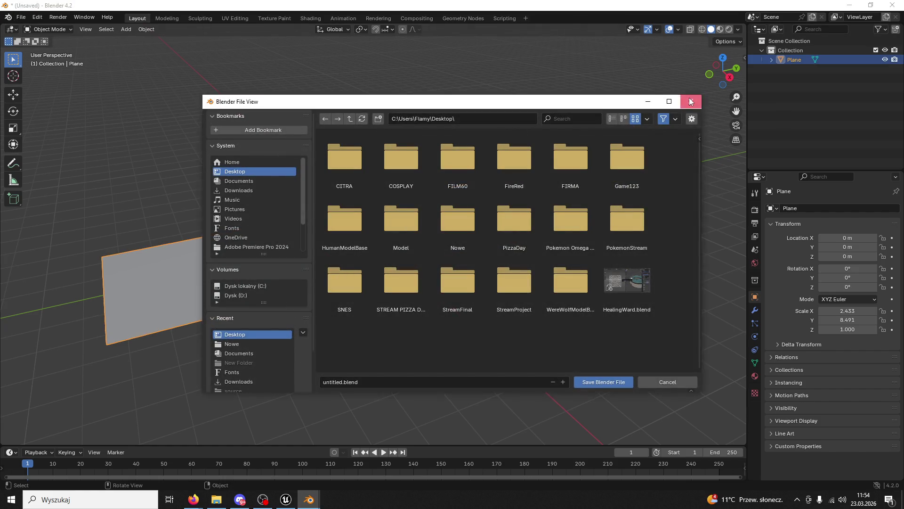
# Export the strip to the Desktop as BaseForStairs.fbx
pyautogui.click(691, 101)
pyautogui.click(21, 17)
pyautogui.moveTo(61, 159)
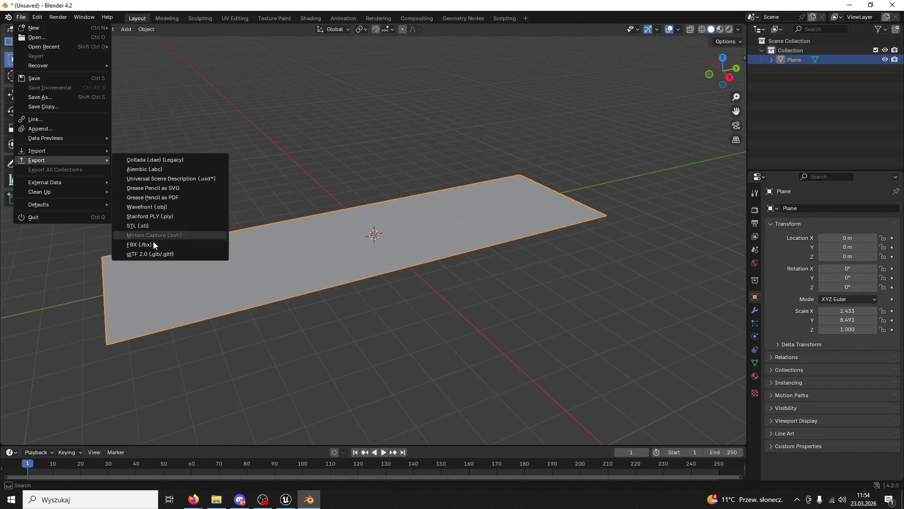
pyautogui.click(154, 243)
pyautogui.click(234, 170)
pyautogui.click(363, 382)
pyautogui.write('BaseForStairs.fbx')
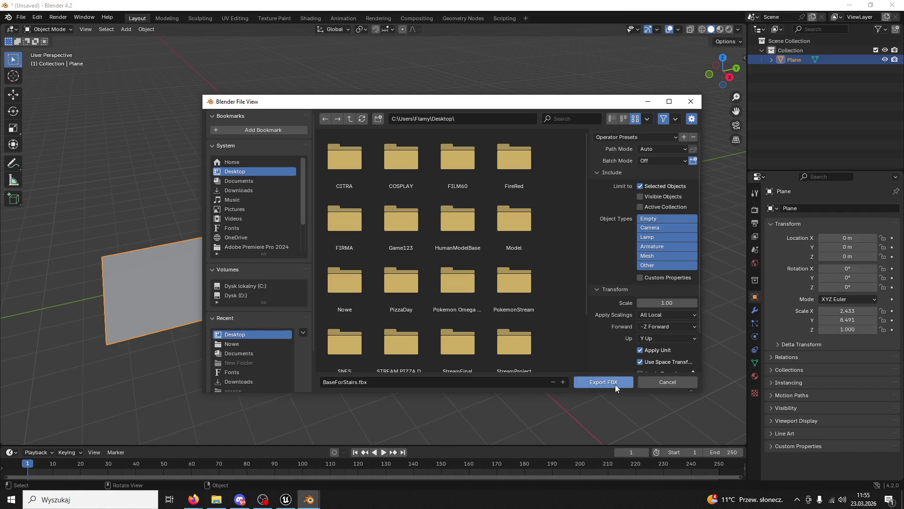
pyautogui.click(616, 385)
# Quit Blender without saving the scene and return to the Unreal Editor
pyautogui.hotkey('ctrl', 'q')
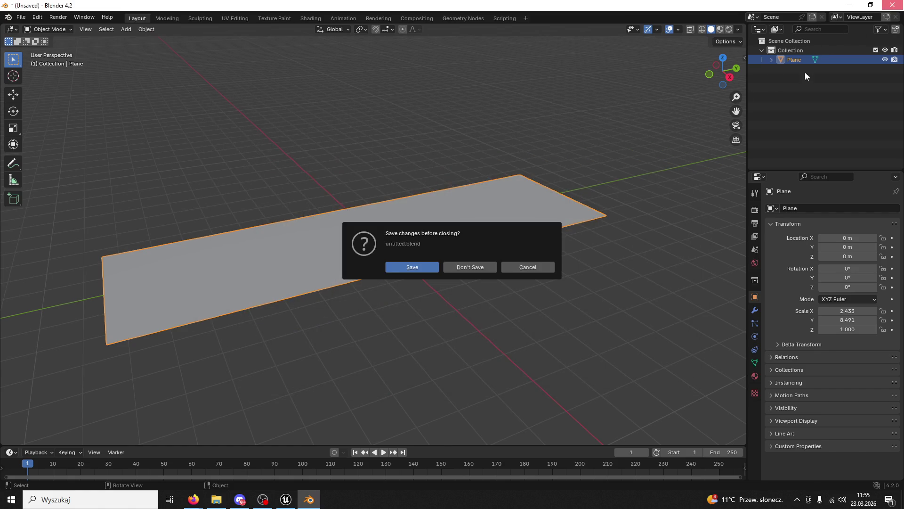
pyautogui.press('d')
pyautogui.click(806, 121)
pyautogui.click(286, 499)
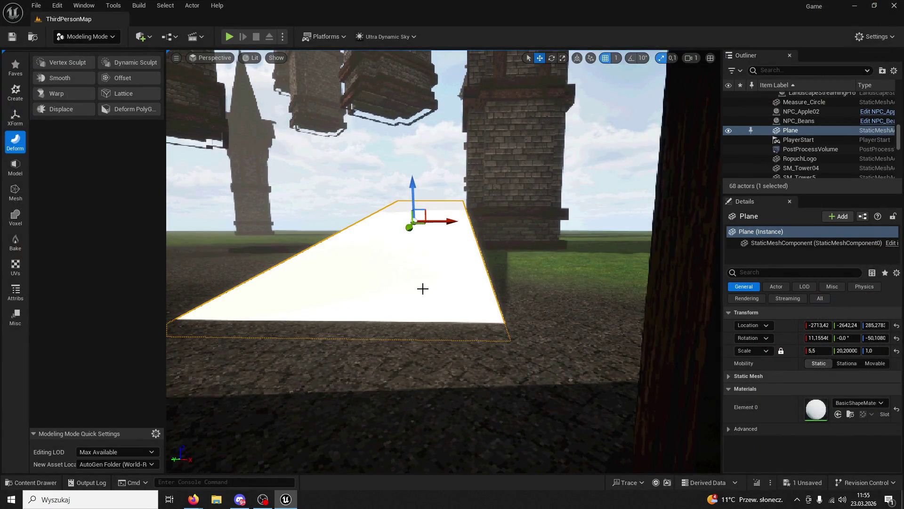
# Delete the old Plane and open the ModularV3/Measure folder in the Content Drawer
pyautogui.press('Delete')
pyautogui.click(86, 36)
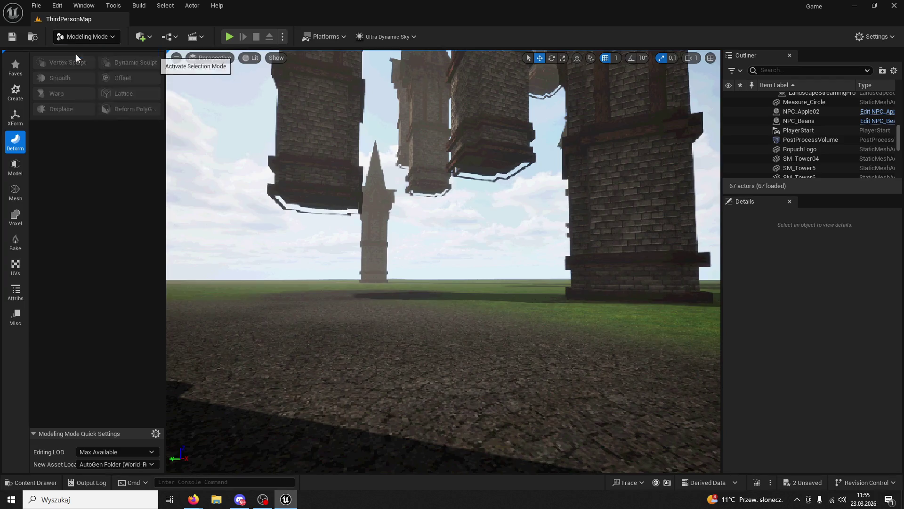
pyautogui.click(78, 54)
pyautogui.click(31, 483)
pyautogui.click(258, 222)
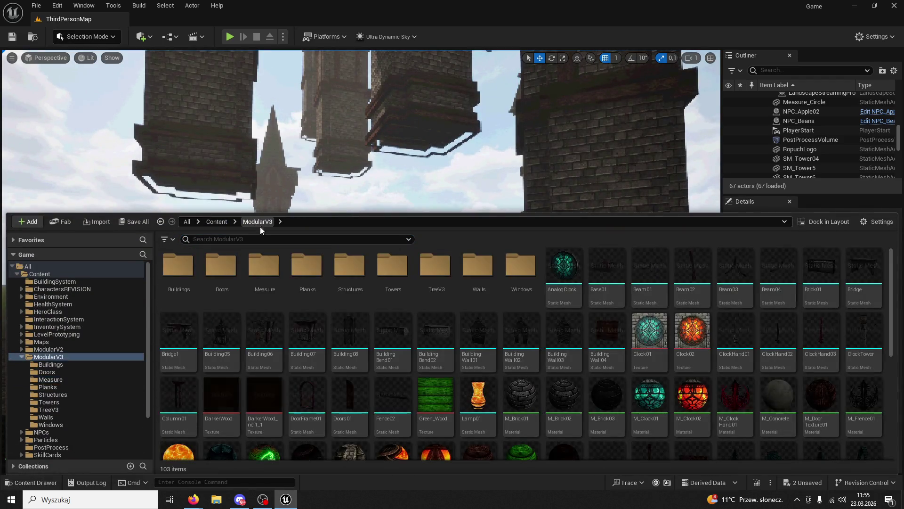
pyautogui.doubleClick(265, 266)
# Import BaseForStairs.fbx from the Desktop into the Measure folder as a static mesh
pyautogui.doubleClick(259, 6)
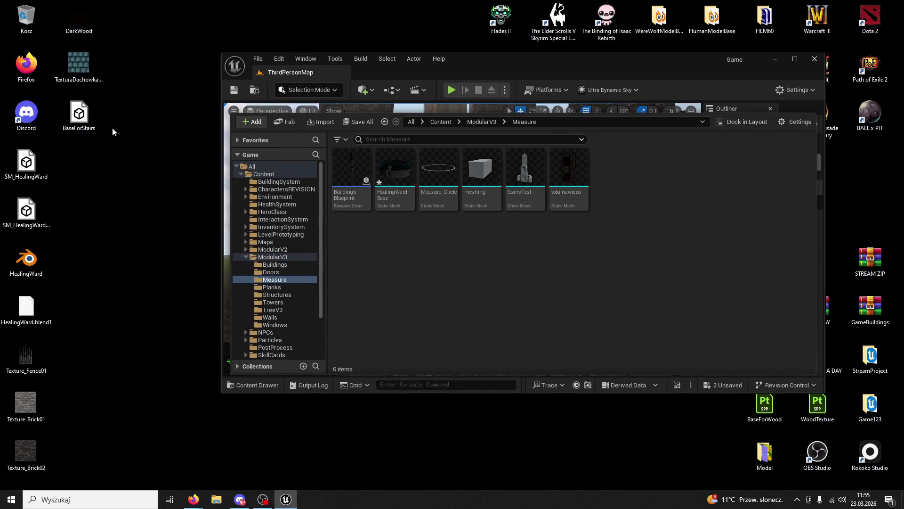
pyautogui.moveTo(80, 116); pyautogui.dragTo(640, 230)
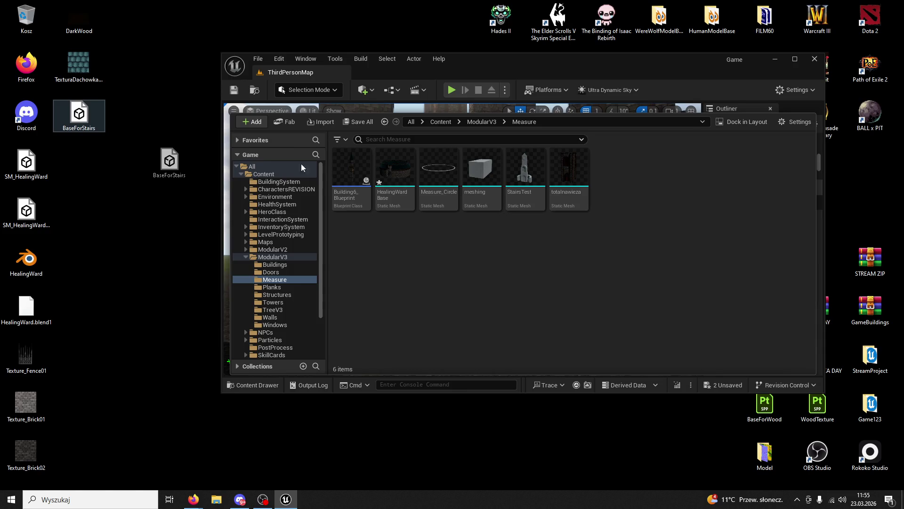
pyautogui.moveTo(442, 73)
pyautogui.mouseDown()
pyautogui.moveTo(552, 124)
pyautogui.moveTo(438, 100)
pyautogui.mouseUp()
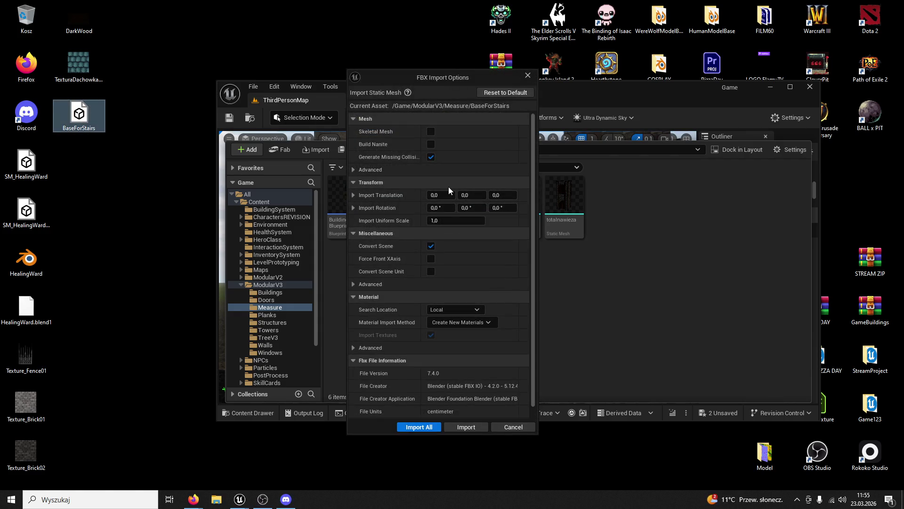
pyautogui.click(472, 430)
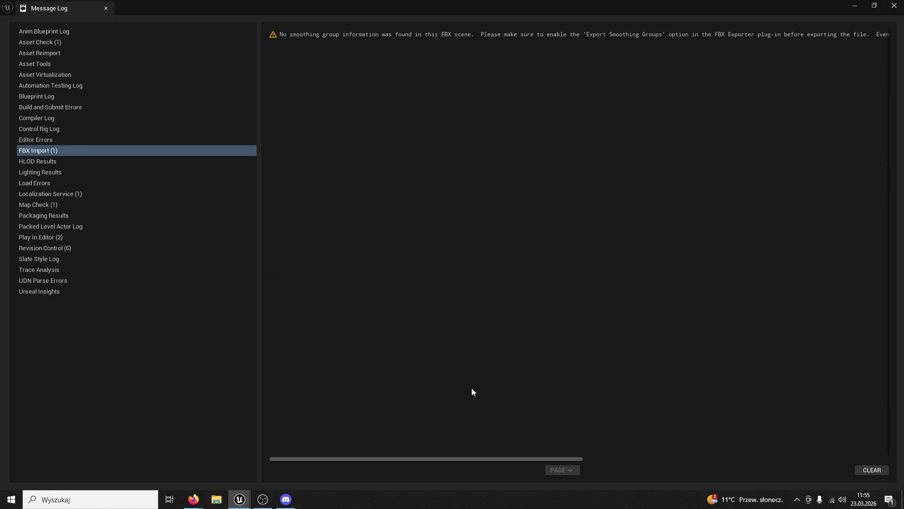
pyautogui.click(106, 9)
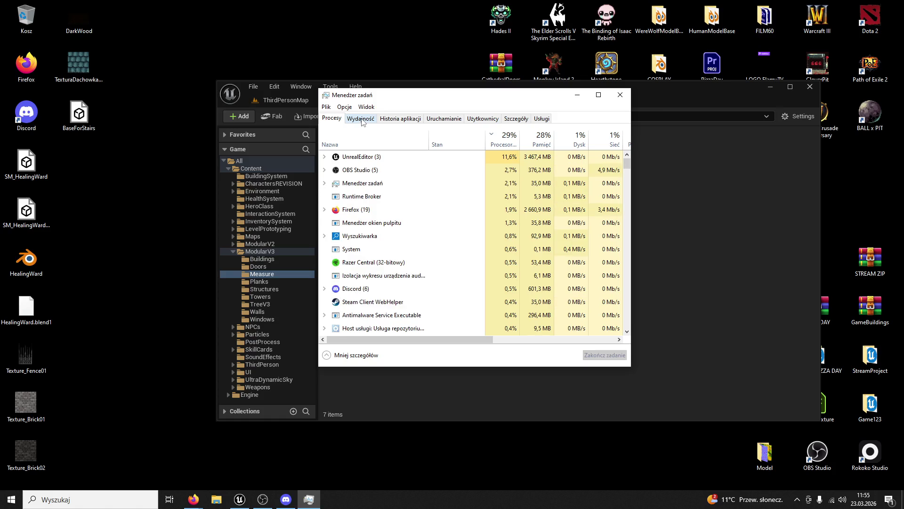
pyautogui.click(365, 120)
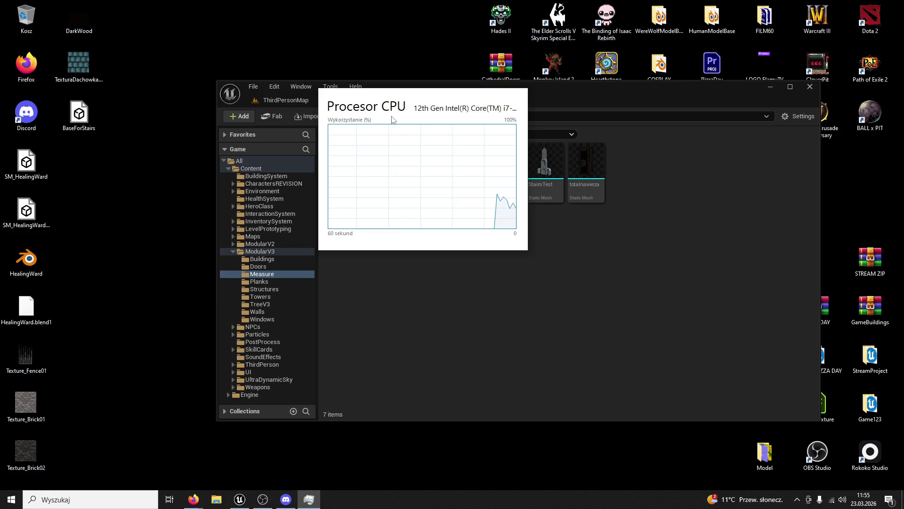
pyautogui.hotkey('alt', 'F4')
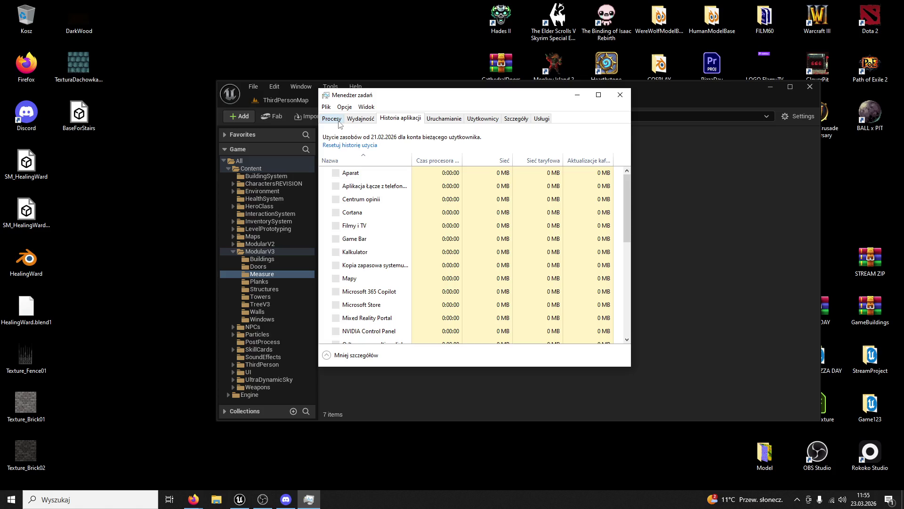
pyautogui.click(333, 119)
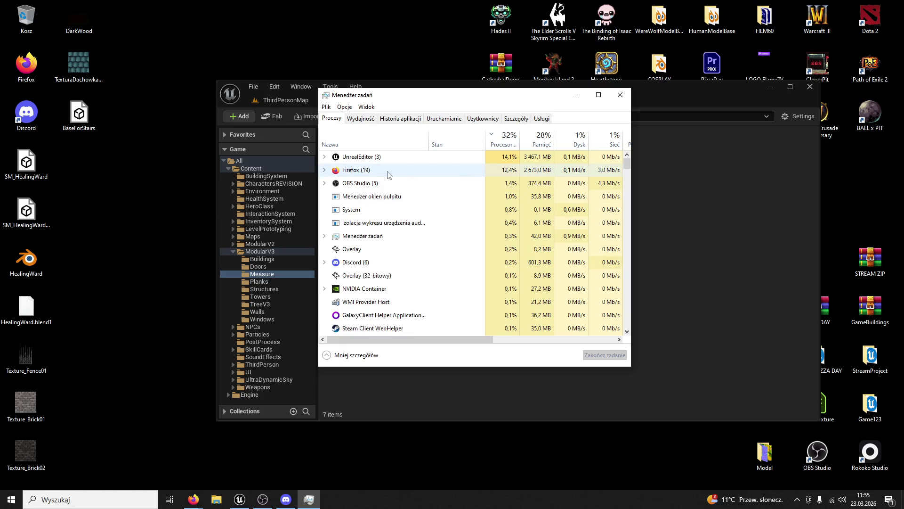
pyautogui.click(620, 95)
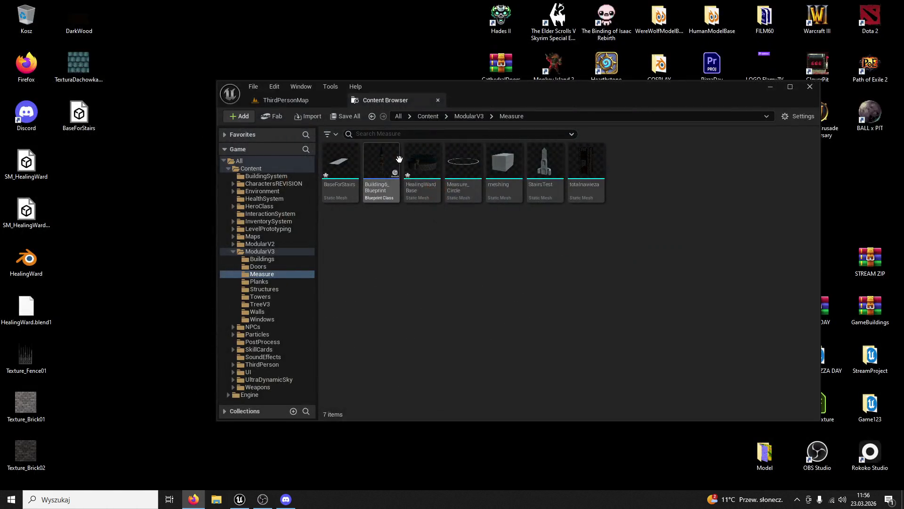
# Place the BaseForStairs slab into the Unreal level and focus the view on it
pyautogui.doubleClick(459, 83)
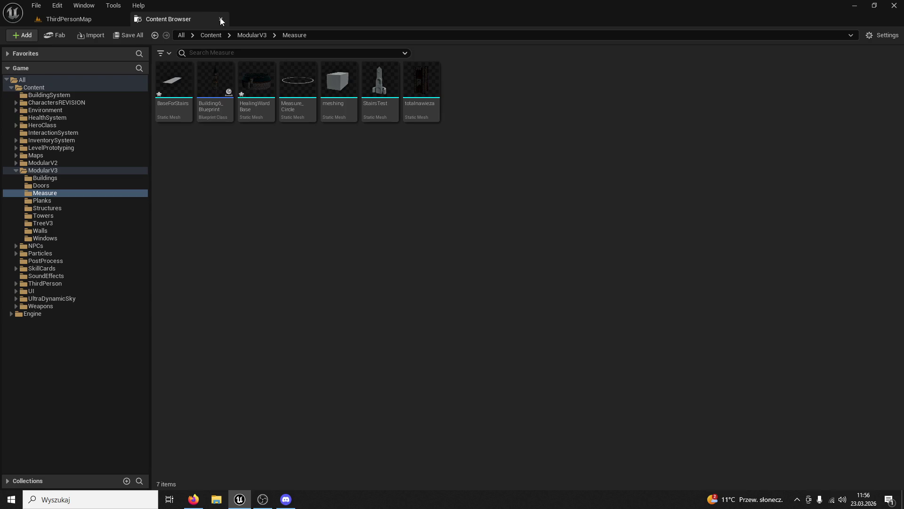
pyautogui.click(221, 19)
pyautogui.click(53, 481)
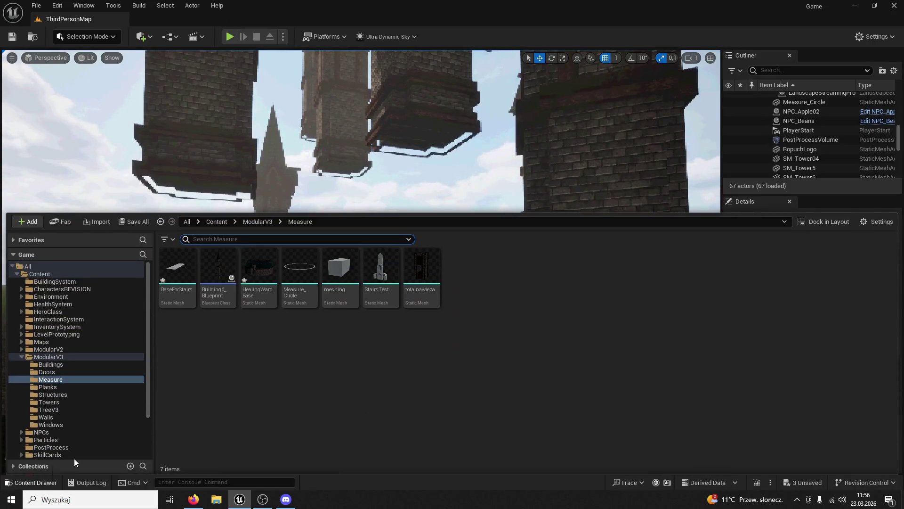
pyautogui.moveTo(176, 266)
pyautogui.mouseDown()
pyautogui.moveTo(302, 299)
pyautogui.moveTo(358, 400)
pyautogui.mouseUp()
pyautogui.press('f')
# Raise the slab to Z 111, turn it -50.45° around Z, and line it up between the walls
pyautogui.moveTo(340, 217); pyautogui.dragTo(341, 214)
pyautogui.click(552, 59)
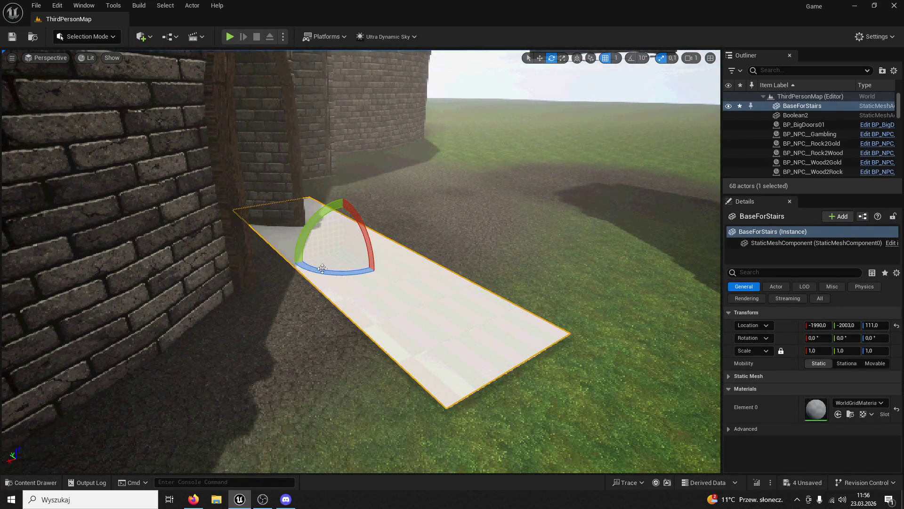
pyautogui.moveTo(323, 266); pyautogui.dragTo(292, 283)
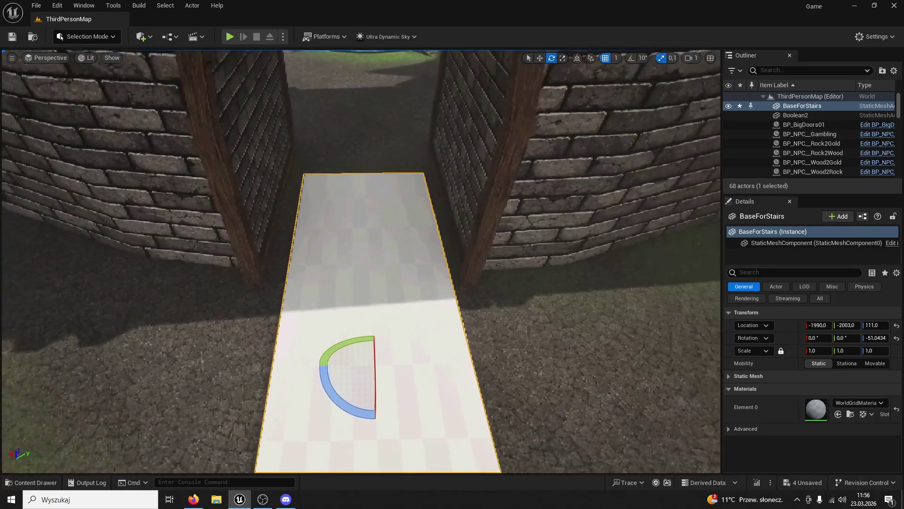
pyautogui.moveTo(349, 408); pyautogui.dragTo(351, 408)
pyautogui.moveTo(342, 365); pyautogui.dragTo(335, 364)
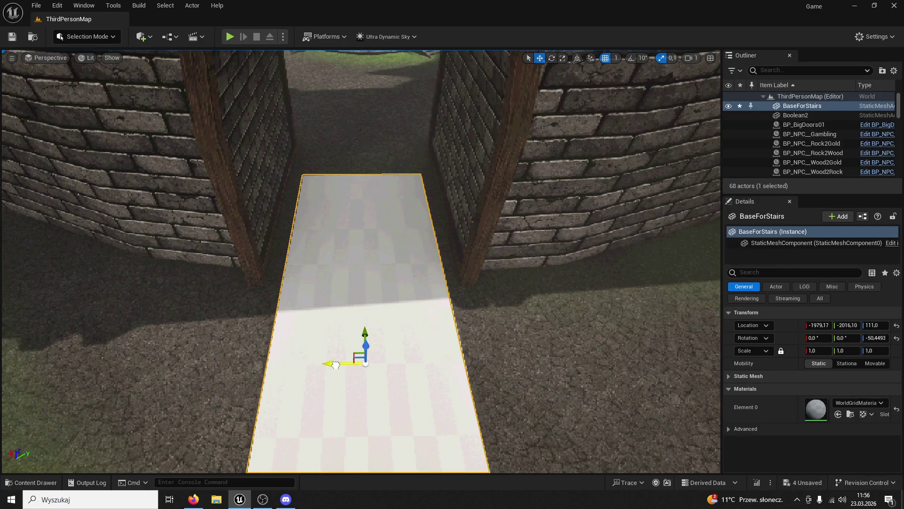
# Set the slab's X scale to 1.2
pyautogui.click(563, 59)
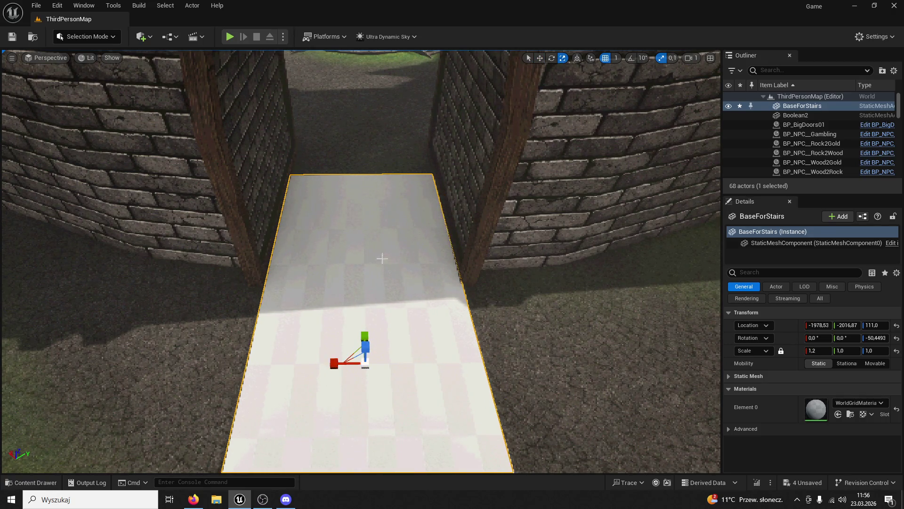
pyautogui.press('w')
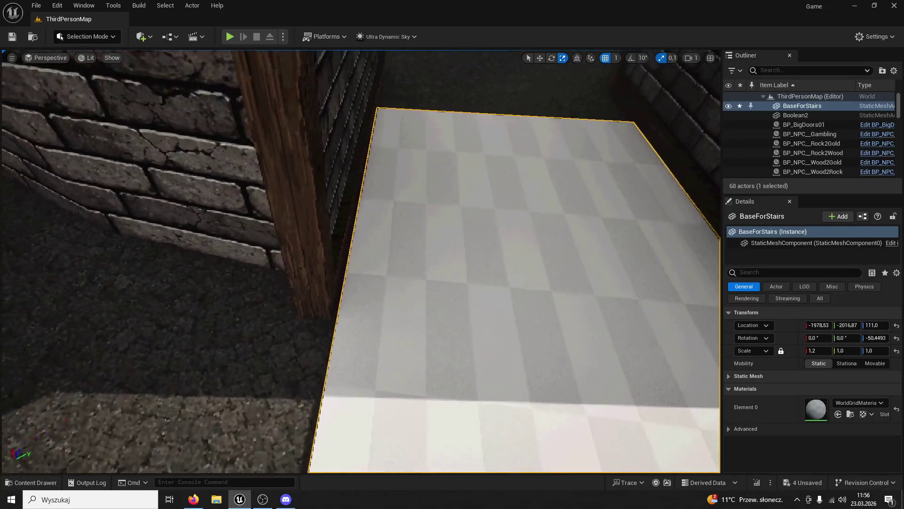
pyautogui.press('s')
pyautogui.press('s')
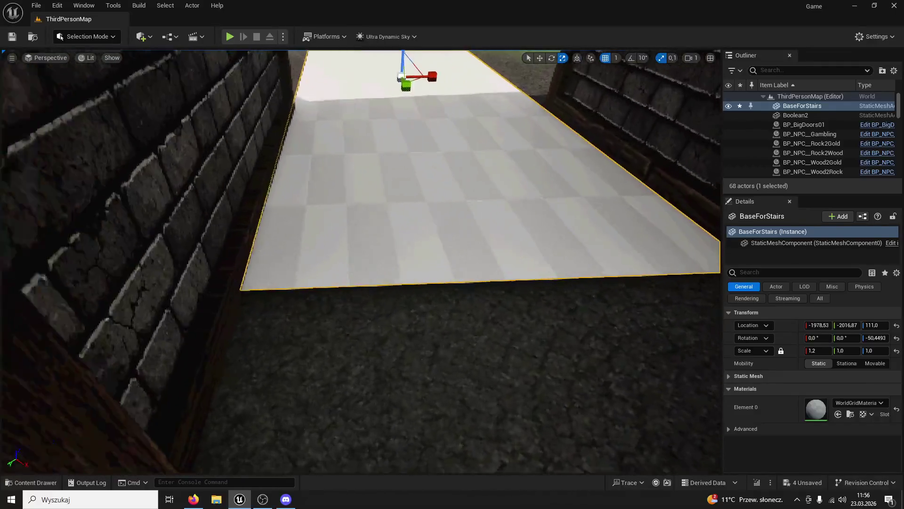
pyautogui.press('s')
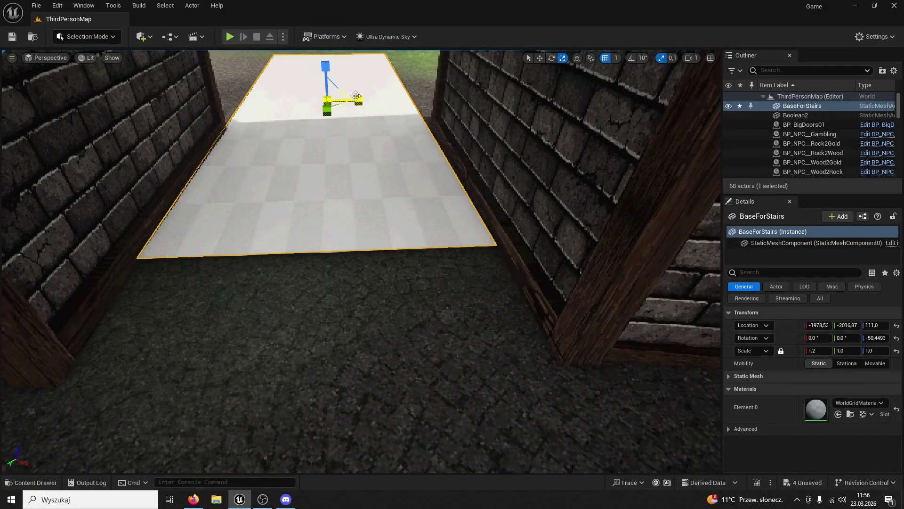
pyautogui.moveTo(355, 95); pyautogui.dragTo(349, 97)
pyautogui.press('w')
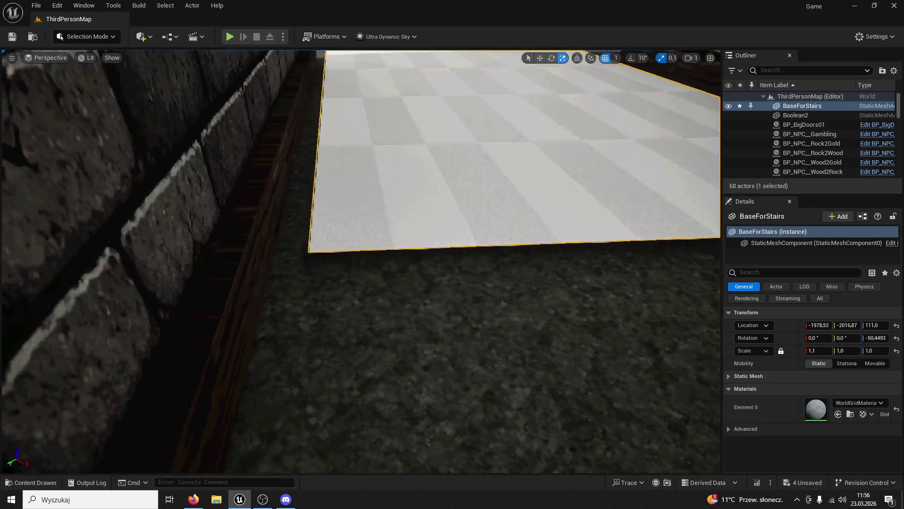
pyautogui.press('s')
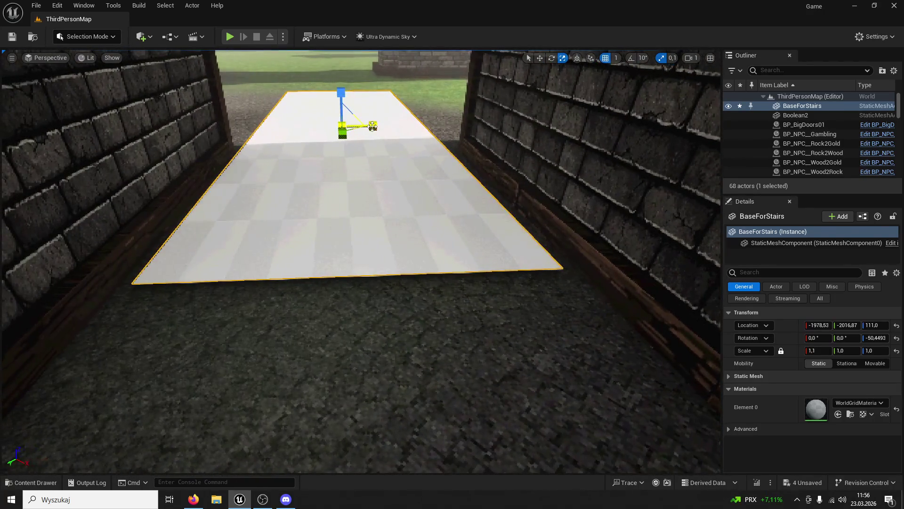
pyautogui.moveTo(343, 126); pyautogui.dragTo(350, 127)
pyautogui.moveTo(414, 119)
pyautogui.mouseDown()
pyautogui.moveTo(414, 109)
pyautogui.moveTo(400, 104)
pyautogui.moveTo(424, 117)
pyautogui.mouseUp()
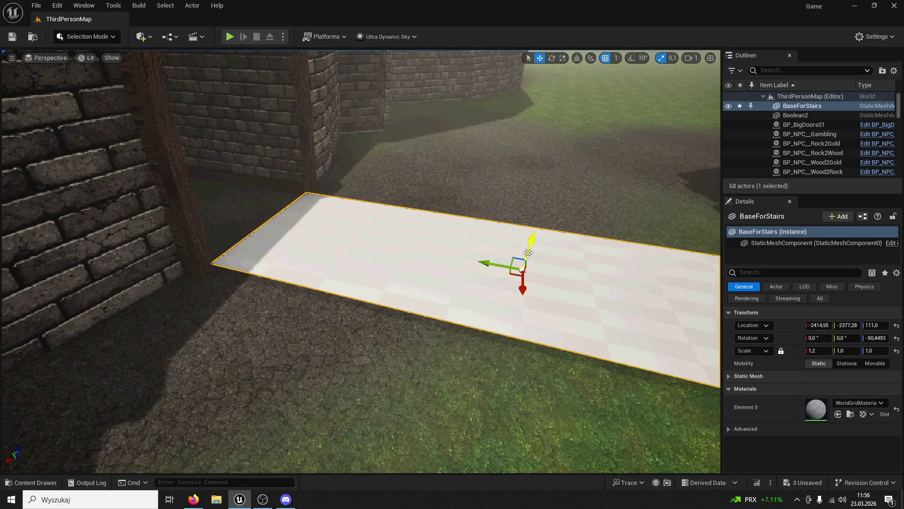
# Tilt the slab about 16.58° around X into a ramp and start a play-test
pyautogui.moveTo(524, 222)
pyautogui.mouseDown()
pyautogui.moveTo(545, 255)
pyautogui.moveTo(519, 217)
pyautogui.moveTo(514, 172)
pyautogui.mouseUp()
pyautogui.press('w')
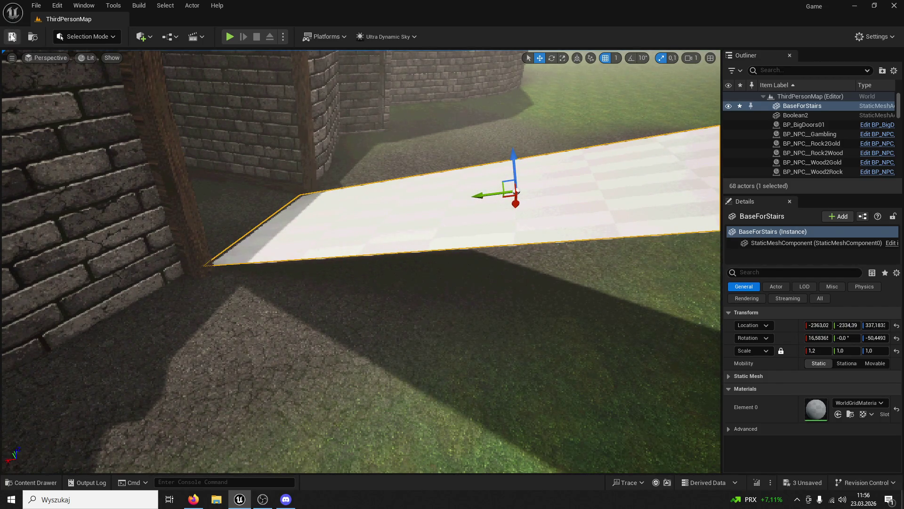
pyautogui.click(230, 36)
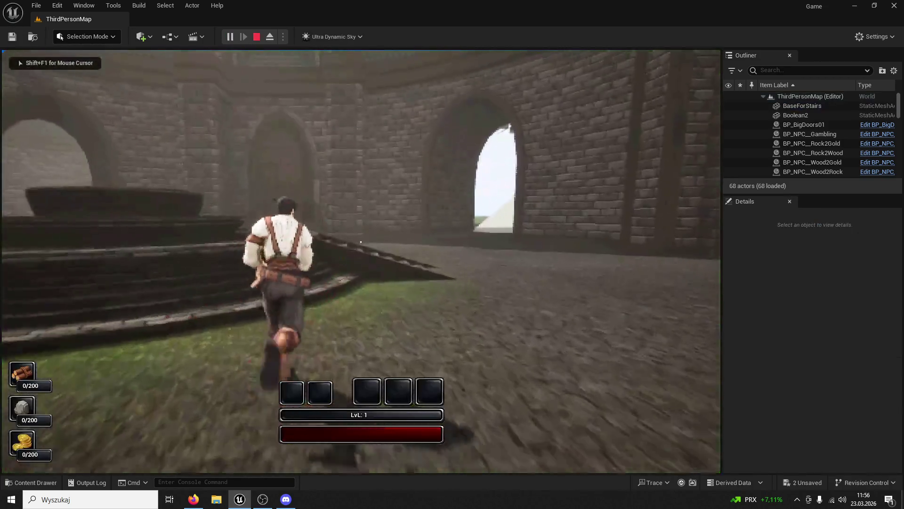
# Run the character forward through the archway toward the white ramp
pyautogui.press('w')
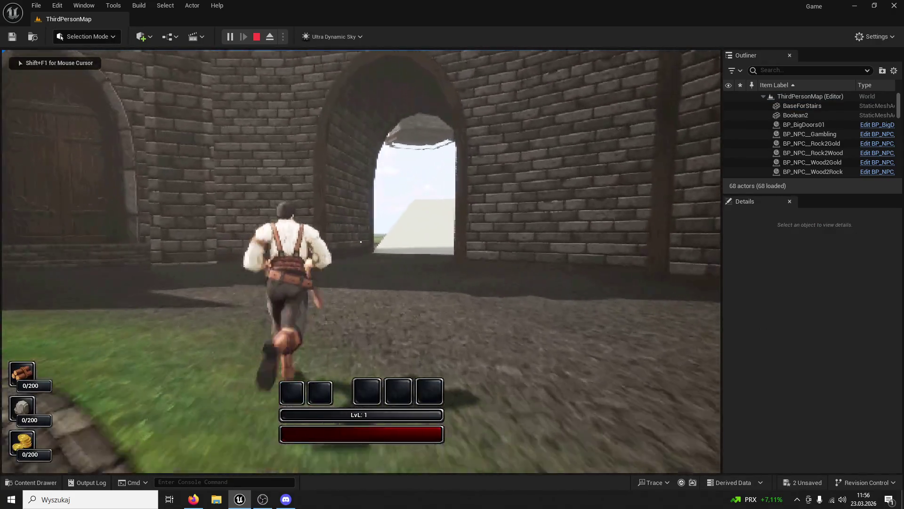
pyautogui.press('w')
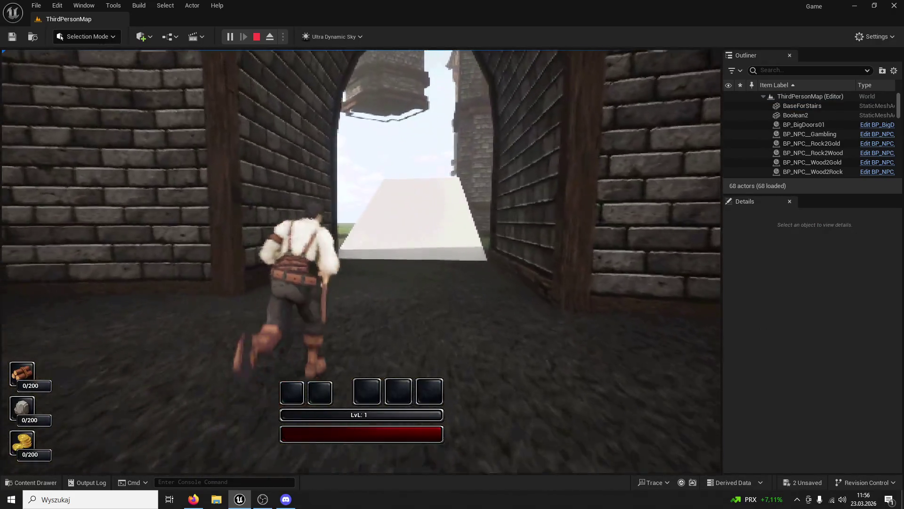
pyautogui.press('w')
pyautogui.press('w')
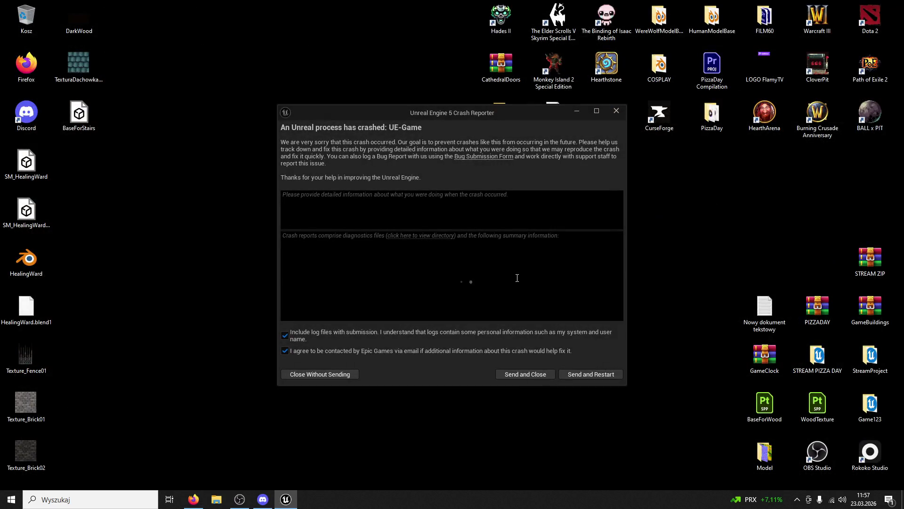
# Close the crash report and relaunch Game.uproject from the Game123 desktop folder
pyautogui.click(620, 116)
pyautogui.doubleClick(855, 396)
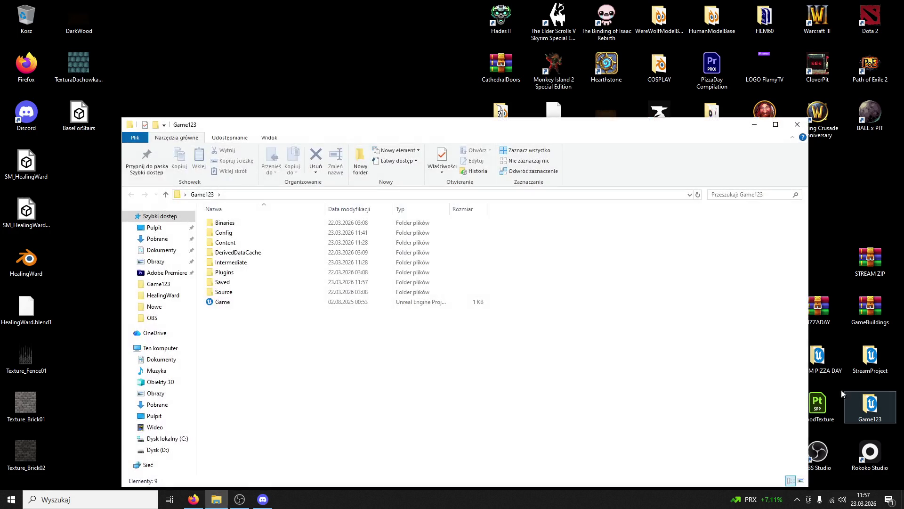
pyautogui.doubleClick(255, 302)
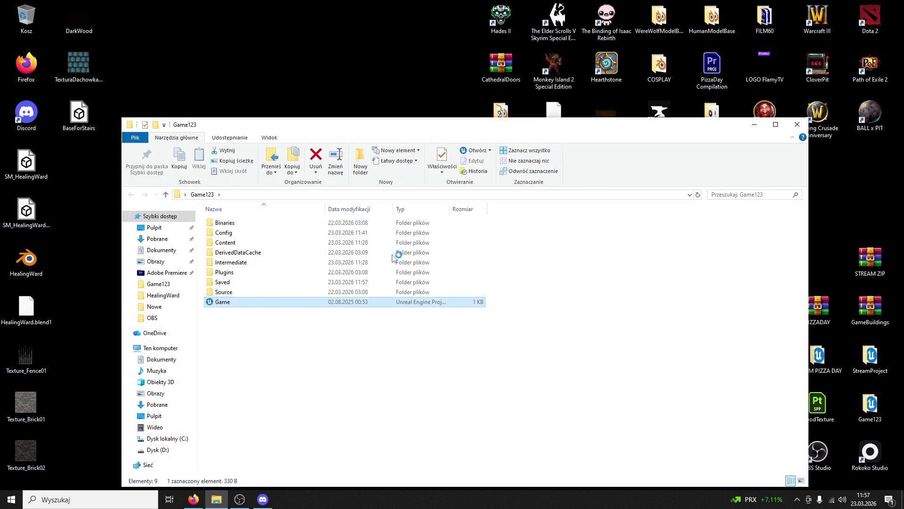
pyautogui.click(798, 126)
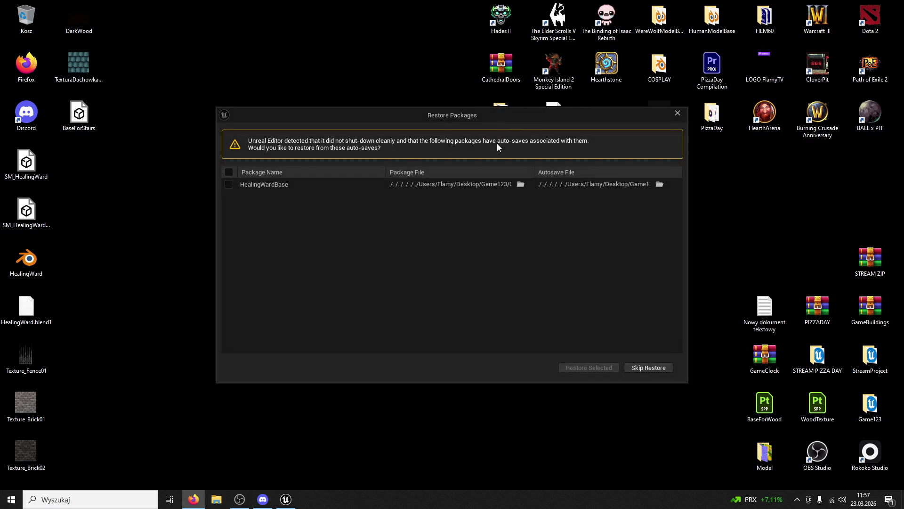
# Restore the HealingWardBase auto-save, dismiss the check-out warning, and show the Measure folder assets
pyautogui.click(228, 184)
pyautogui.click(584, 371)
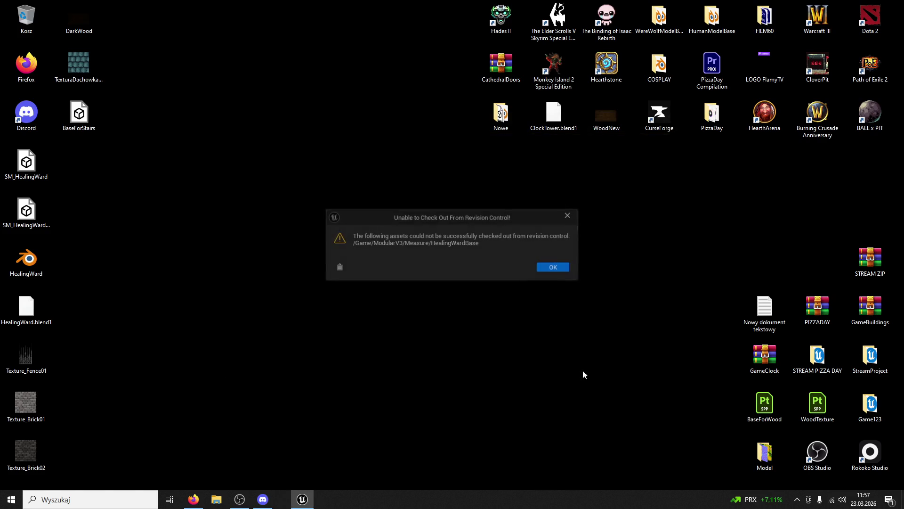
pyautogui.click(547, 268)
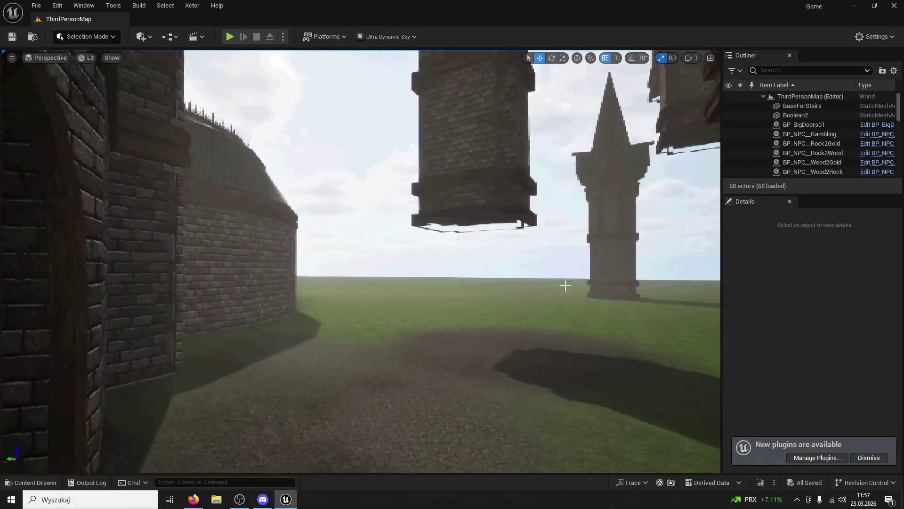
pyautogui.click(40, 482)
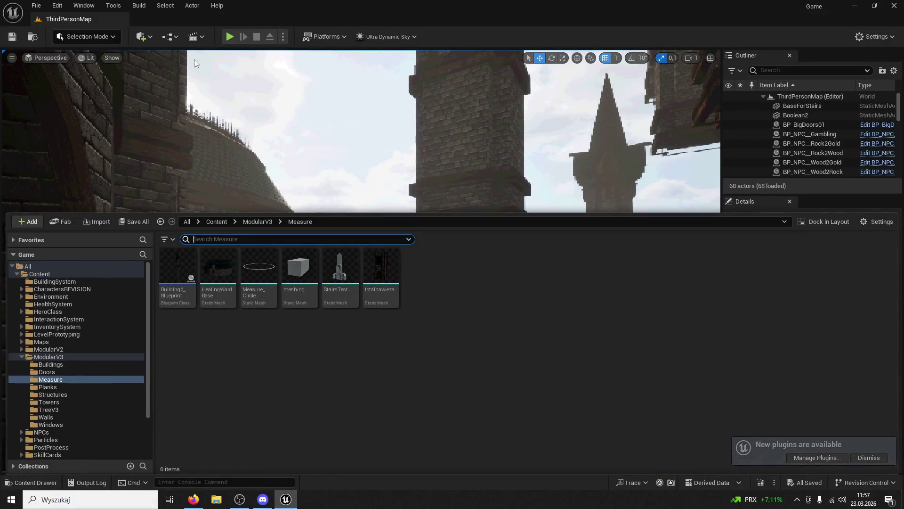
# Import BaseForStairs.fbx from the desktop into the Measure folder
pyautogui.doubleClick(209, 19)
pyautogui.moveTo(76, 123); pyautogui.dragTo(683, 234)
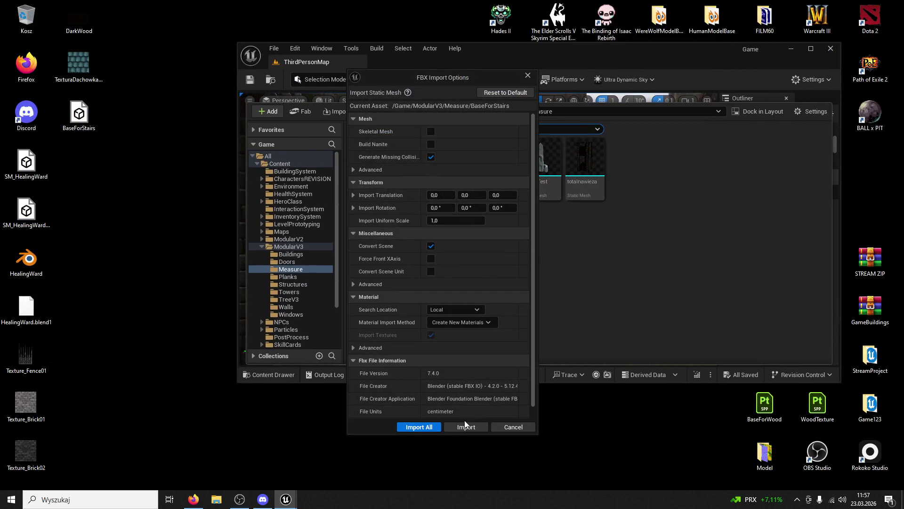
pyautogui.click(466, 427)
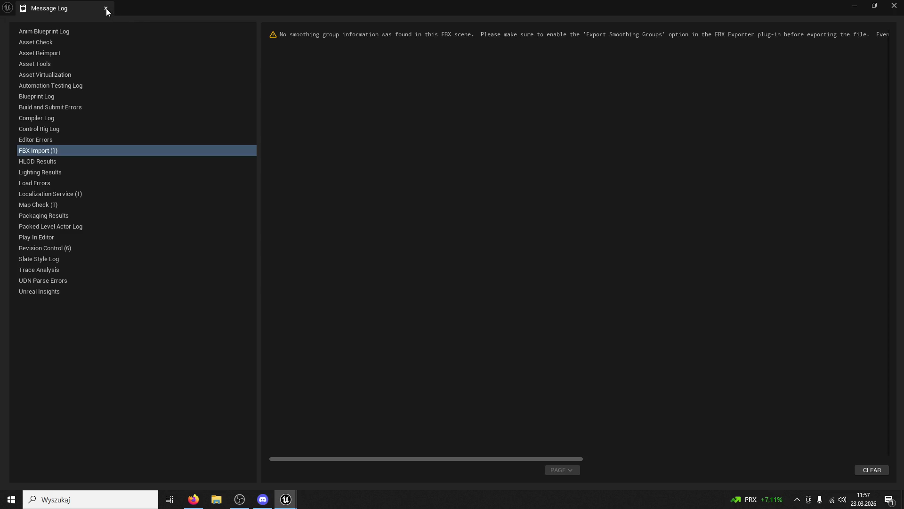
pyautogui.click(105, 11)
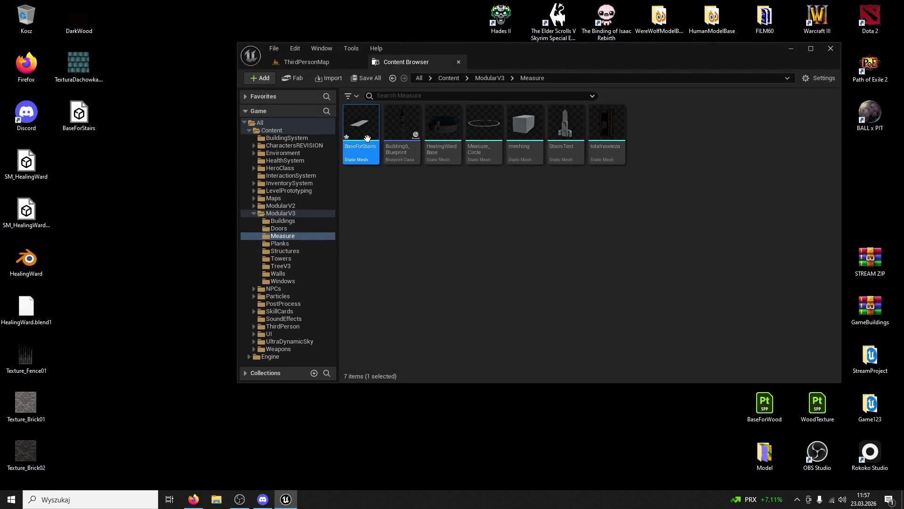
# Back in ThirdPersonMap, place a BaseForStairs2 copy of the slab in the level
pyautogui.doubleClick(391, 50)
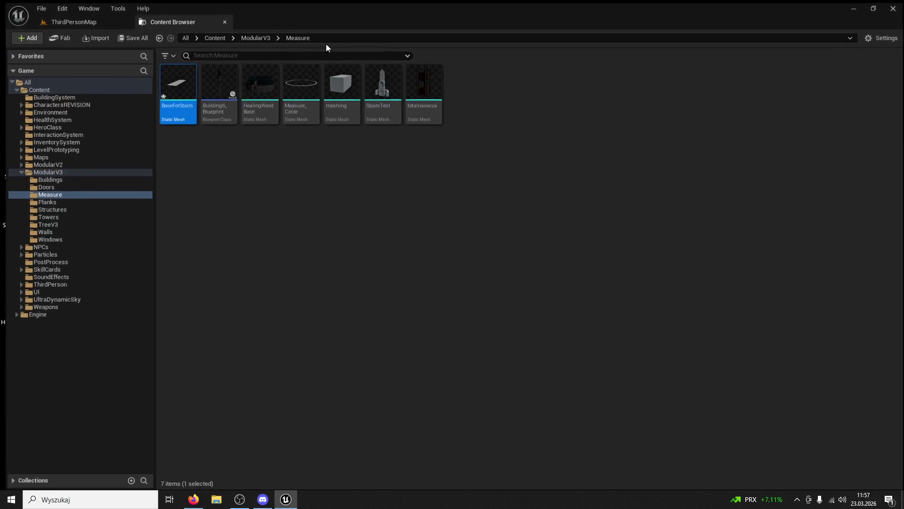
pyautogui.click(89, 19)
pyautogui.click(42, 482)
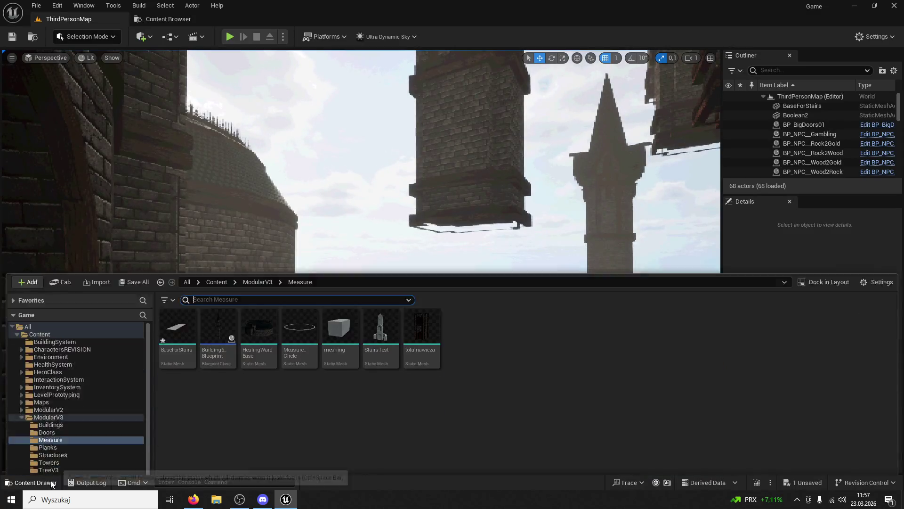
pyautogui.moveTo(179, 278); pyautogui.dragTo(291, 239)
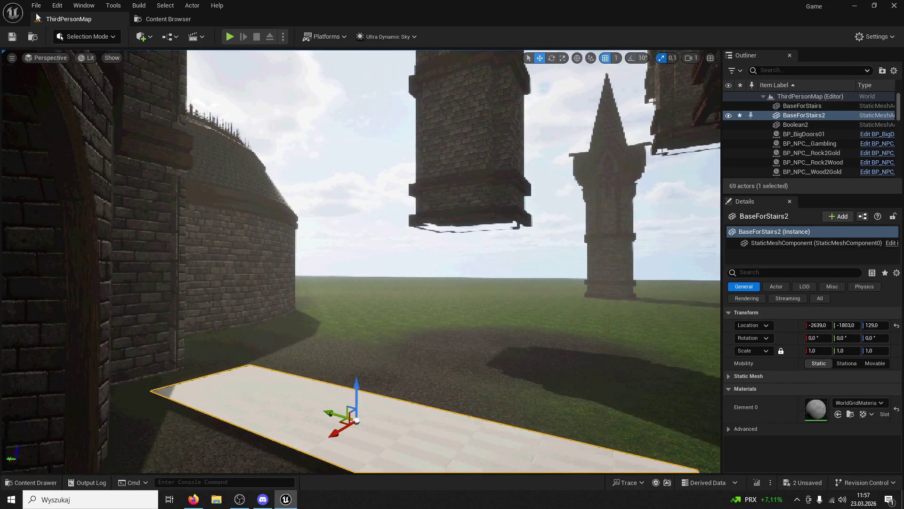
# Play-test by running the character through the archway onto the white BaseForStairs2 slab
pyautogui.click(230, 37)
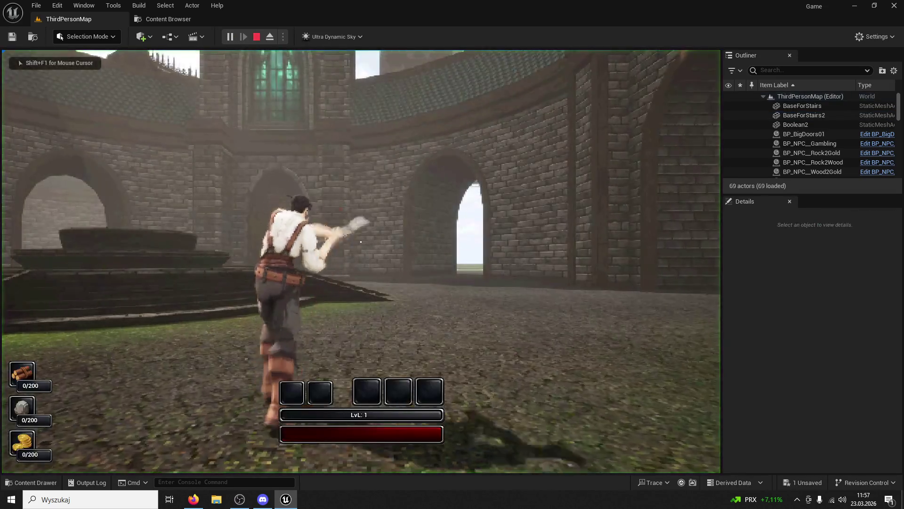
pyautogui.press('w')
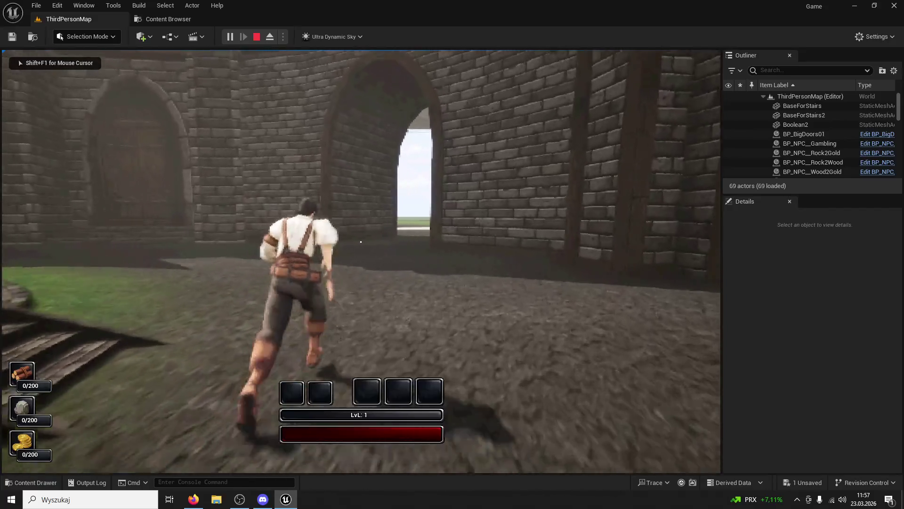
pyautogui.press('w')
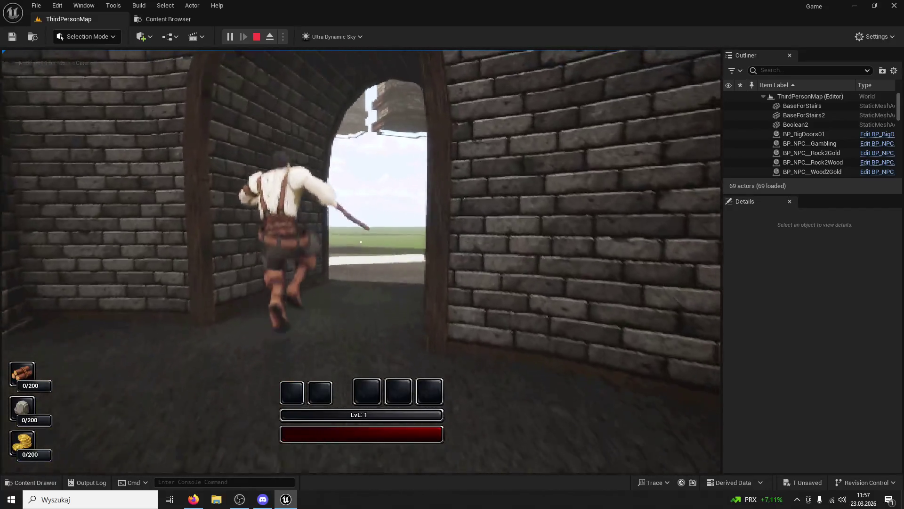
pyautogui.press('w')
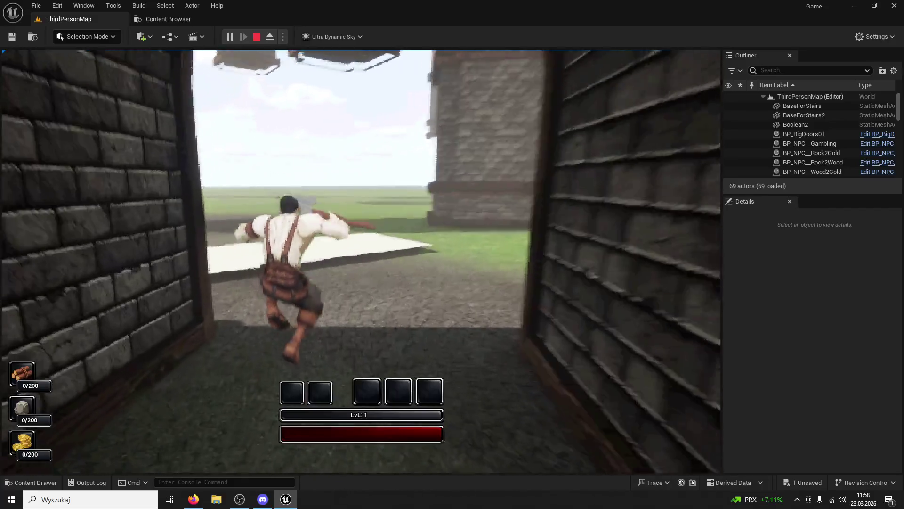
pyautogui.press('w')
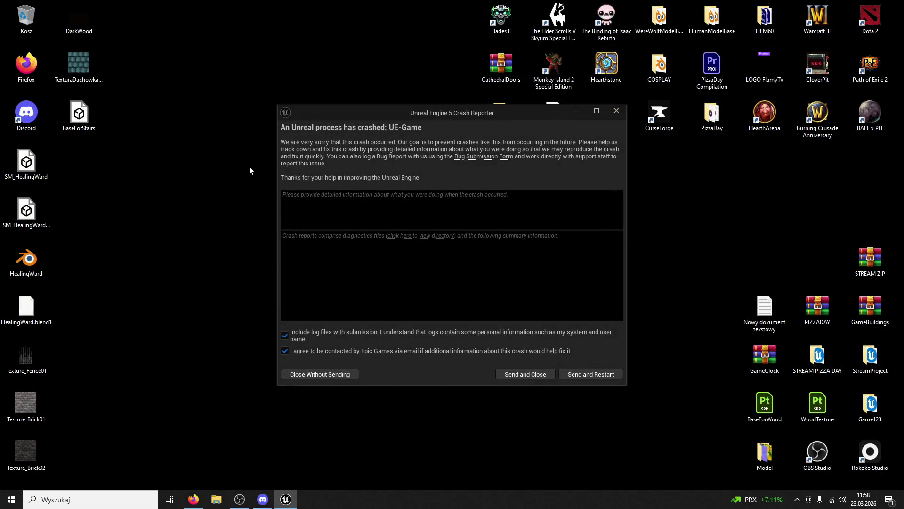
# Review the crash summary and close the Crash Reporter
pyautogui.scroll(-2, 474, 271)
pyautogui.scroll(2, 474, 272)
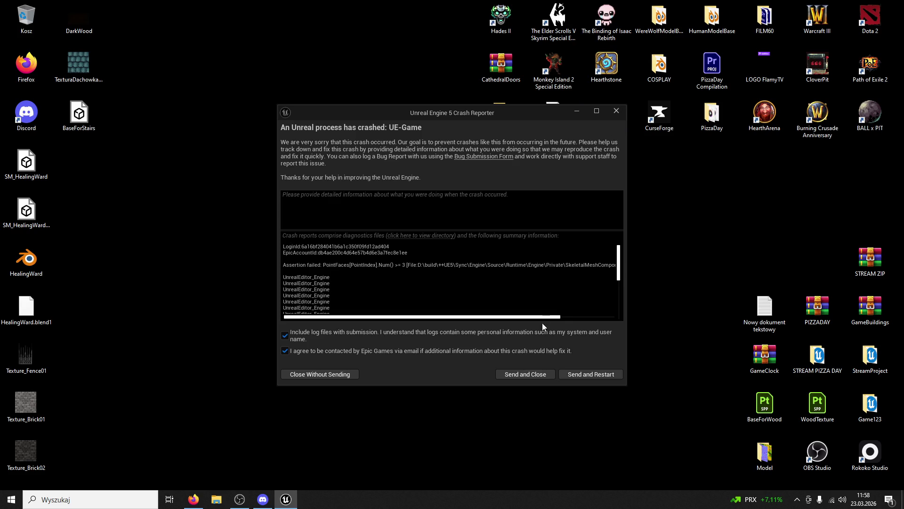
pyautogui.moveTo(543, 318); pyautogui.dragTo(655, 315)
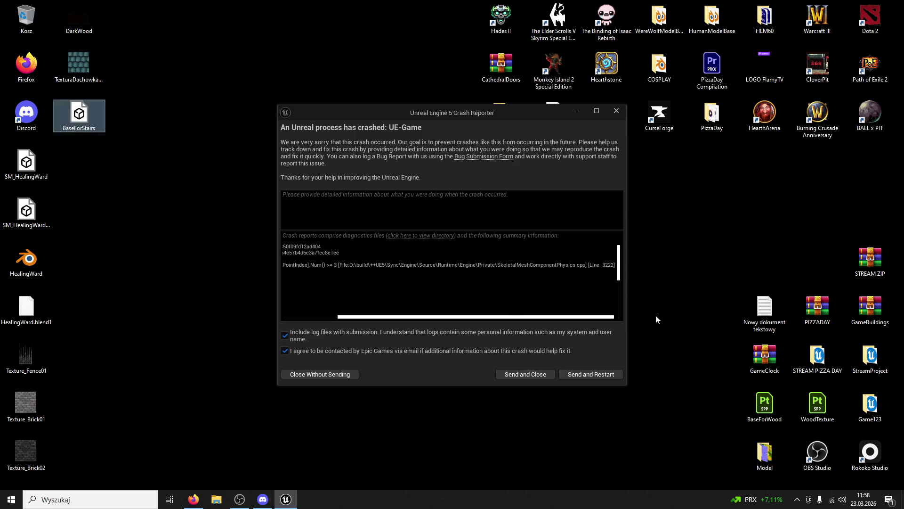
pyautogui.click(613, 109)
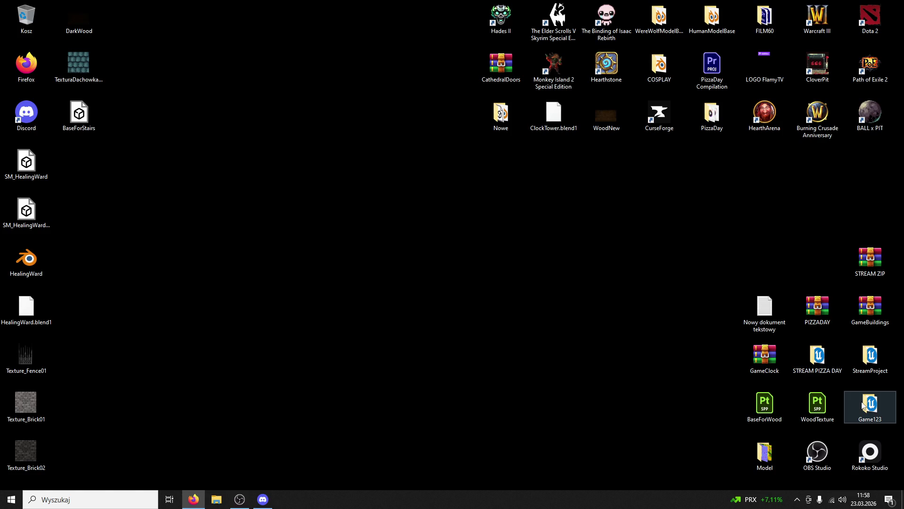
# Relaunch Game.uproject from the Game123 folder and bring up Windows search
pyautogui.doubleClick(864, 405)
pyautogui.click(301, 305)
pyautogui.press('super+s')
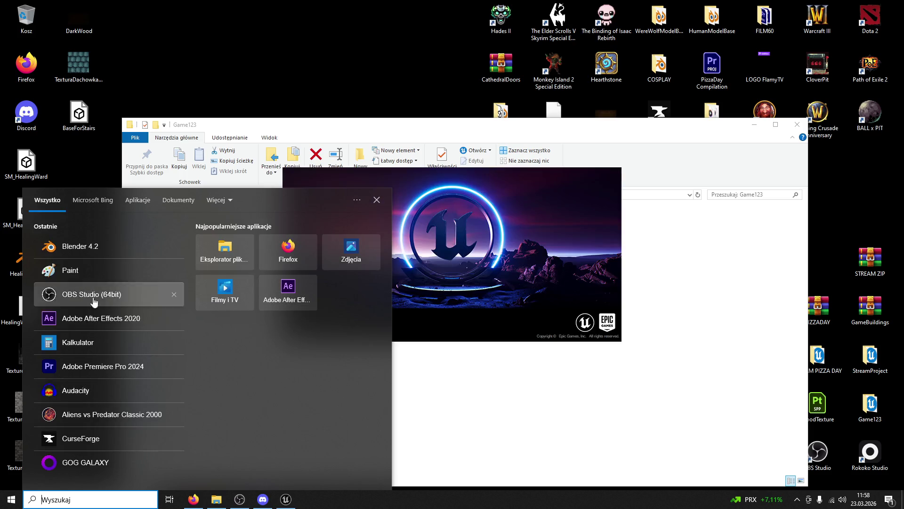
# Launch Blender 4.2 and delete the default camera and light, leaving only the cube
pyautogui.click(114, 258)
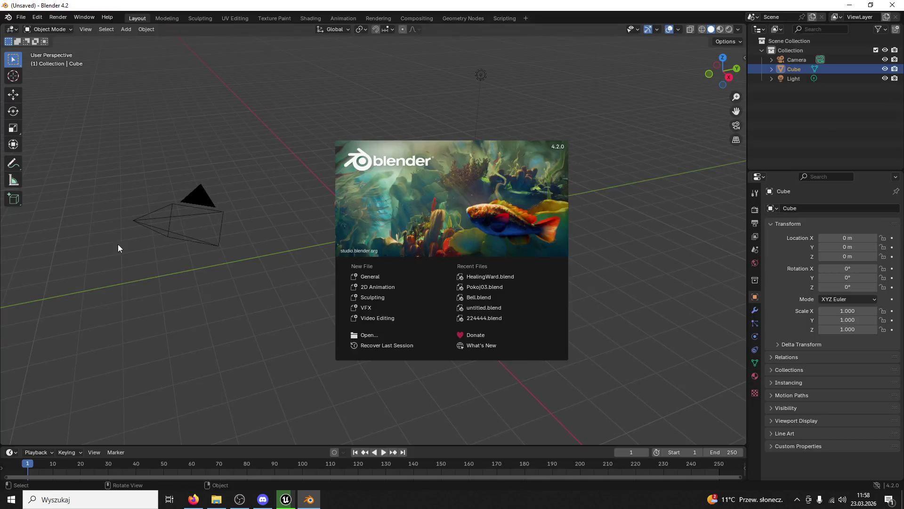
pyautogui.click(272, 230)
pyautogui.click(208, 194)
pyautogui.press('Delete')
pyautogui.click(481, 74)
pyautogui.press('Delete')
pyautogui.click(396, 203)
pyautogui.moveTo(396, 203); pyautogui.dragTo(437, 223)
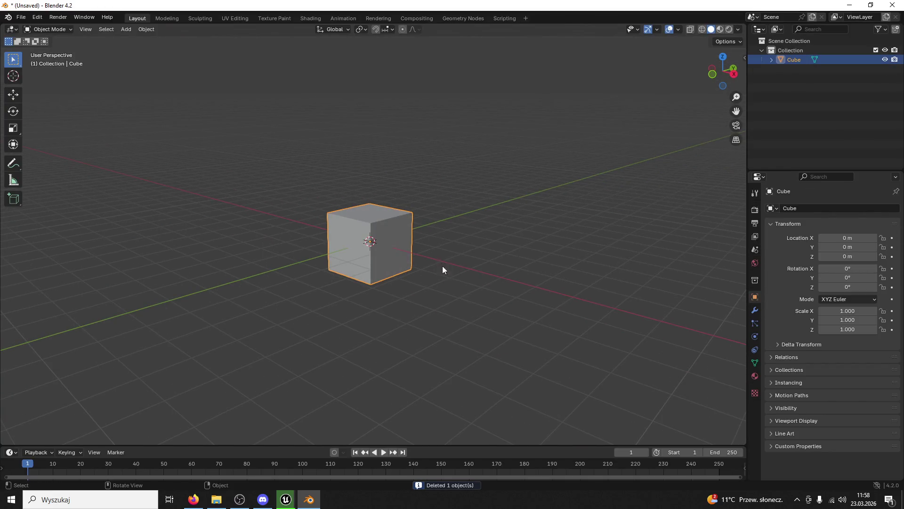
# Scale the cube to 2.162 × 8.415 × 0.093 along X, Y and Z
pyautogui.press('s')
pyautogui.press('z')
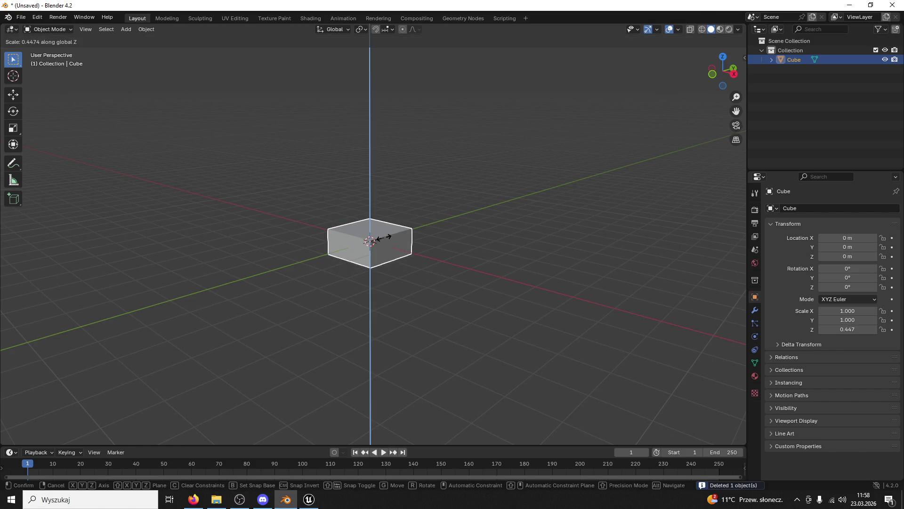
pyautogui.click(373, 241)
pyautogui.moveTo(394, 235)
pyautogui.mouseDown()
pyautogui.moveTo(385, 257)
pyautogui.moveTo(411, 280)
pyautogui.mouseUp()
pyautogui.press('s')
pyautogui.press('x')
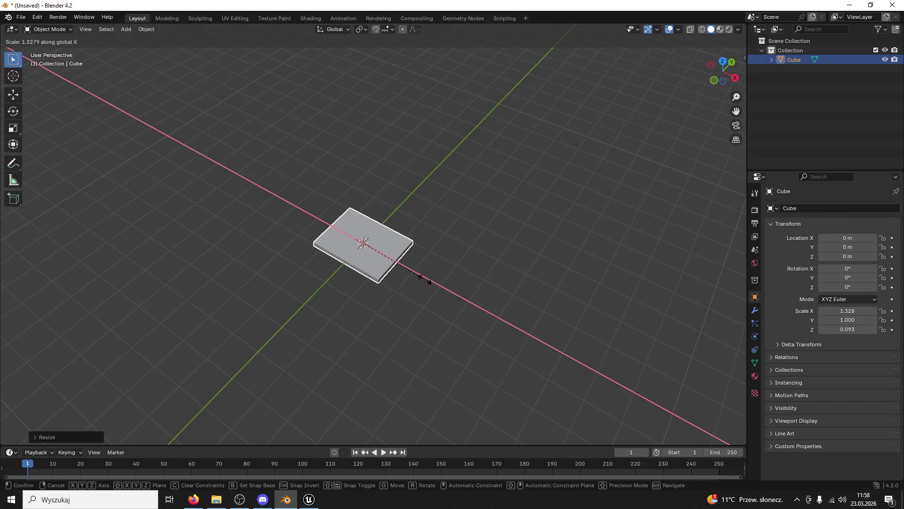
pyautogui.click(466, 297)
pyautogui.moveTo(459, 239); pyautogui.dragTo(408, 253)
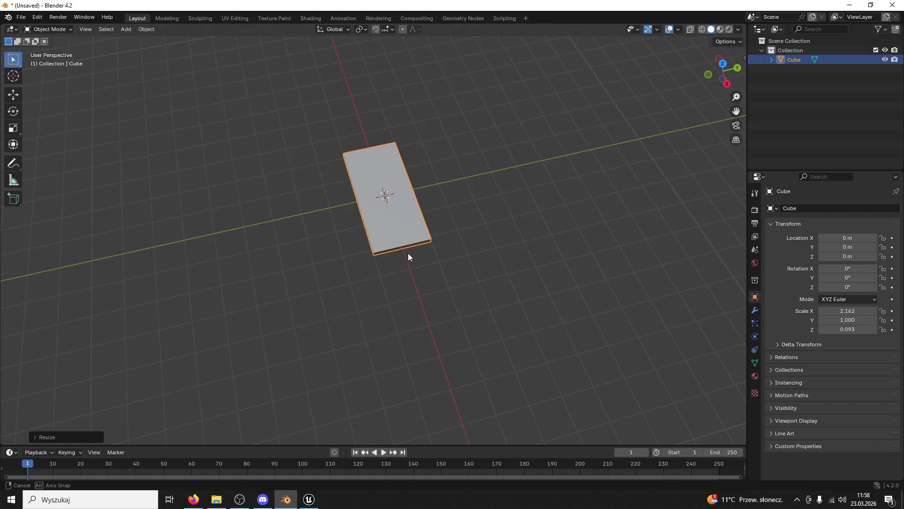
pyautogui.press('s')
pyautogui.press('y')
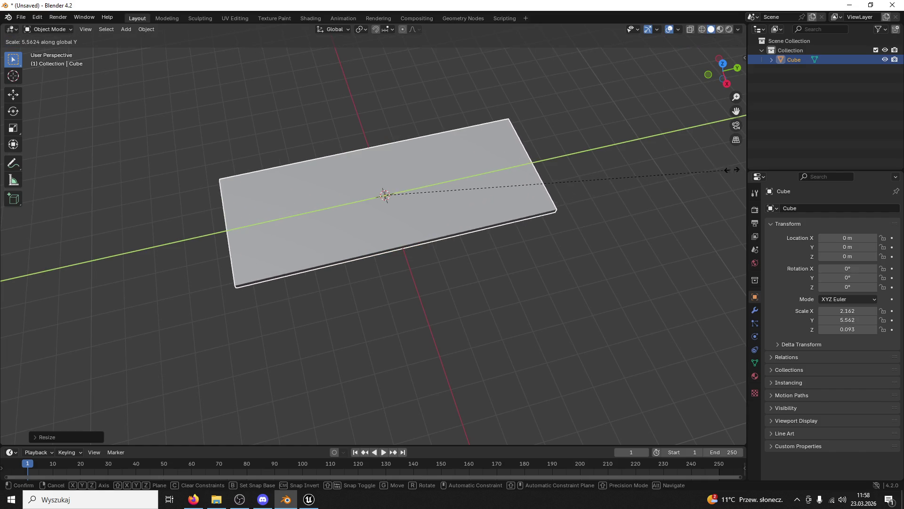
pyautogui.click(162, 150)
# Add 13 loop cuts across the slab's length in Edit Mode, then reselect it in Object Mode
pyautogui.click(49, 30)
pyautogui.click(49, 49)
pyautogui.hotkey('ctrl', 'r')
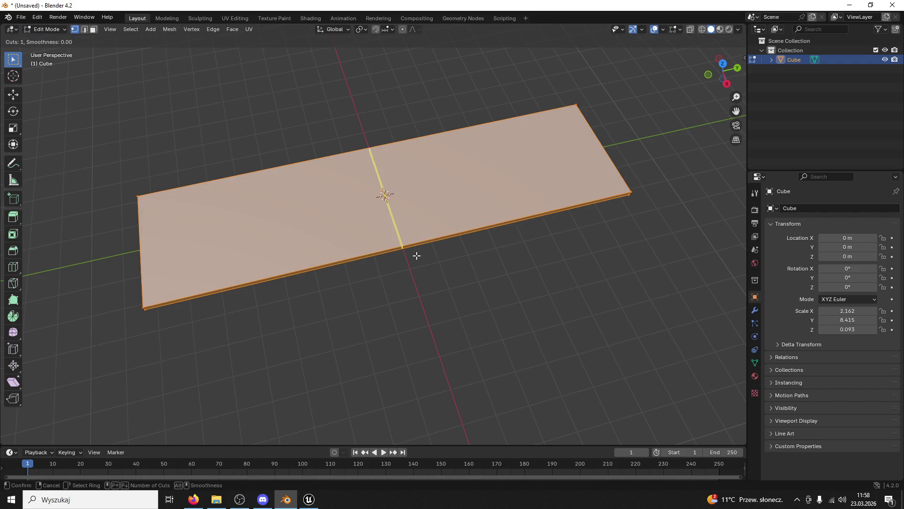
pyautogui.scroll(13, 412, 250)
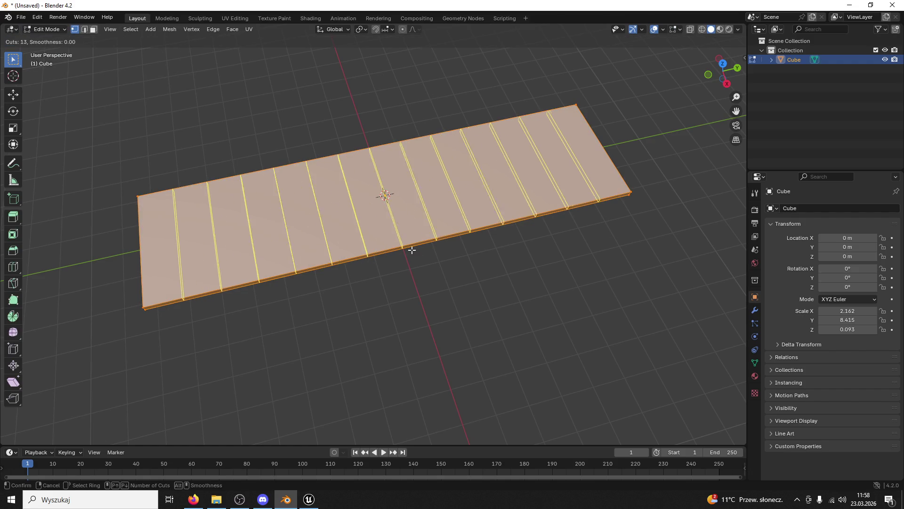
pyautogui.click(412, 250)
pyautogui.click(412, 250)
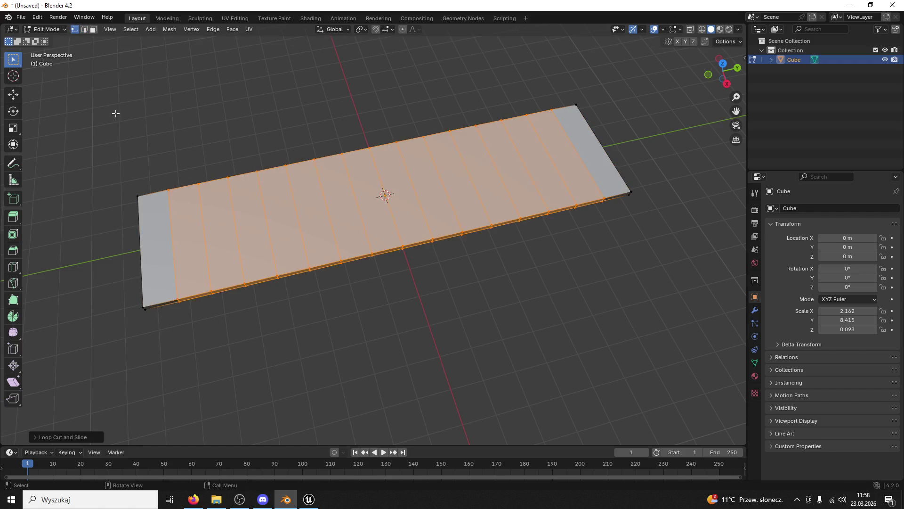
pyautogui.click(41, 30)
pyautogui.click(47, 38)
pyautogui.click(143, 120)
pyautogui.click(237, 188)
pyautogui.click(21, 18)
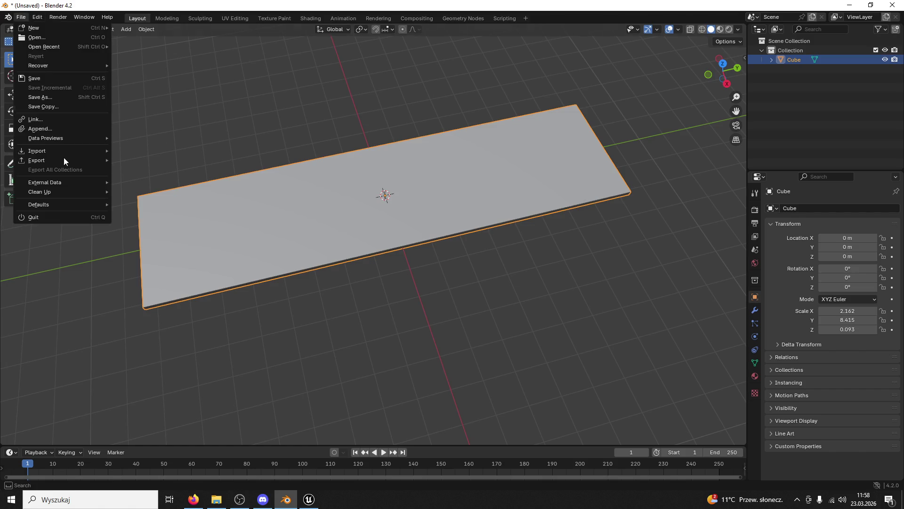
# Export the slab as FBX over BaseForStairs.fbx on the Desktop
pyautogui.moveTo(63, 164)
pyautogui.click(176, 246)
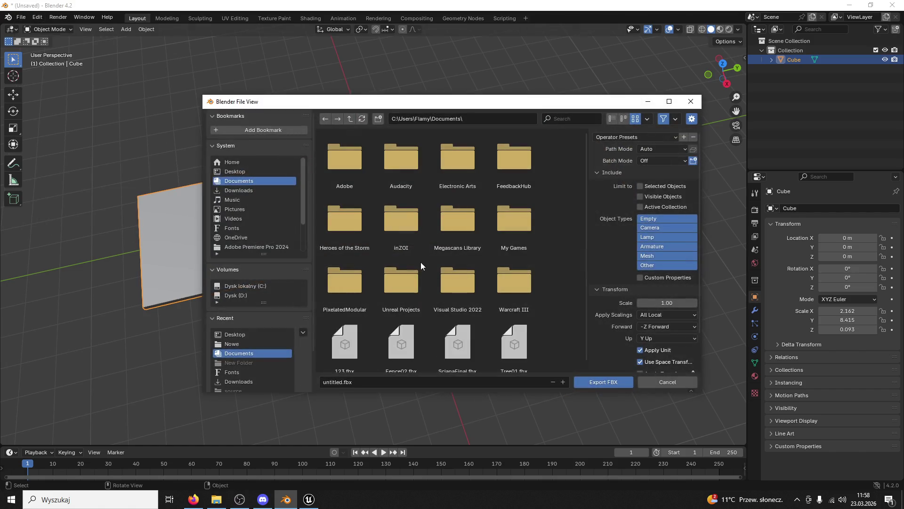
pyautogui.click(241, 173)
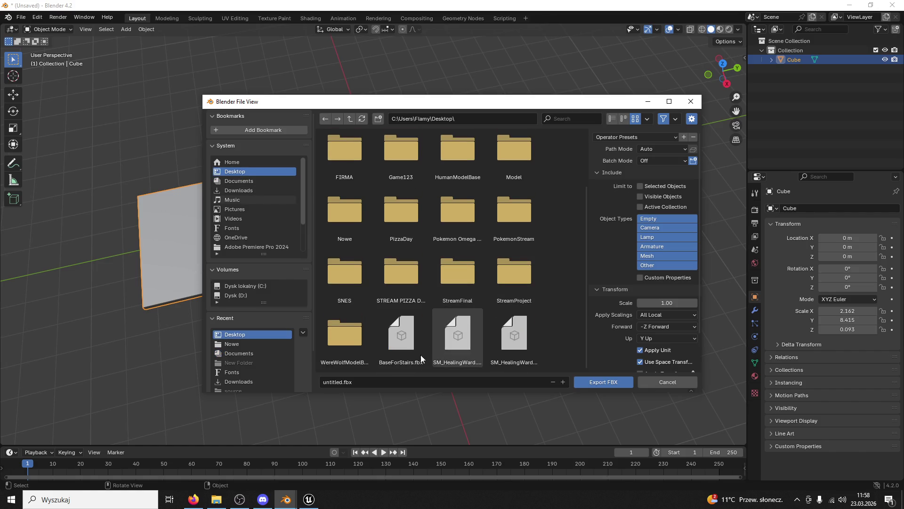
pyautogui.click(395, 335)
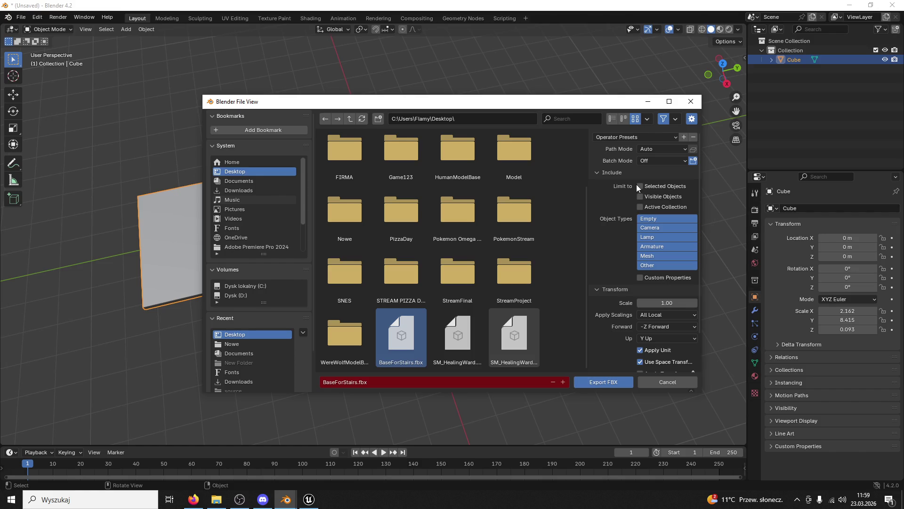
pyautogui.click(615, 384)
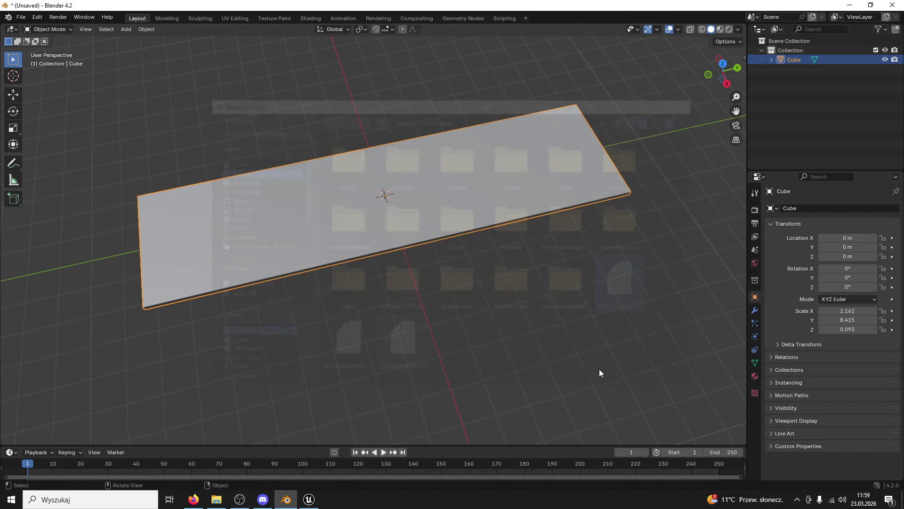
# Save the scene to the Desktop as BaseForStairs.blend
pyautogui.click(535, 325)
pyautogui.hotkey('ctrl', 's')
pyautogui.write('BaseForStairs')
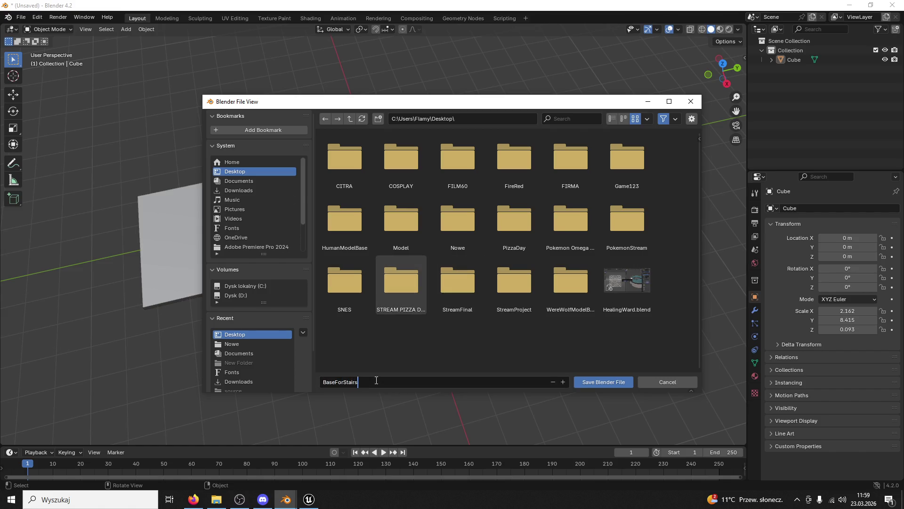
pyautogui.press('Return')
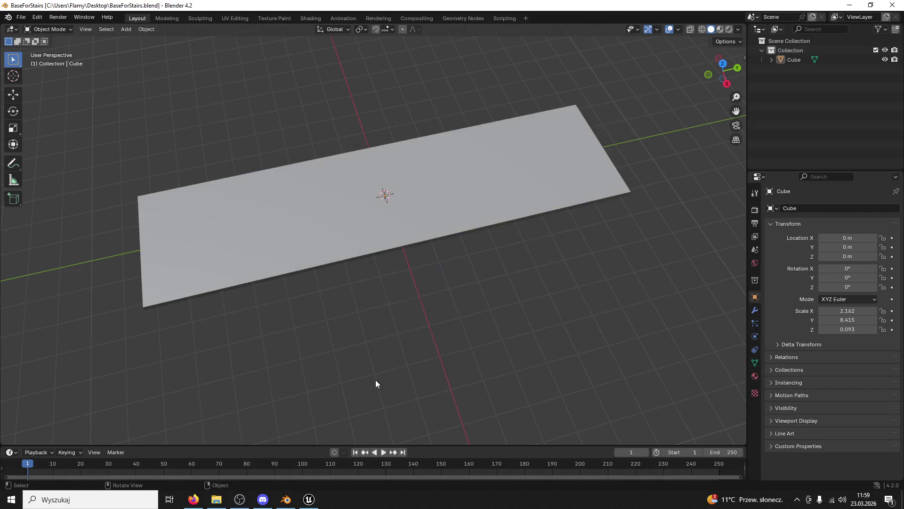
# Close Blender and open the Content Drawer with the desktop visible behind the editor
pyautogui.click(889, 4)
pyautogui.moveTo(458, 262); pyautogui.dragTo(442, 184)
pyautogui.click(33, 483)
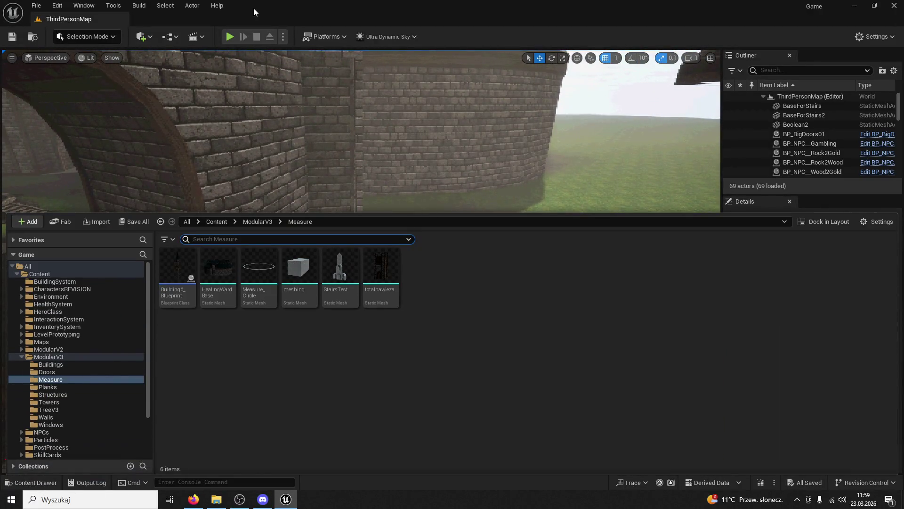
pyautogui.moveTo(238, 3); pyautogui.dragTo(414, 75)
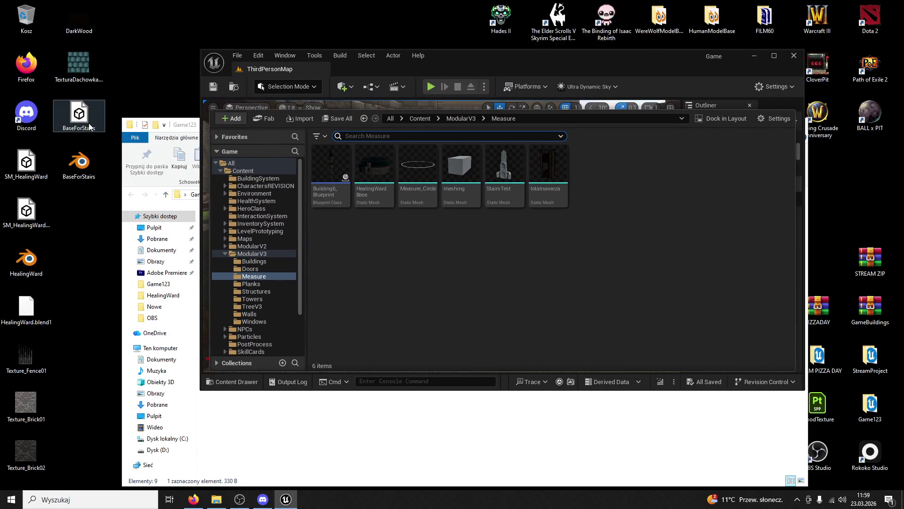
# Import BaseForStairs.fbx into the ModularV3/Measure folder and dismiss the import log
pyautogui.moveTo(394, 221); pyautogui.dragTo(414, 236)
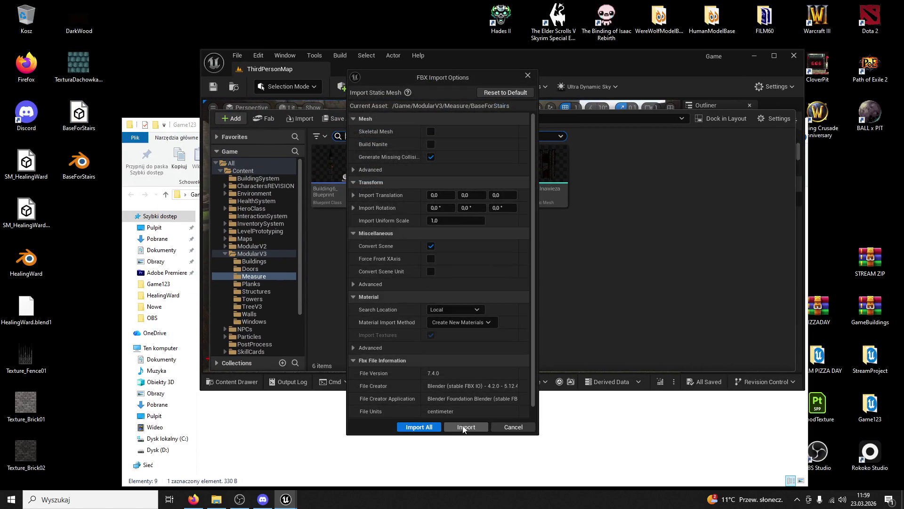
pyautogui.click(465, 427)
pyautogui.click(106, 9)
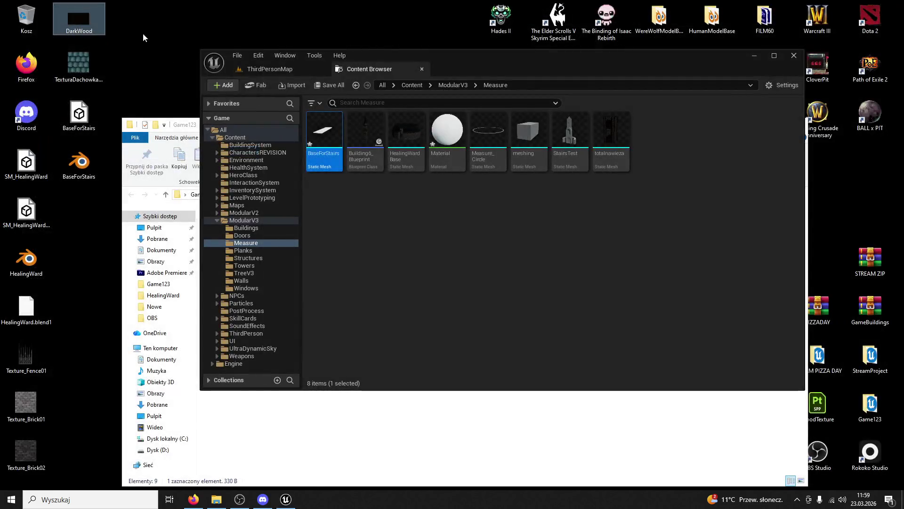
# Return to the ThirdPersonMap level and maximize the editor window
pyautogui.click(303, 71)
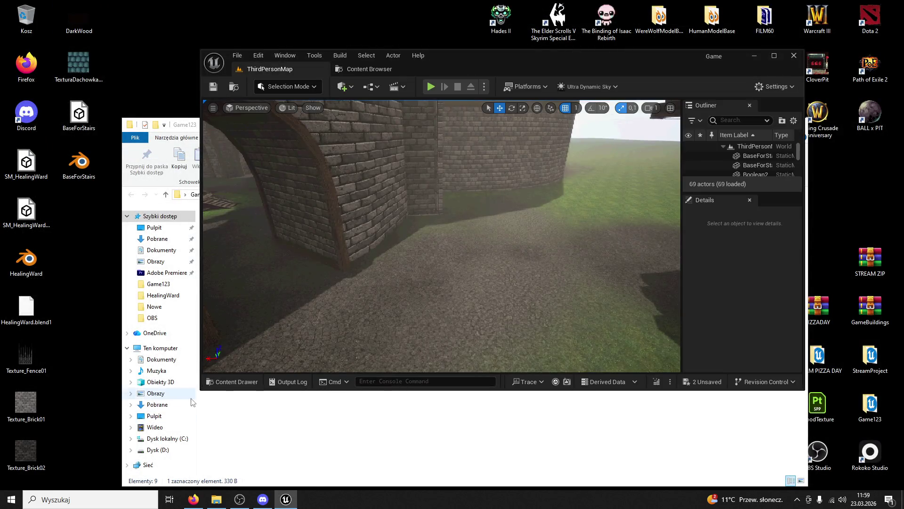
pyautogui.click(179, 180)
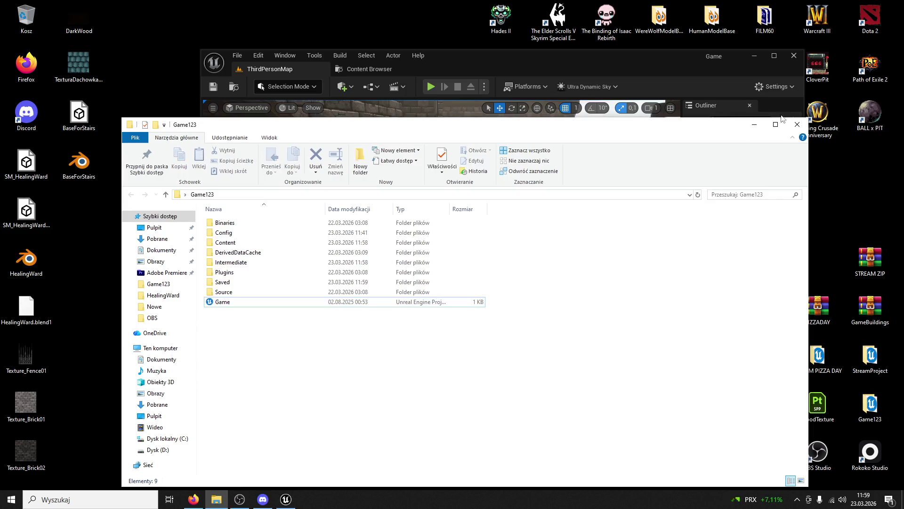
pyautogui.click(760, 121)
pyautogui.doubleClick(581, 62)
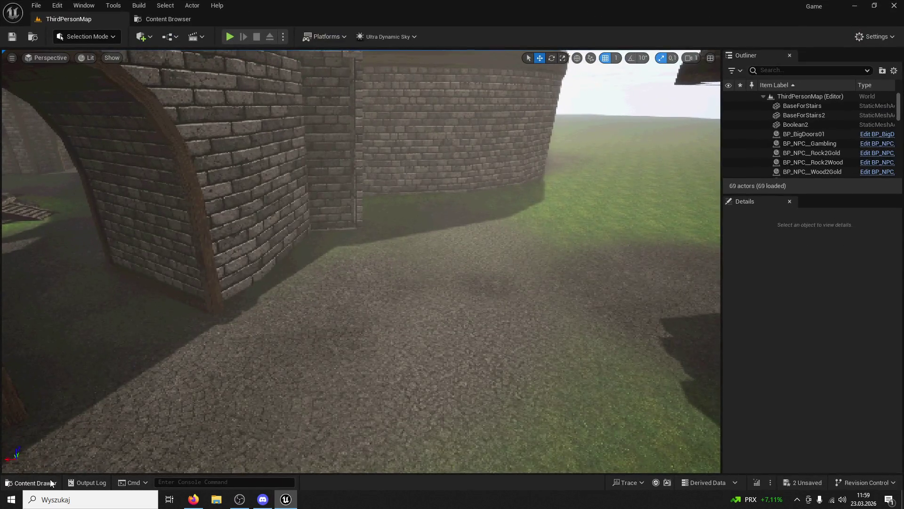
# Place the BaseForStairs slab in the level, move it across the ground, and scale it to 1.3625
pyautogui.click(52, 483)
pyautogui.moveTo(192, 269)
pyautogui.mouseDown()
pyautogui.moveTo(330, 176)
pyautogui.moveTo(309, 349)
pyautogui.moveTo(300, 353)
pyautogui.moveTo(339, 372)
pyautogui.moveTo(228, 420)
pyautogui.moveTo(347, 341)
pyautogui.mouseUp()
pyautogui.click(551, 58)
pyautogui.press('f')
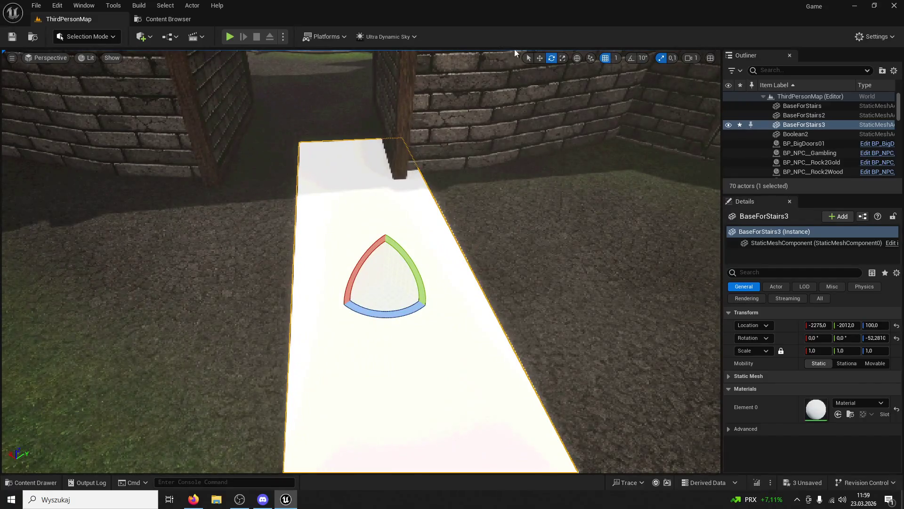
pyautogui.click(538, 60)
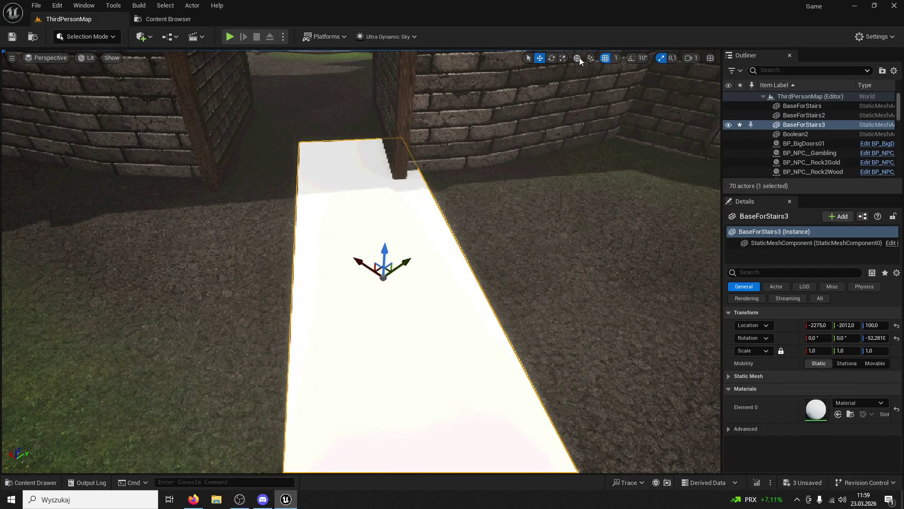
pyautogui.moveTo(379, 267)
pyautogui.mouseDown()
pyautogui.moveTo(365, 314)
pyautogui.moveTo(299, 265)
pyautogui.moveTo(309, 268)
pyautogui.mouseUp()
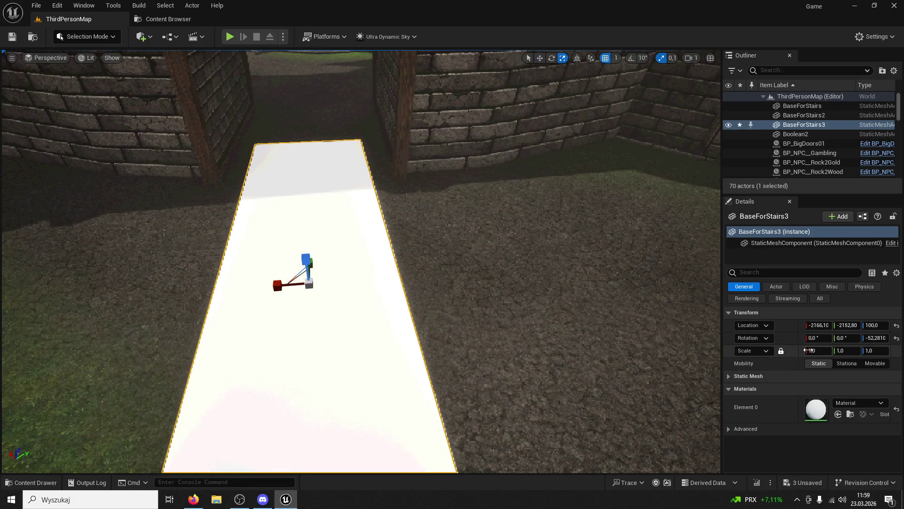
pyautogui.moveTo(814, 347); pyautogui.dragTo(851, 348)
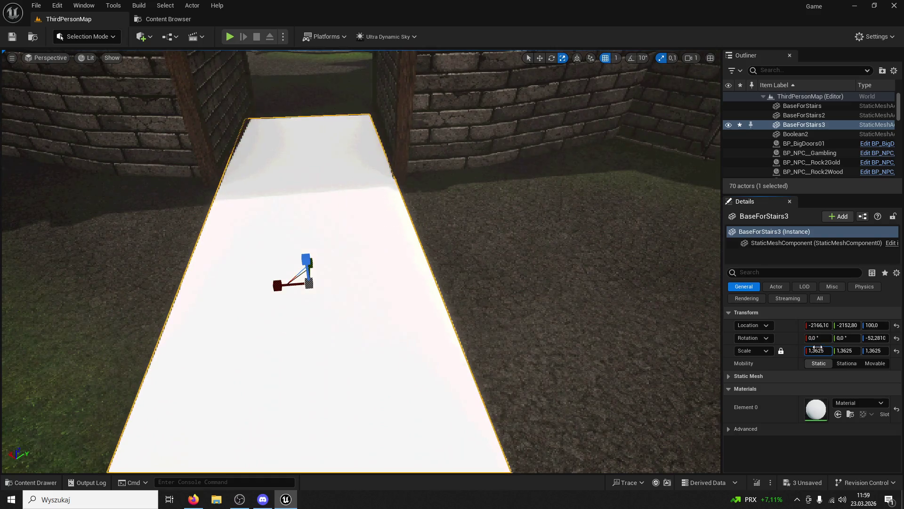
# Turn the slab to about -50° and slide it along its length near the archway
pyautogui.press('w')
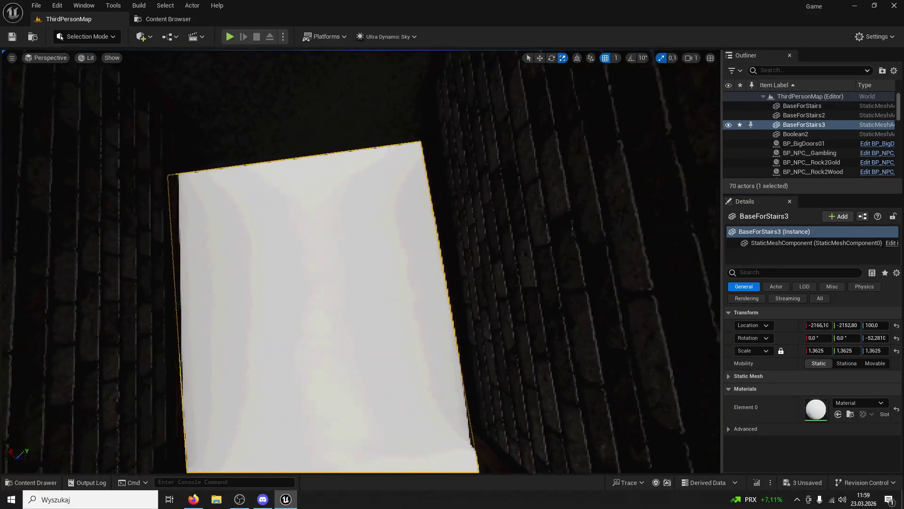
pyautogui.click(541, 58)
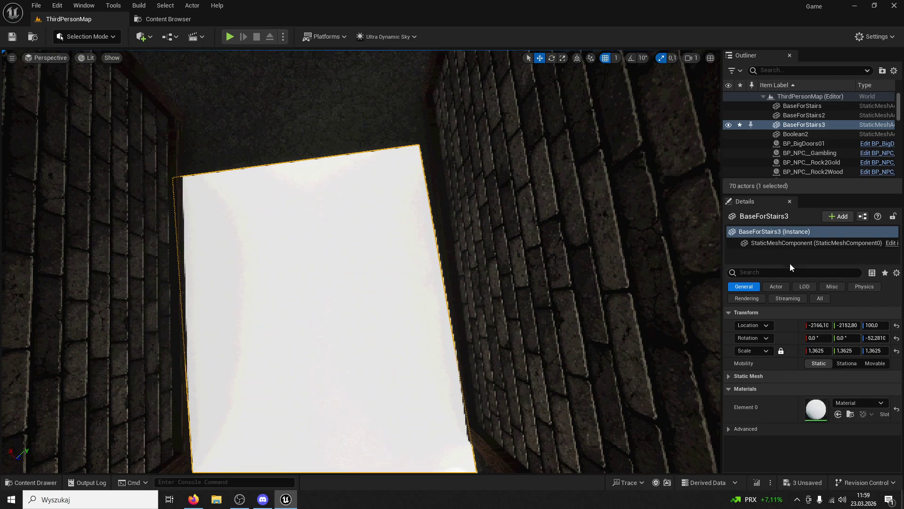
pyautogui.moveTo(875, 338)
pyautogui.mouseDown()
pyautogui.moveTo(886, 338)
pyautogui.moveTo(873, 338)
pyautogui.mouseUp()
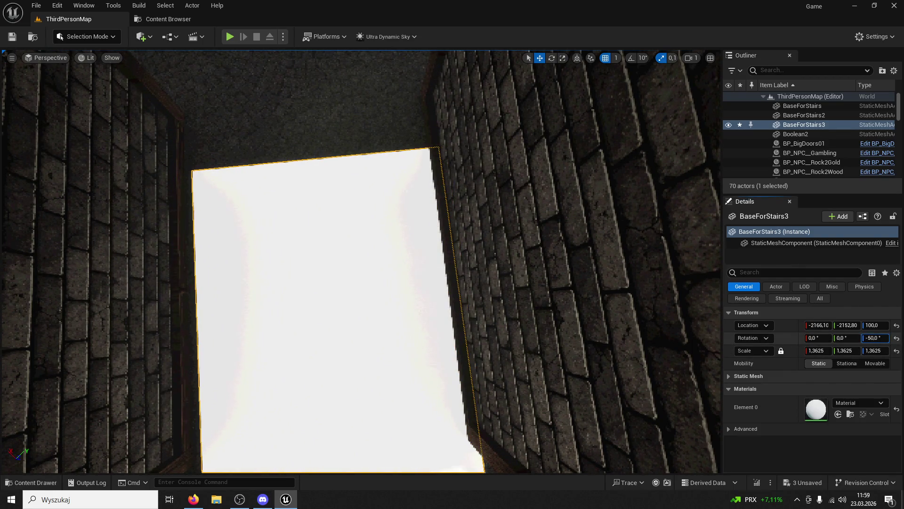
pyautogui.moveTo(444, 232); pyautogui.dragTo(441, 248)
pyautogui.press('f')
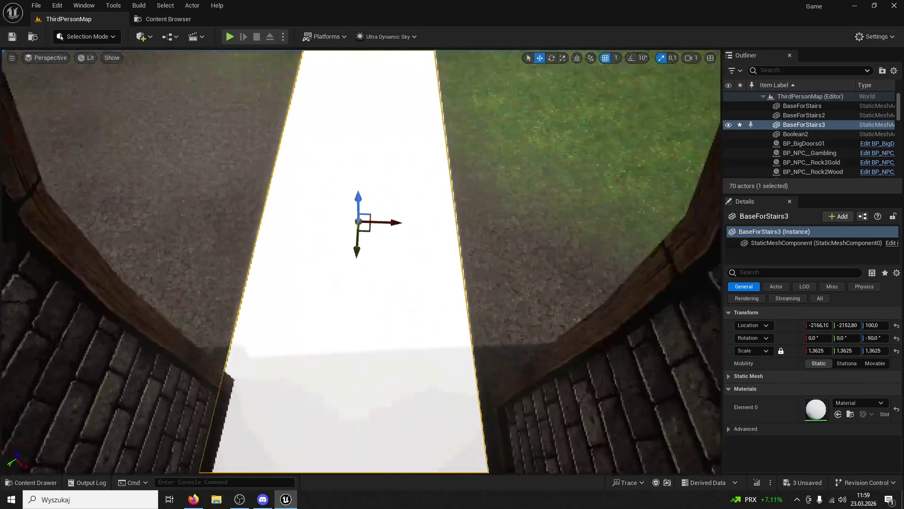
pyautogui.moveTo(394, 222)
pyautogui.mouseDown()
pyautogui.moveTo(412, 224)
pyautogui.moveTo(424, 278)
pyautogui.moveTo(343, 135)
pyautogui.mouseUp()
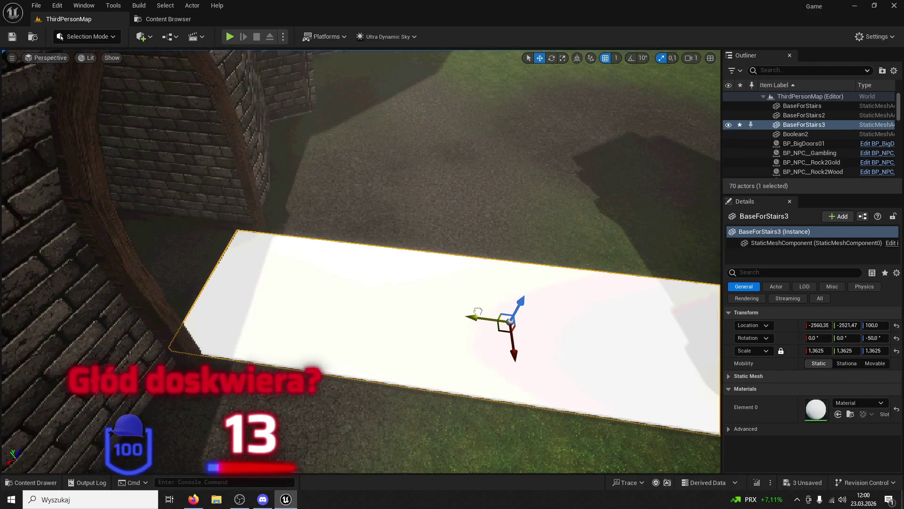
pyautogui.click(551, 58)
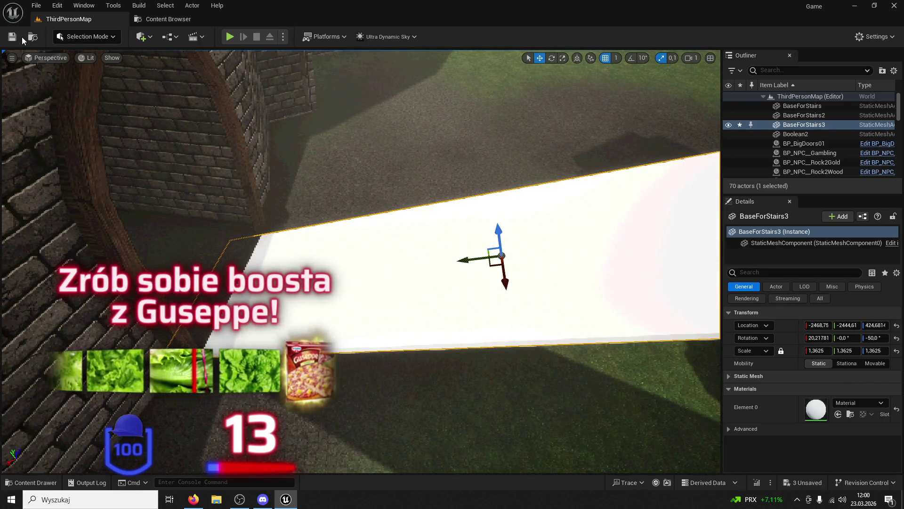
# Play-test the level, running through the archway and up the white ramp toward the tower, then stop
pyautogui.click(229, 37)
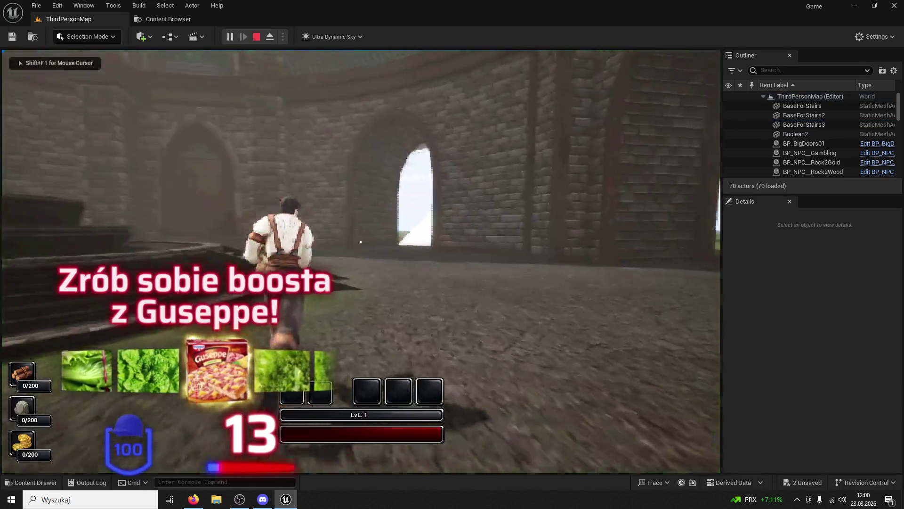
pyautogui.press('w')
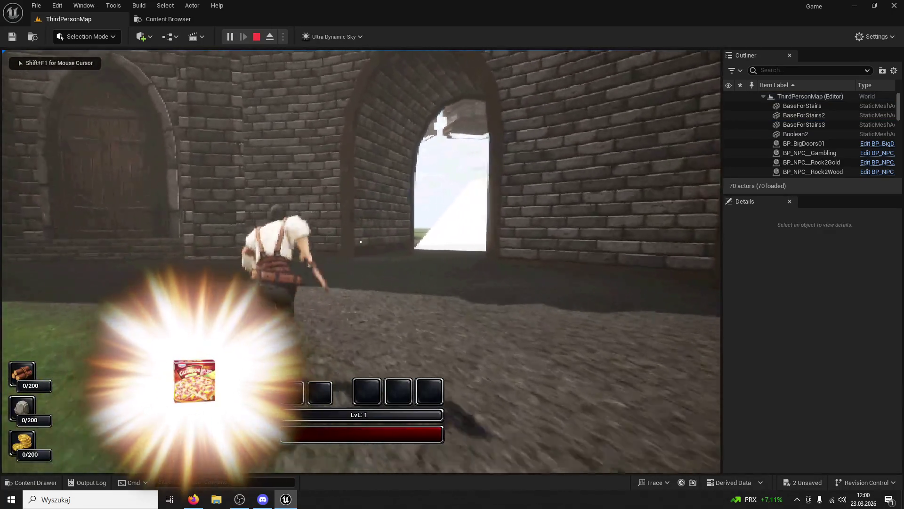
pyautogui.press('w')
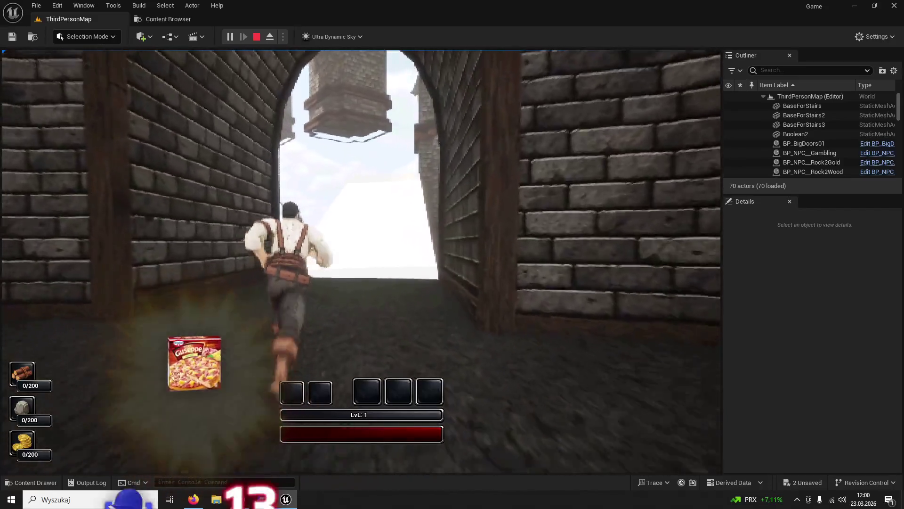
pyautogui.press('w')
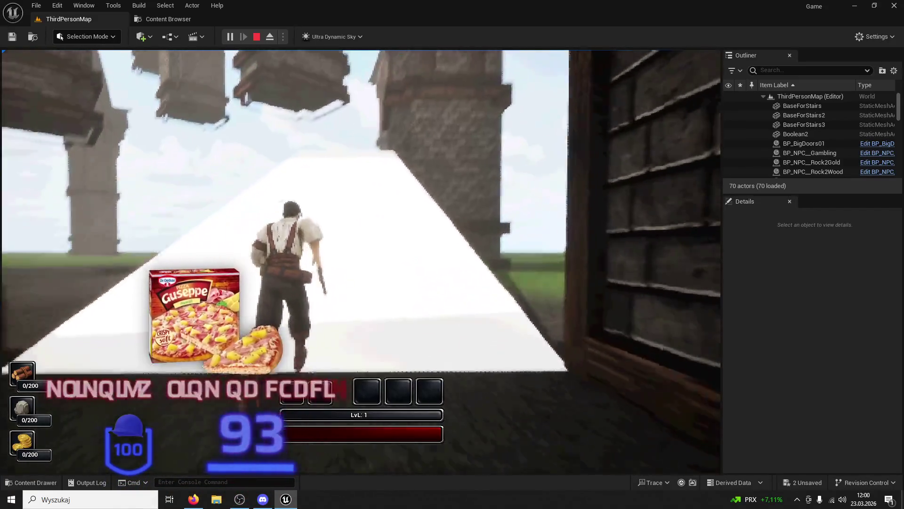
pyautogui.press('w')
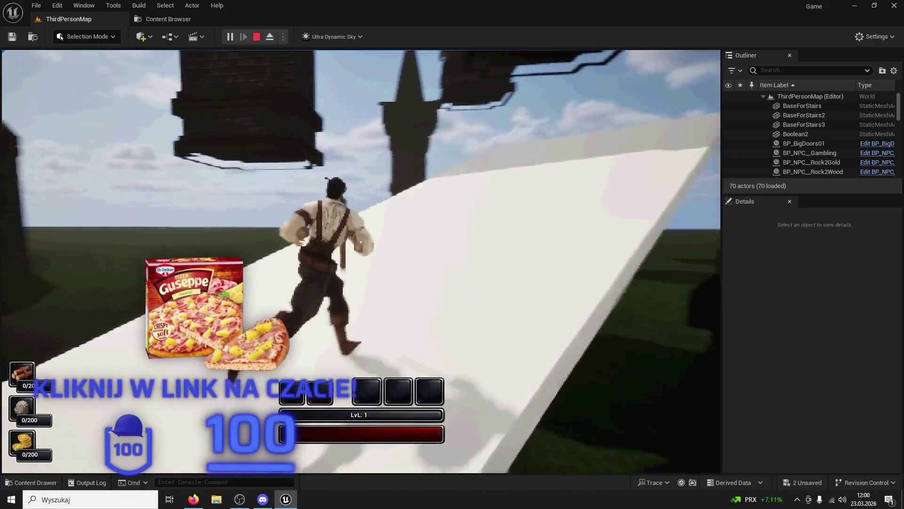
pyautogui.press('w')
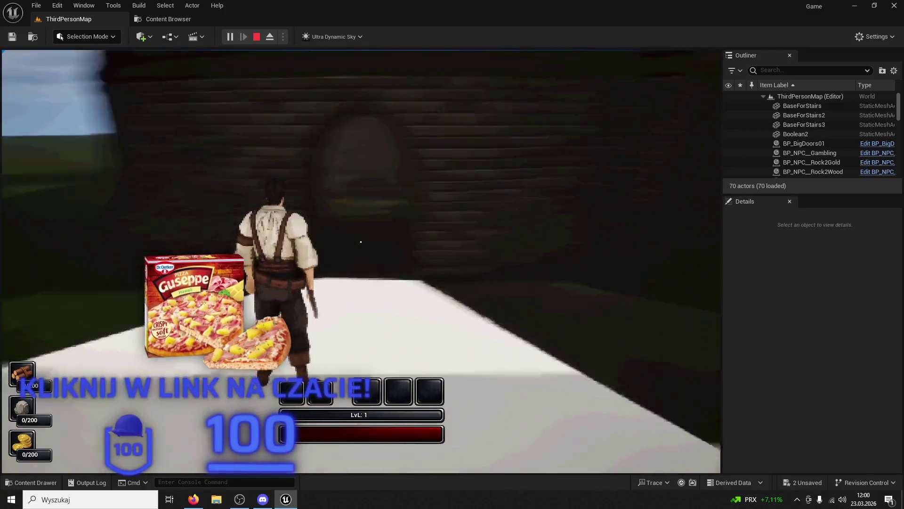
pyautogui.press('w')
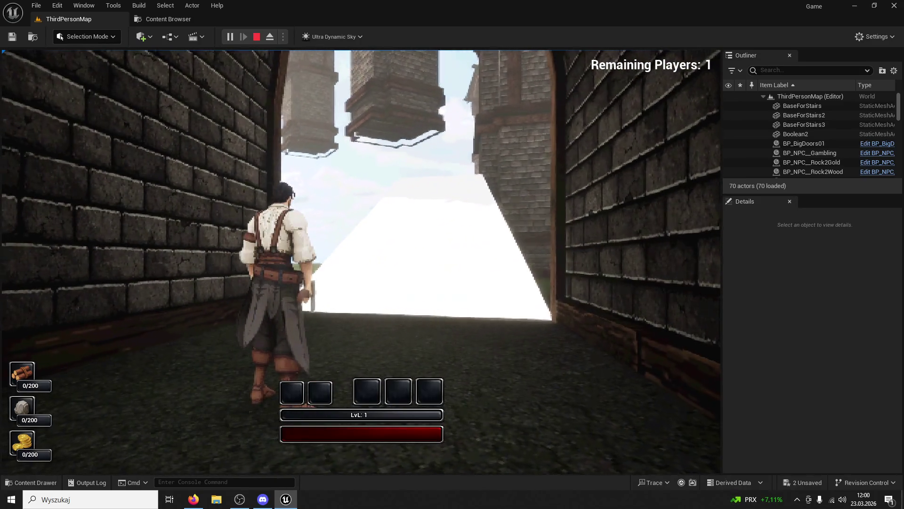
pyautogui.press('Escape')
pyautogui.click(552, 59)
# Ease the ramp's tilt about two degrees flatter, to roughly 18.3°, using world-space movement next
pyautogui.moveTo(430, 188); pyautogui.dragTo(429, 208)
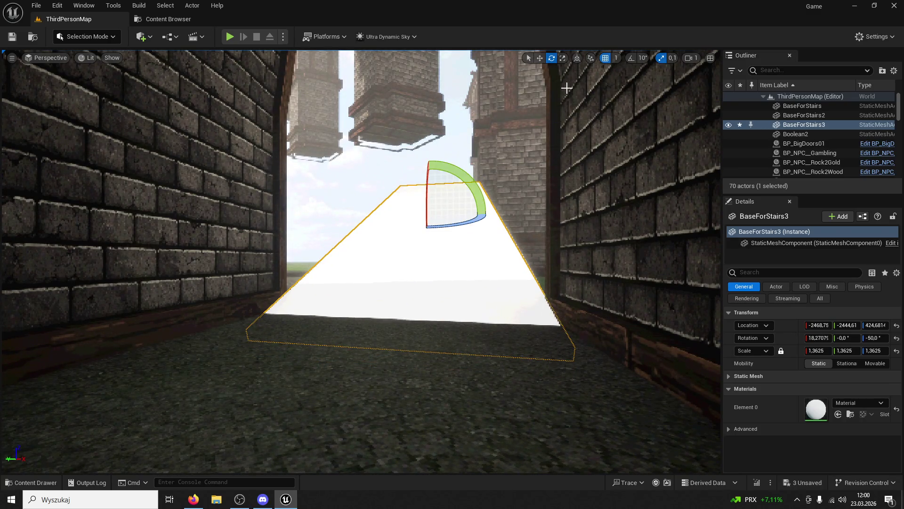
pyautogui.click(540, 58)
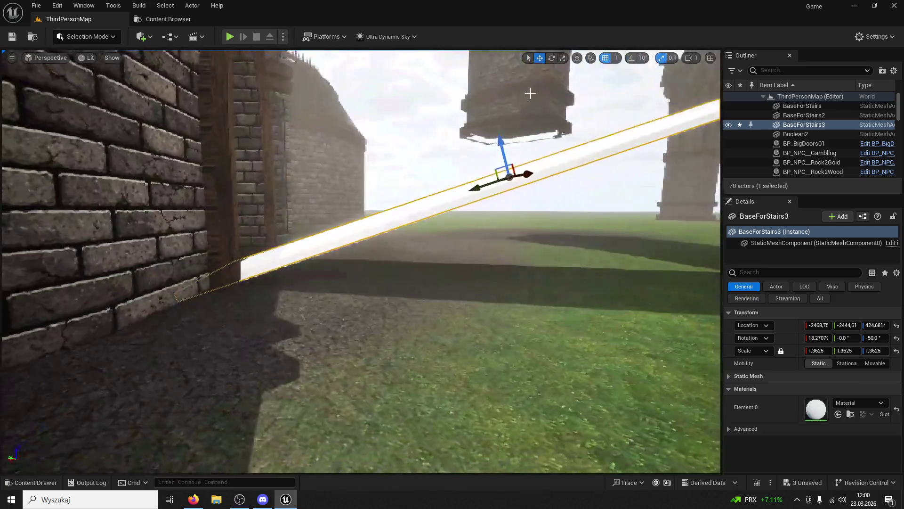
pyautogui.click(577, 58)
# Slide the ramp further along and lower it to −2832.42, −2749.76, 447.67, then start a play-test
pyautogui.moveTo(477, 177); pyautogui.dragTo(608, 82)
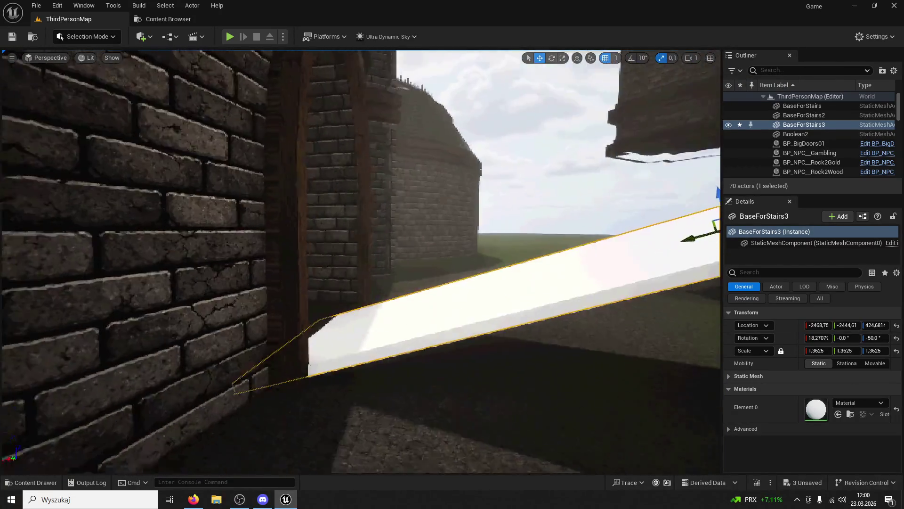
pyautogui.moveTo(651, 141); pyautogui.dragTo(696, 146)
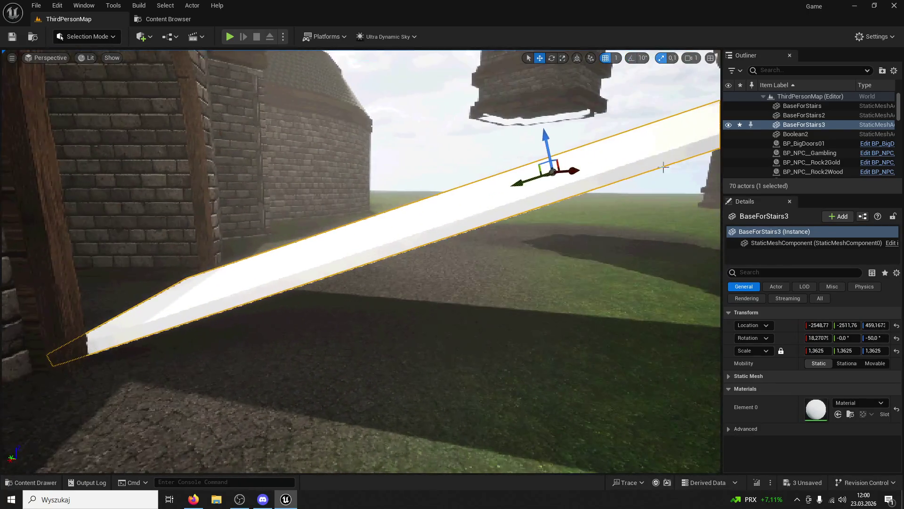
pyautogui.moveTo(552, 141); pyautogui.dragTo(557, 190)
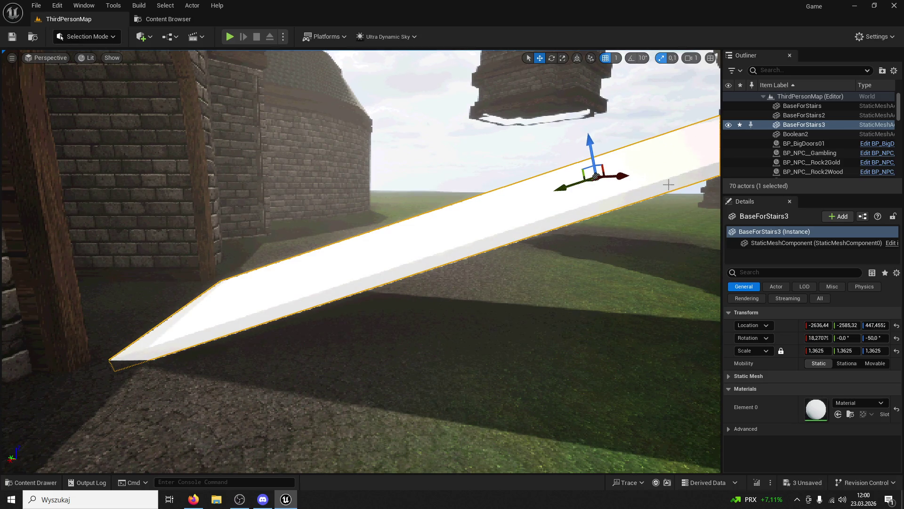
pyautogui.moveTo(596, 142); pyautogui.dragTo(602, 183)
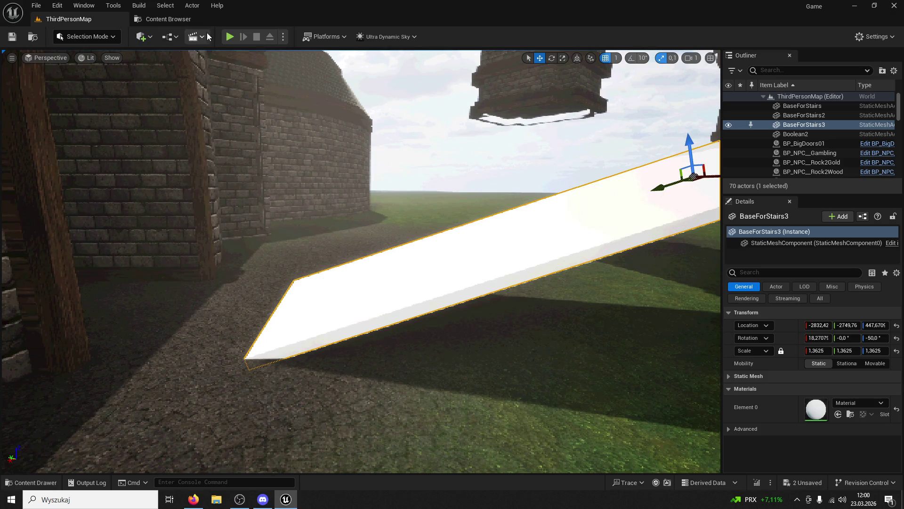
pyautogui.click(230, 36)
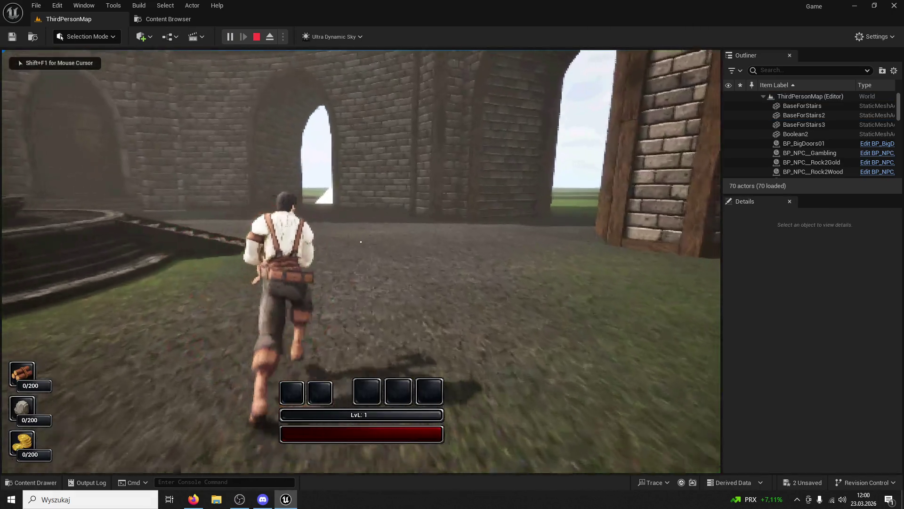
# Run the character through the doorway onto the lowered white ramp, then end the play session
pyautogui.press('w')
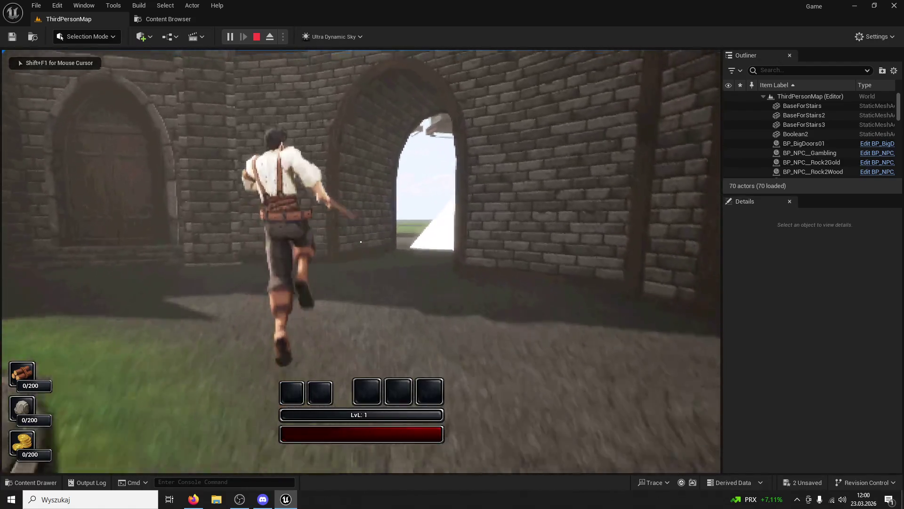
pyautogui.press('w')
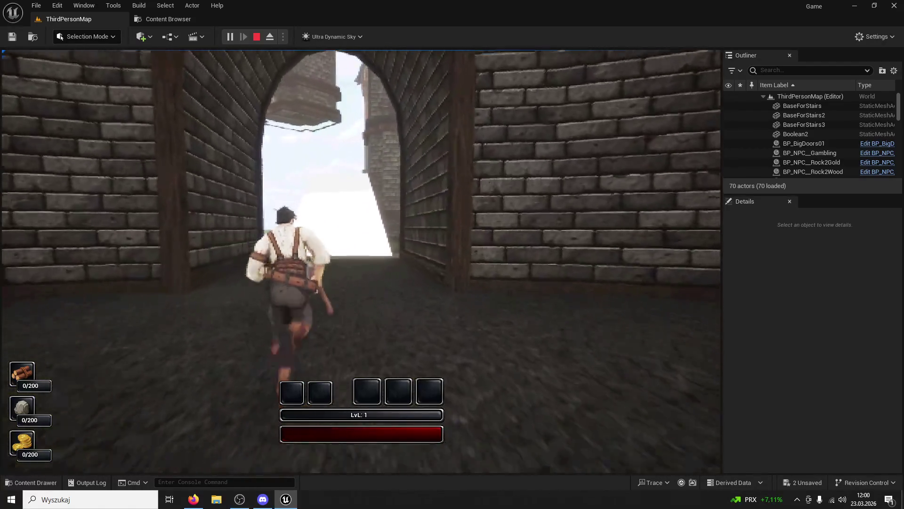
pyautogui.press('w')
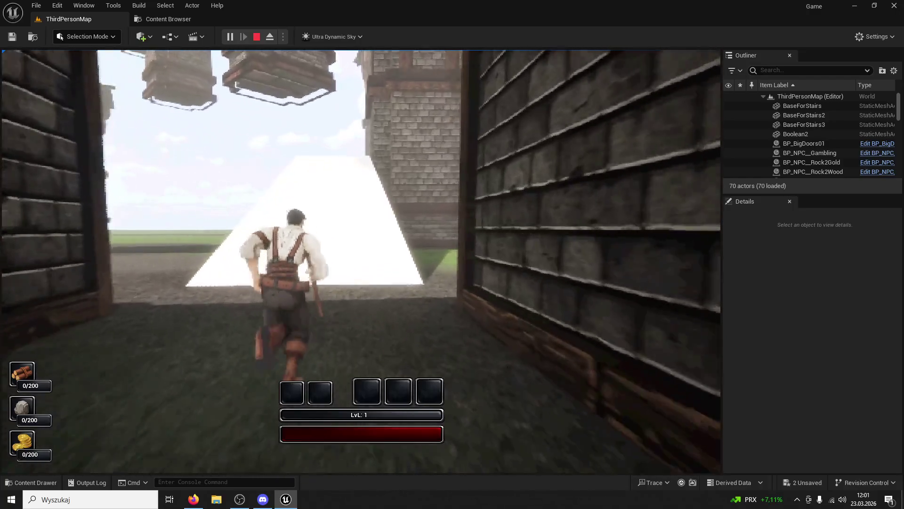
pyautogui.press('w')
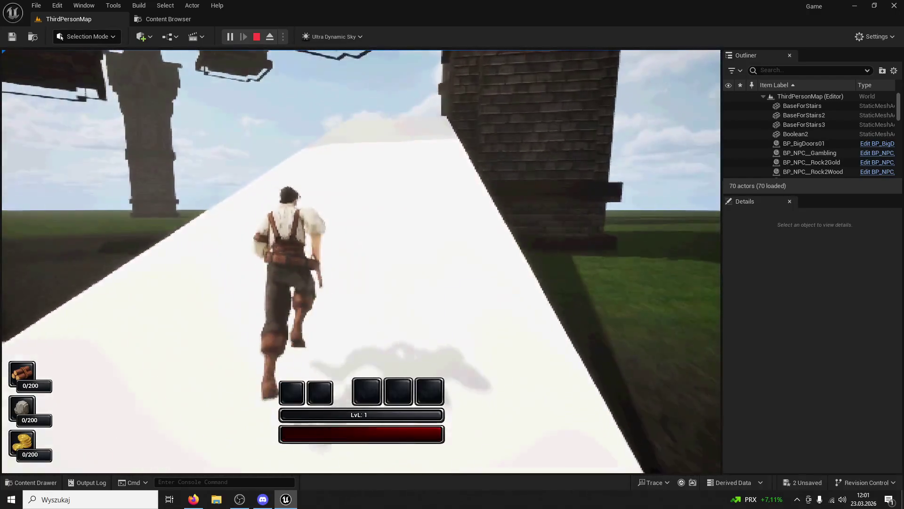
pyautogui.press('Escape')
# Raise BaseForStairs3 to −2595.98, −2551.37, 447.92, then close the editor saving the ramp and material
pyautogui.moveTo(314, 74); pyautogui.dragTo(331, 79)
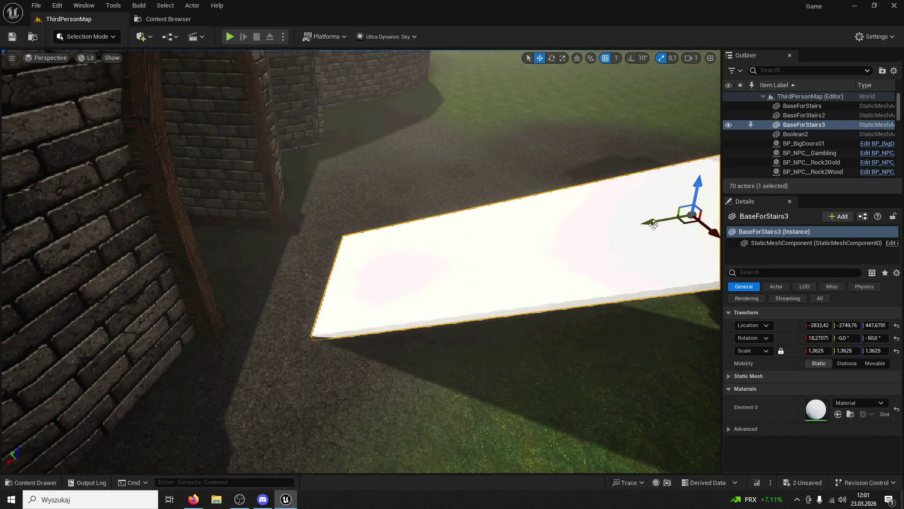
pyautogui.moveTo(577, 207)
pyautogui.mouseDown()
pyautogui.moveTo(575, 191)
pyautogui.moveTo(552, 193)
pyautogui.moveTo(525, 136)
pyautogui.moveTo(512, 154)
pyautogui.moveTo(431, 146)
pyautogui.mouseUp()
pyautogui.click(494, 160)
pyautogui.hotkey('ctrl', 'z')
pyautogui.press('f')
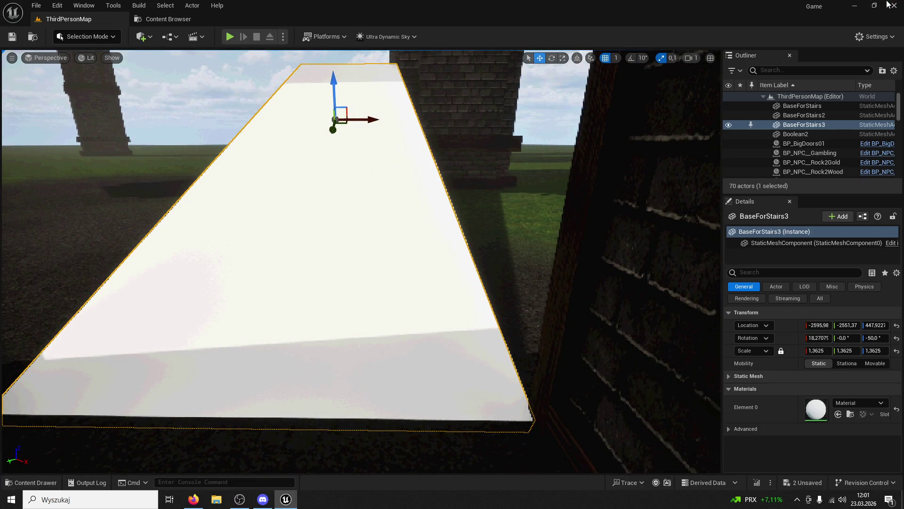
pyautogui.click(889, 4)
pyautogui.click(485, 357)
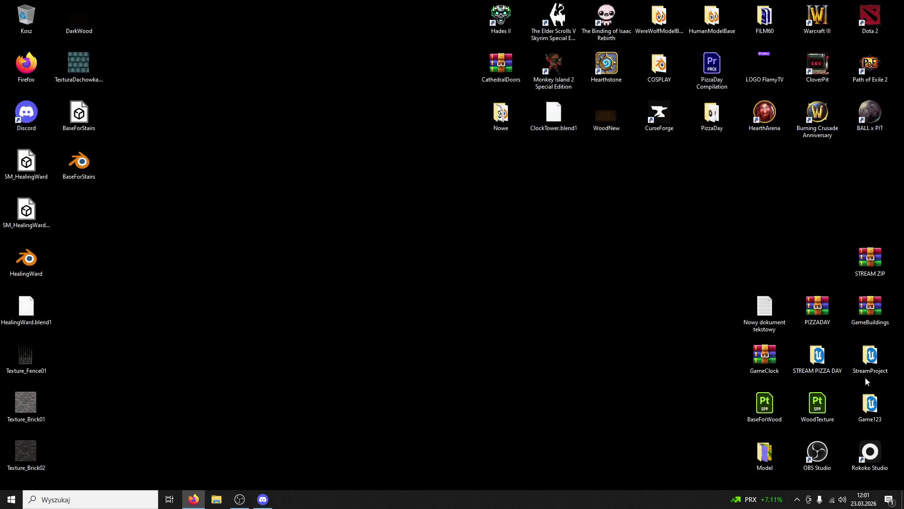
# Relaunch the Game .uproject from the Game123 desktop folder and close the Explorer window
pyautogui.doubleClick(887, 413)
pyautogui.click(226, 306)
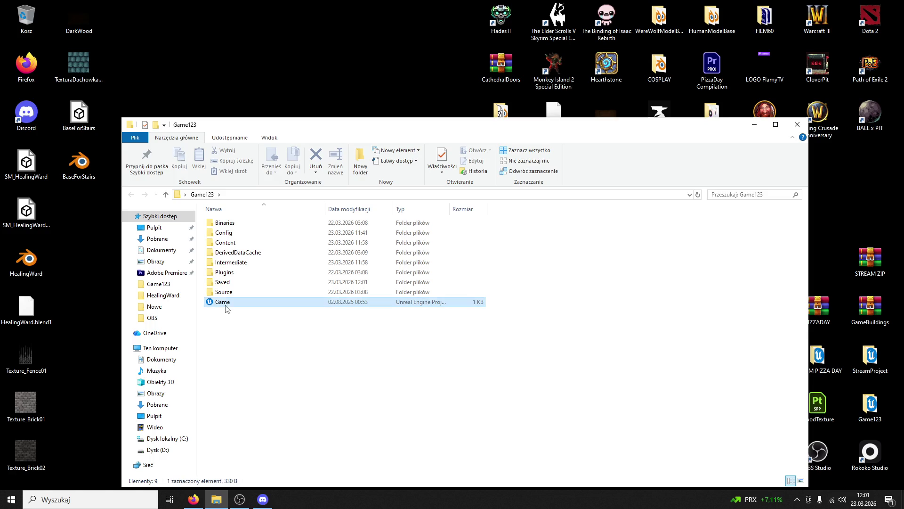
pyautogui.click(787, 126)
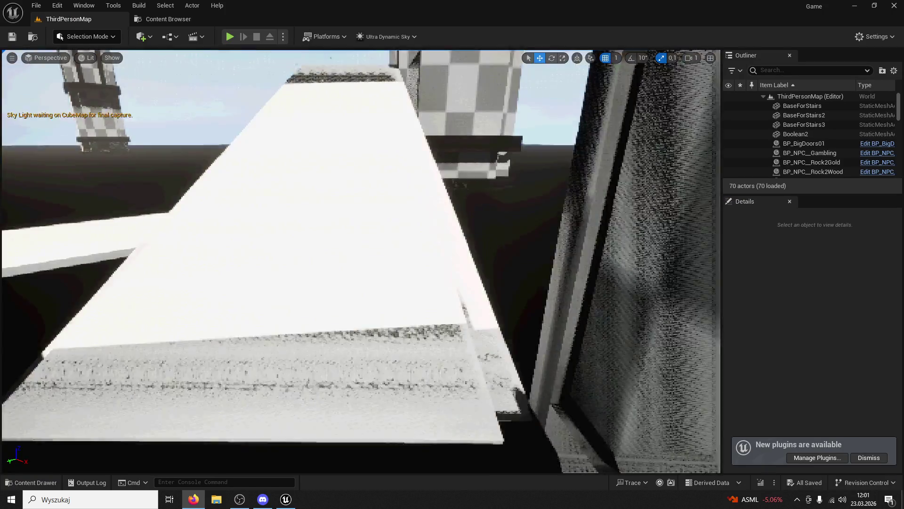
# Delete the old BaseForStairs slab after comparing it with BaseForStairs3
pyautogui.click(803, 106)
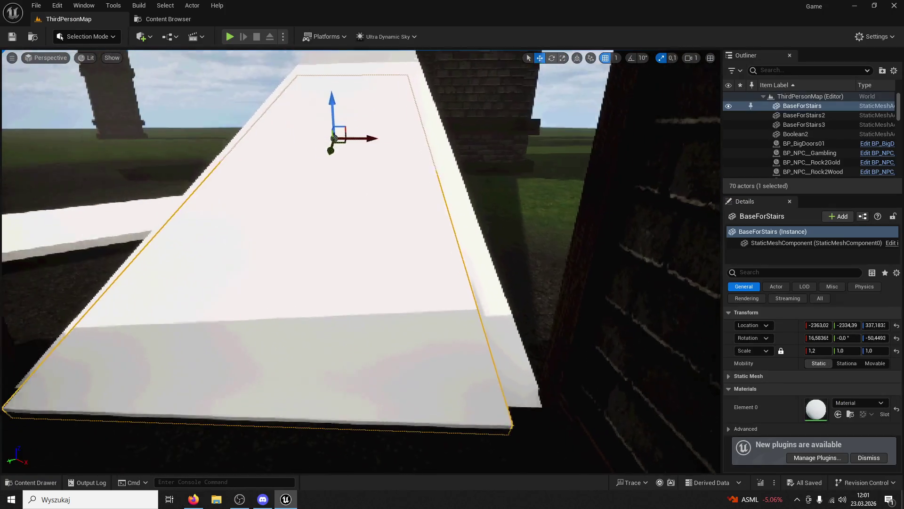
pyautogui.press('f')
pyautogui.click(514, 375)
pyautogui.press('f')
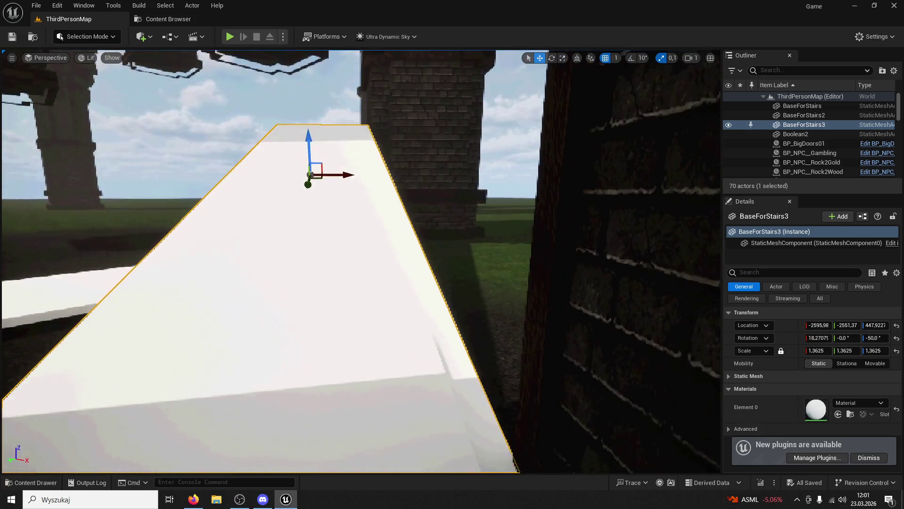
pyautogui.click(421, 335)
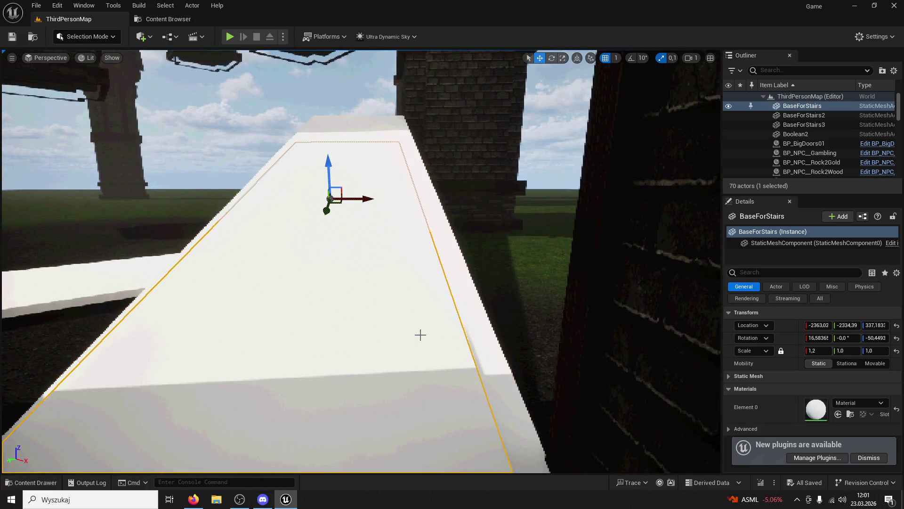
pyautogui.moveTo(475, 346); pyautogui.dragTo(472, 342)
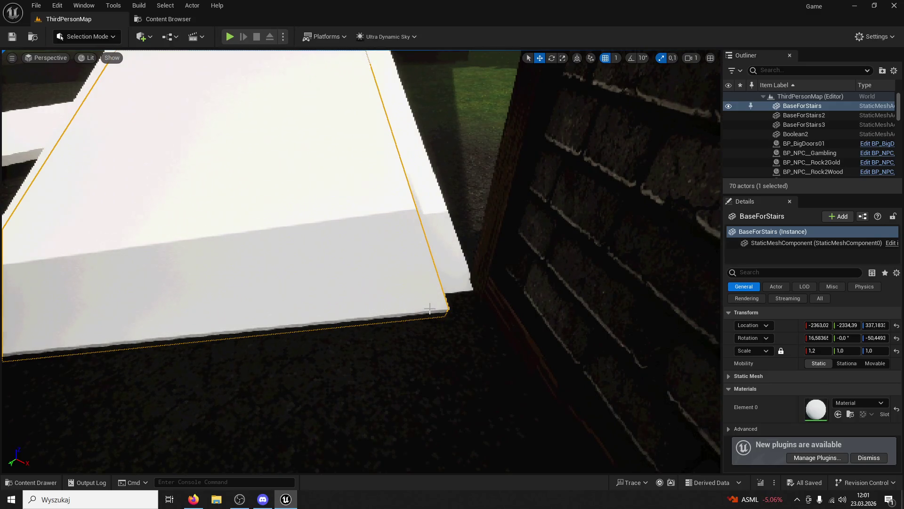
pyautogui.press('Delete')
# Delete BaseForStairs2 and frame the remaining BaseForStairs3 ramp
pyautogui.click(363, 237)
pyautogui.press('f')
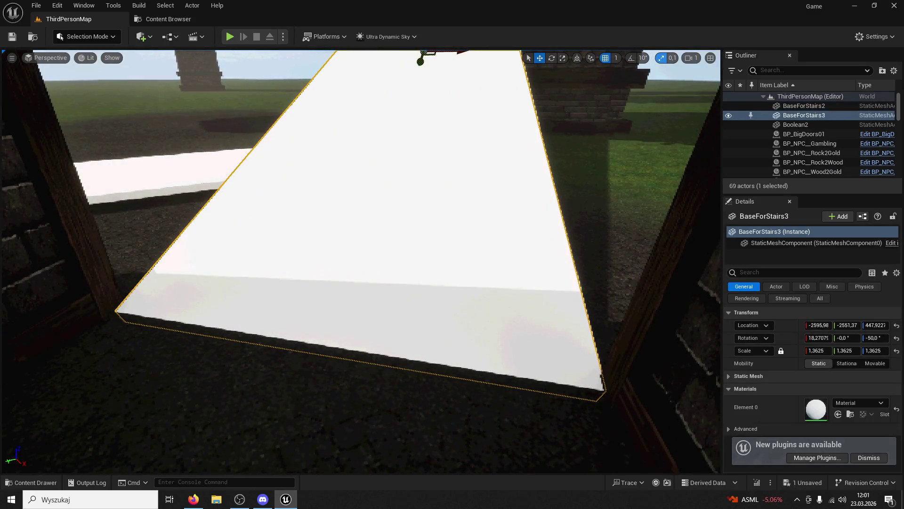
pyautogui.press('Delete')
pyautogui.click(202, 191)
pyautogui.press('f')
pyautogui.moveTo(90, 120); pyautogui.dragTo(89, 121)
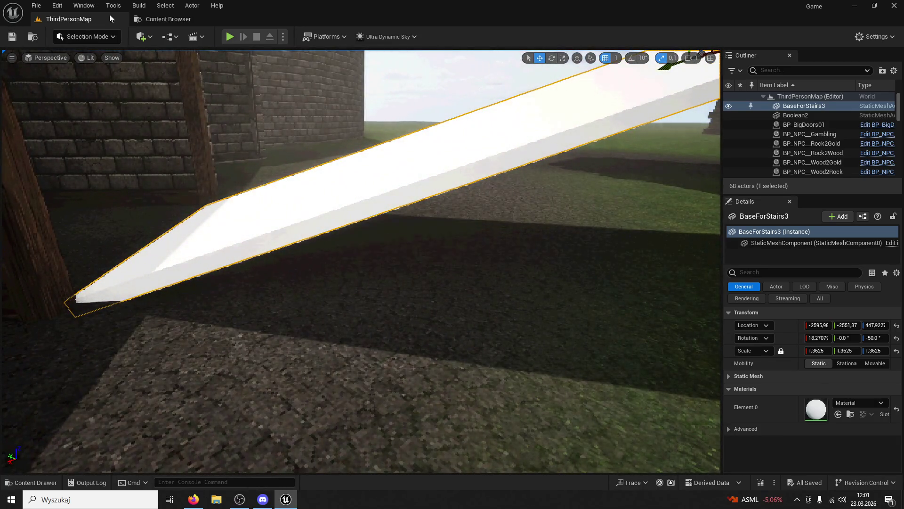
pyautogui.click(193, 19)
# Zip the Game project to the Desktop under the name 'HealthWard' via File > Zip Project
pyautogui.click(220, 19)
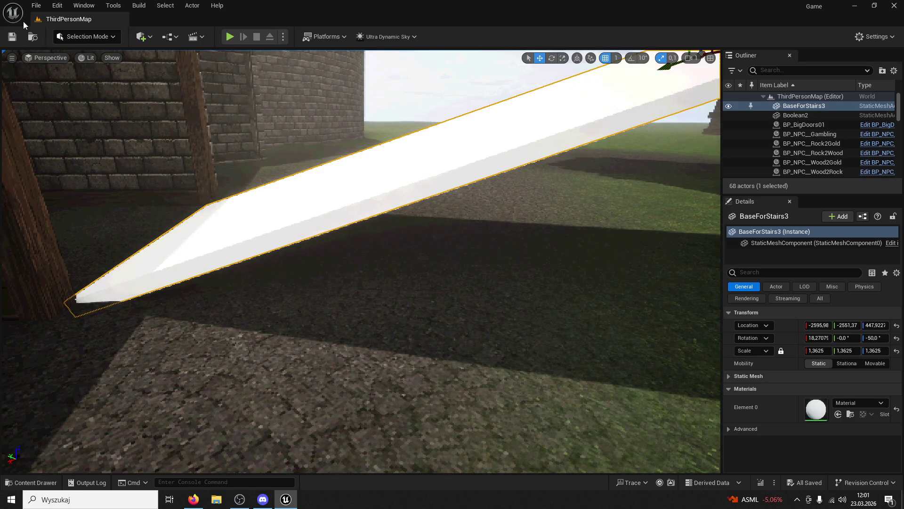
pyautogui.click(45, 5)
pyautogui.click(20, 5)
pyautogui.click(38, 6)
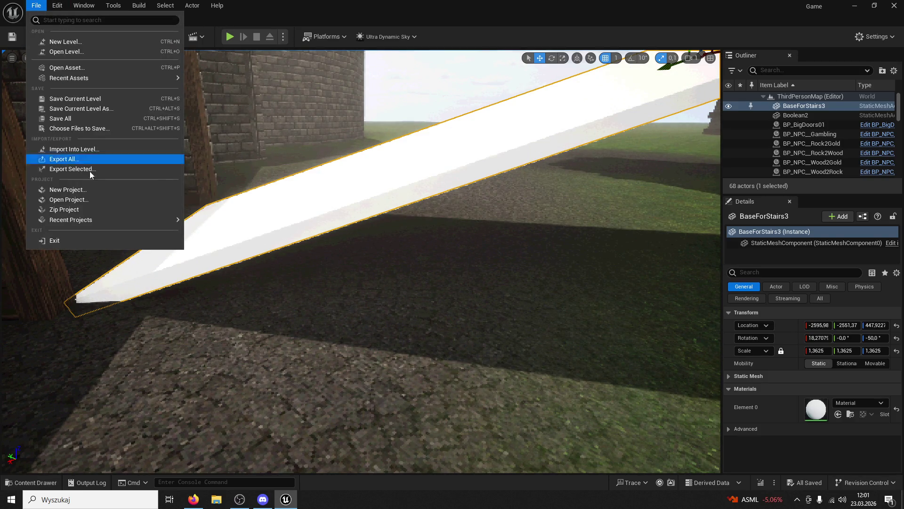
pyautogui.click(60, 209)
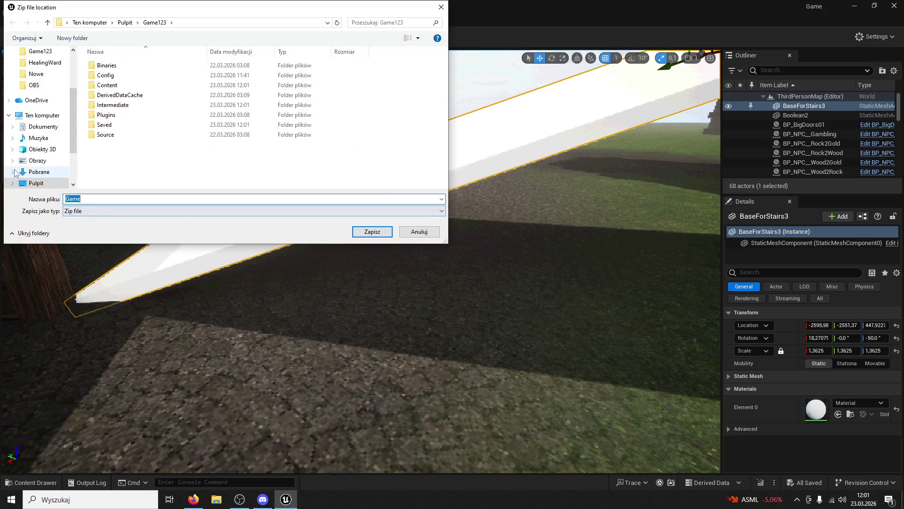
pyautogui.click(37, 184)
pyautogui.write('HealthWard')
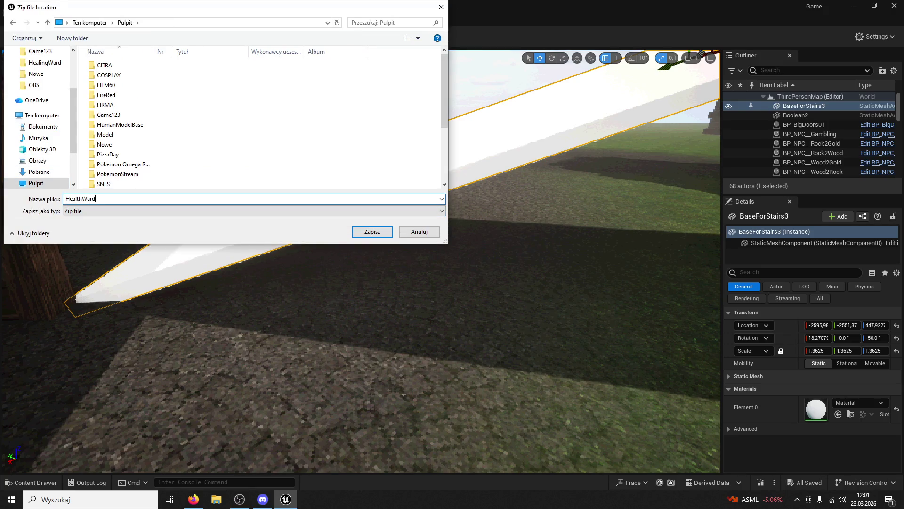
pyautogui.press('Return')
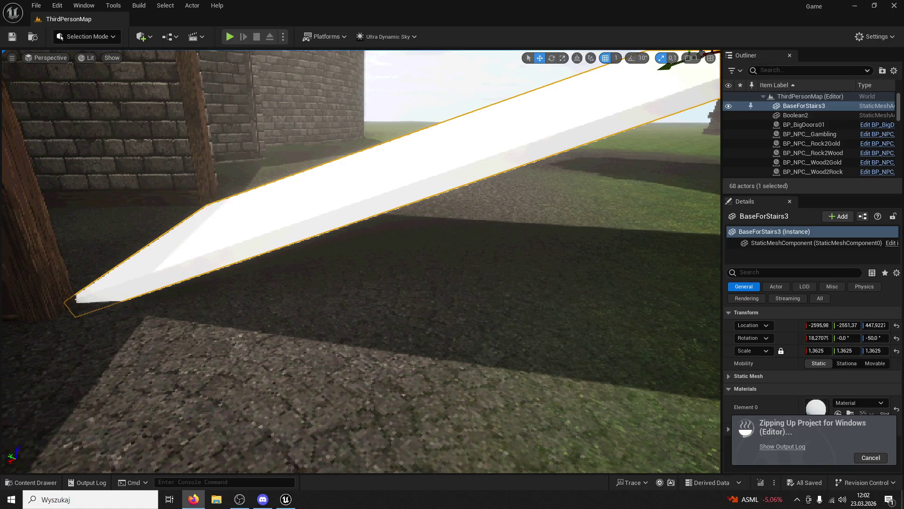
# Play-test again, running the character through the archway and up the white ramp, then stop
pyautogui.moveTo(545, 241); pyautogui.dragTo(237, 123)
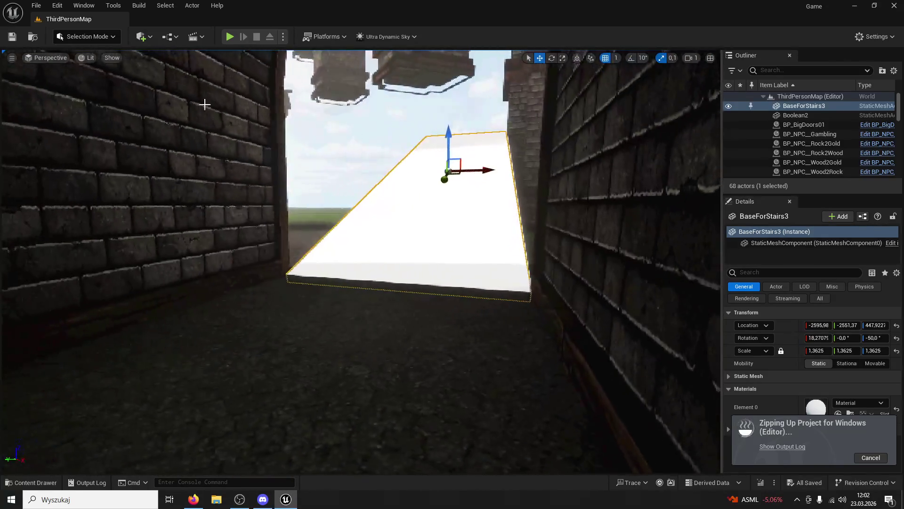
pyautogui.click(228, 36)
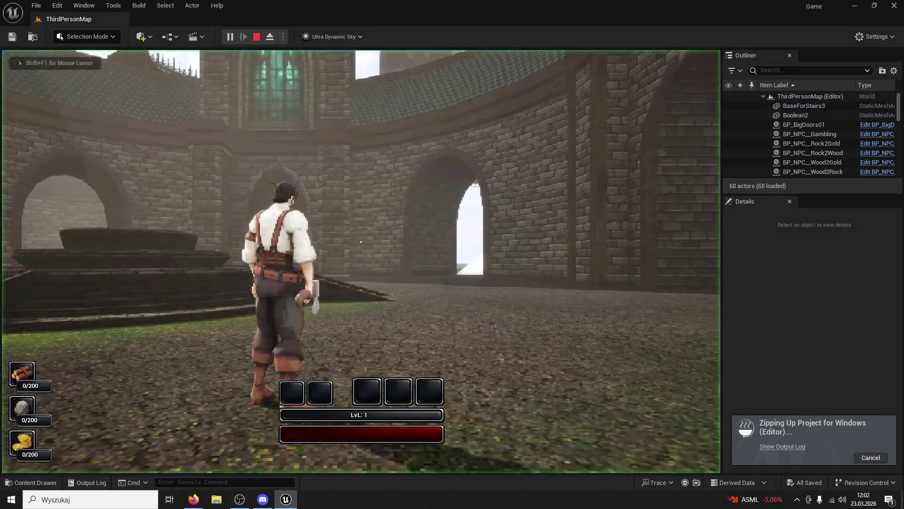
pyautogui.press('w')
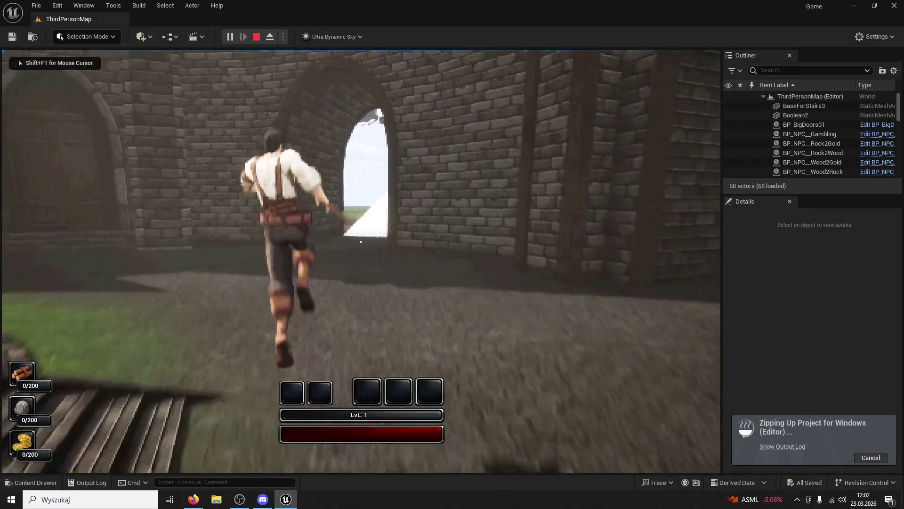
pyautogui.press('w')
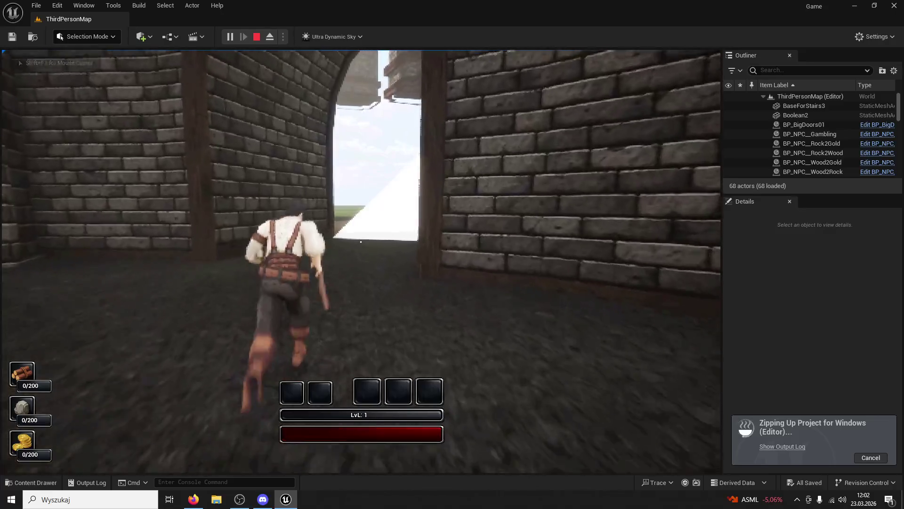
pyautogui.press('w')
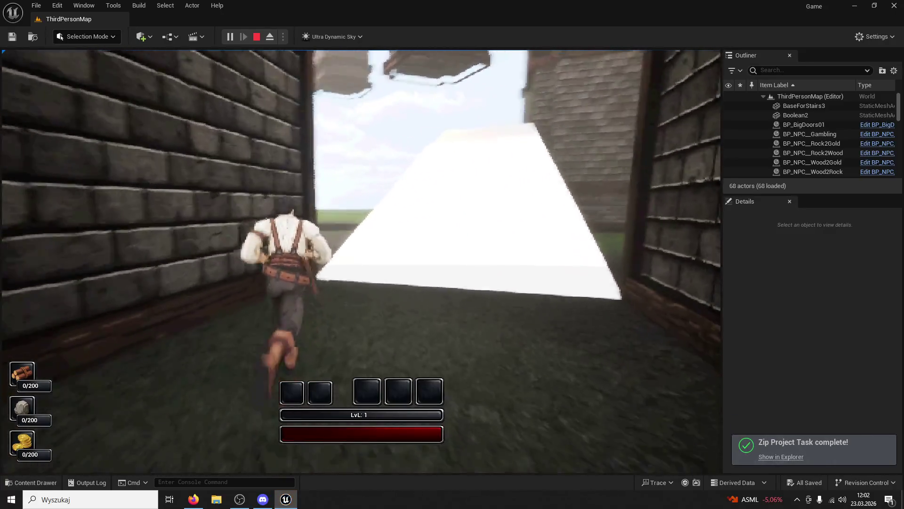
pyautogui.press('w')
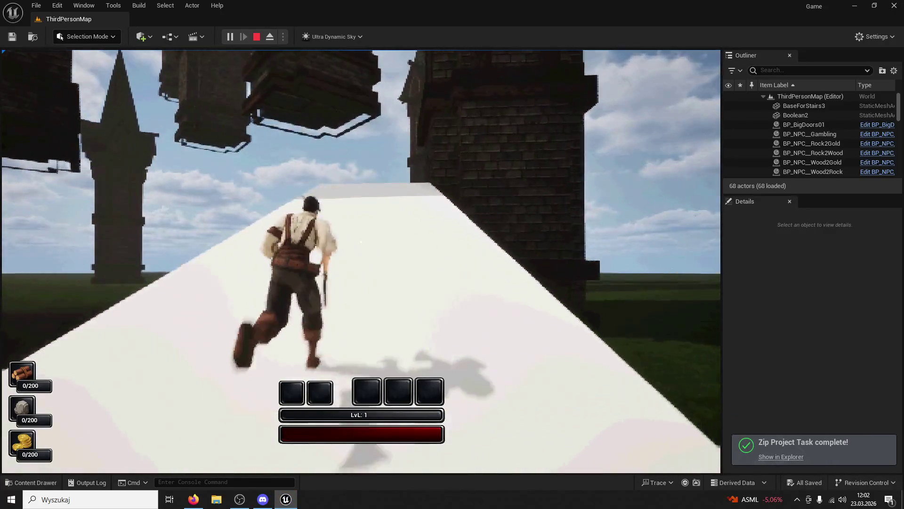
pyautogui.press('Escape')
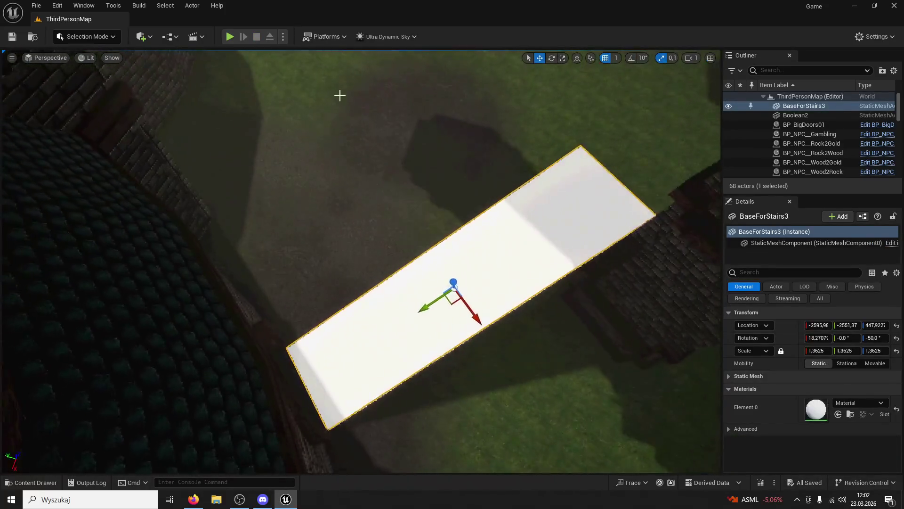
# Switch to Modeling Mode and start a 90° Space Warp bend on the BaseForStairs3 ramp
pyautogui.click(88, 37)
pyautogui.click(91, 92)
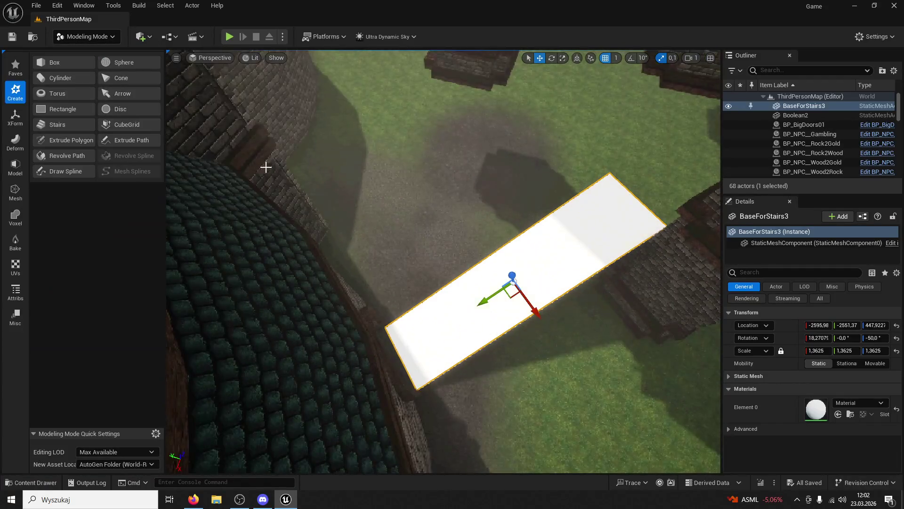
pyautogui.click(16, 141)
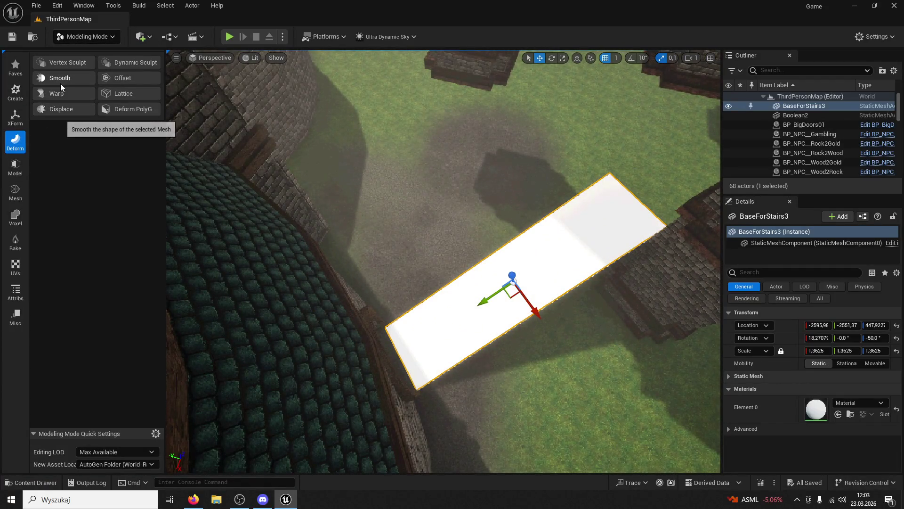
pyautogui.click(63, 97)
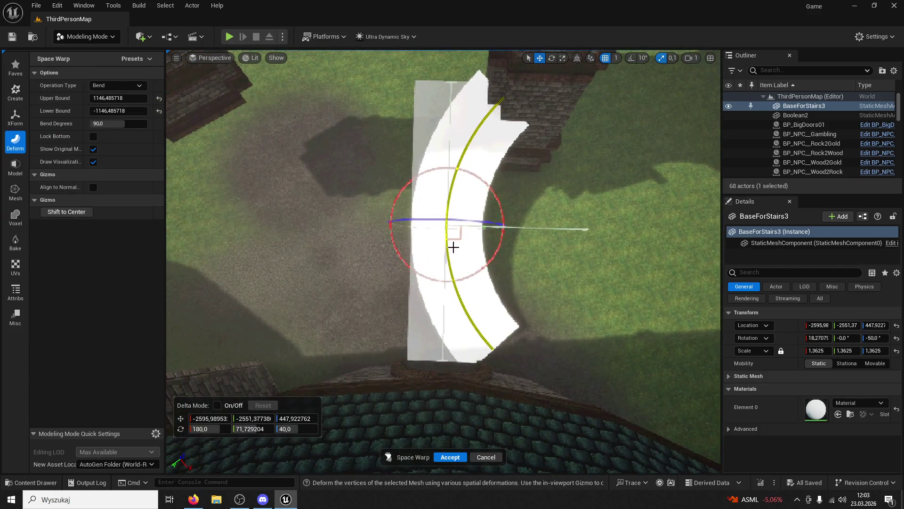
# Try several bend orientations with the gizmo rings, undoing each one
pyautogui.moveTo(464, 219)
pyautogui.mouseDown()
pyautogui.moveTo(283, 216)
pyautogui.moveTo(439, 227)
pyautogui.moveTo(415, 208)
pyautogui.moveTo(428, 200)
pyautogui.moveTo(511, 234)
pyautogui.mouseUp()
pyautogui.hotkey('ctrl', 'z')
pyautogui.moveTo(563, 148)
pyautogui.mouseDown()
pyautogui.moveTo(443, 197)
pyautogui.moveTo(340, 193)
pyautogui.moveTo(270, 302)
pyautogui.moveTo(262, 347)
pyautogui.mouseUp()
pyautogui.hotkey('ctrl', 'z')
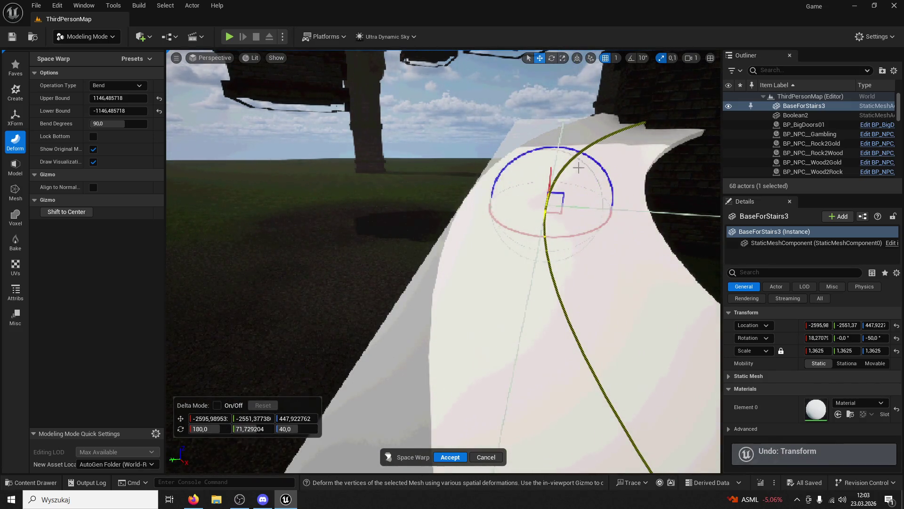
pyautogui.moveTo(602, 166); pyautogui.dragTo(286, 376)
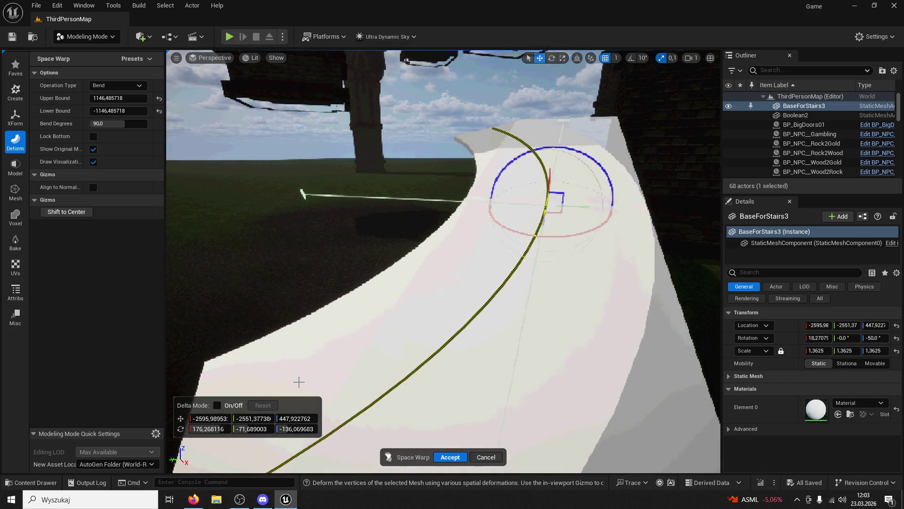
pyautogui.moveTo(302, 383)
pyautogui.mouseDown()
pyautogui.moveTo(476, 236)
pyautogui.moveTo(454, 323)
pyautogui.moveTo(218, 349)
pyautogui.moveTo(191, 363)
pyautogui.moveTo(358, 235)
pyautogui.moveTo(340, 221)
pyautogui.moveTo(405, 300)
pyautogui.mouseUp()
pyautogui.hotkey('ctrl', 'z')
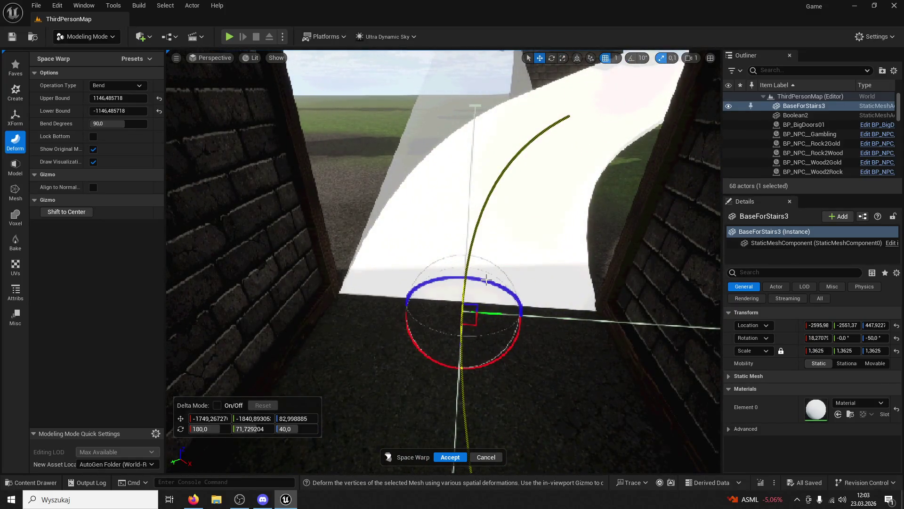
# Re-bend the ramp in a new direction, then cancel the Space Warp to keep it flat
pyautogui.moveTo(491, 281)
pyautogui.mouseDown()
pyautogui.moveTo(374, 284)
pyautogui.moveTo(423, 290)
pyautogui.mouseUp()
pyautogui.click(434, 293)
pyautogui.moveTo(487, 279)
pyautogui.mouseDown()
pyautogui.moveTo(345, 287)
pyautogui.moveTo(411, 285)
pyautogui.moveTo(401, 287)
pyautogui.mouseUp()
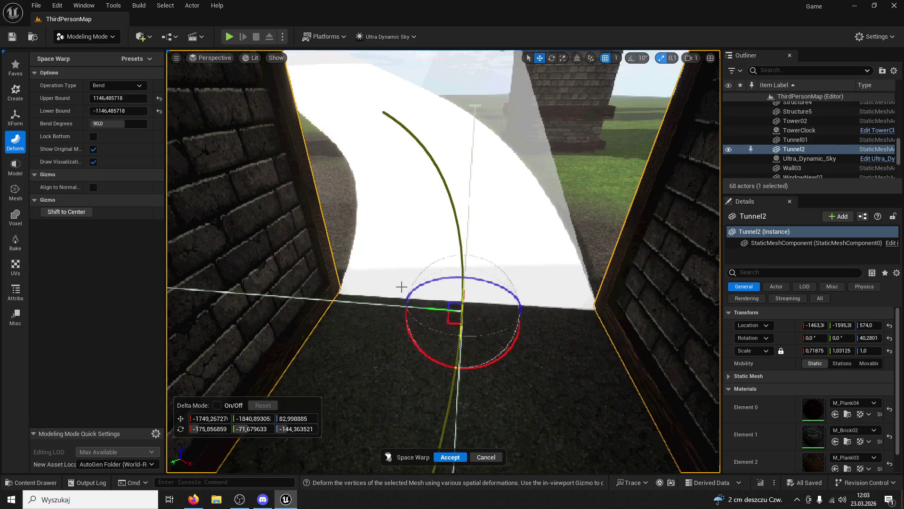
pyautogui.click(493, 458)
pyautogui.click(497, 317)
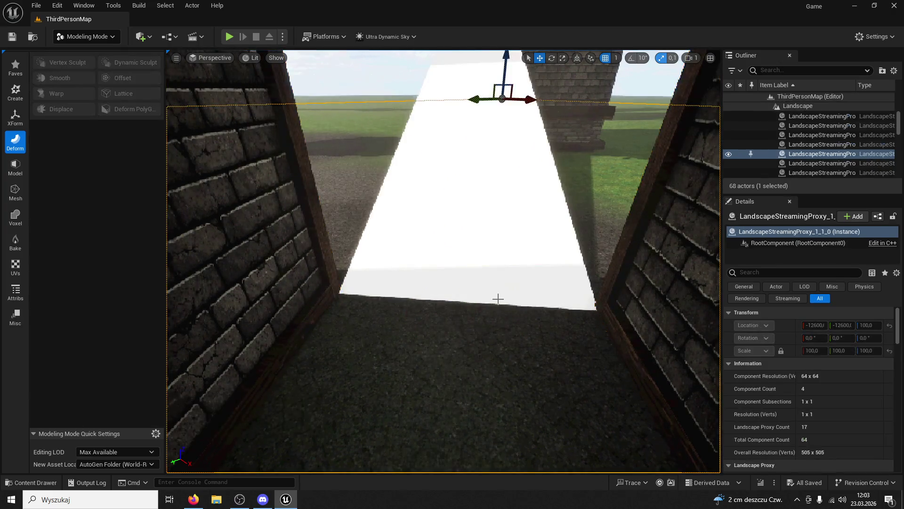
pyautogui.click(497, 224)
pyautogui.click(66, 91)
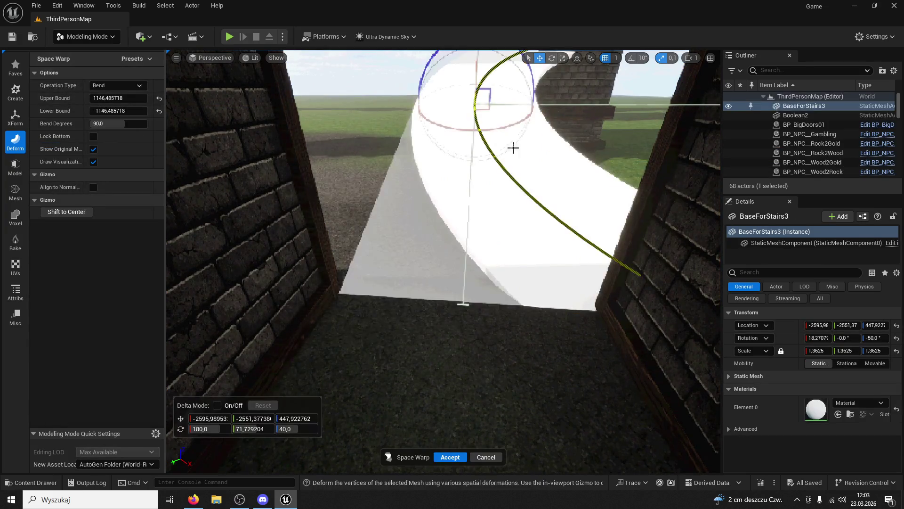
pyautogui.moveTo(476, 114)
pyautogui.mouseDown()
pyautogui.moveTo(461, 258)
pyautogui.moveTo(430, 375)
pyautogui.moveTo(414, 340)
pyautogui.moveTo(464, 306)
pyautogui.moveTo(415, 308)
pyautogui.moveTo(471, 309)
pyautogui.mouseUp()
pyautogui.moveTo(518, 282); pyautogui.dragTo(531, 282)
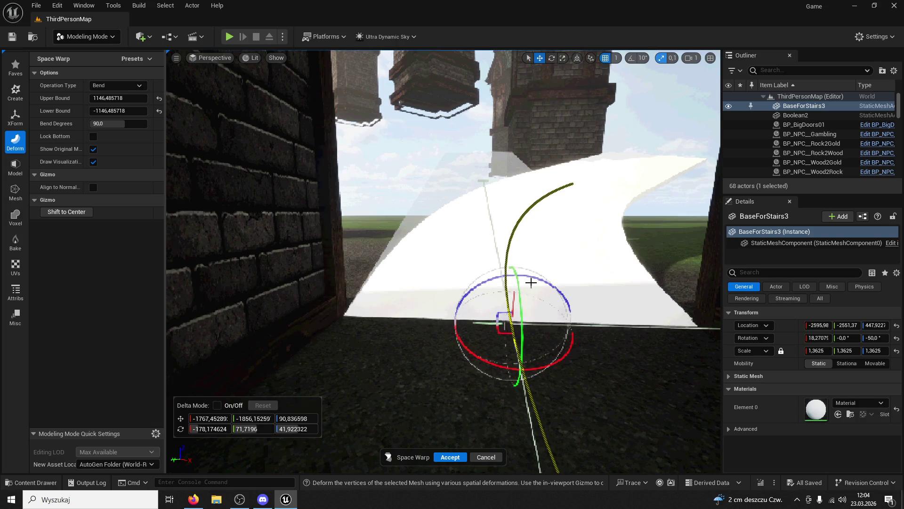
pyautogui.moveTo(531, 282)
pyautogui.mouseDown()
pyautogui.moveTo(473, 273)
pyautogui.moveTo(270, 337)
pyautogui.moveTo(441, 504)
pyautogui.moveTo(430, 488)
pyautogui.mouseUp()
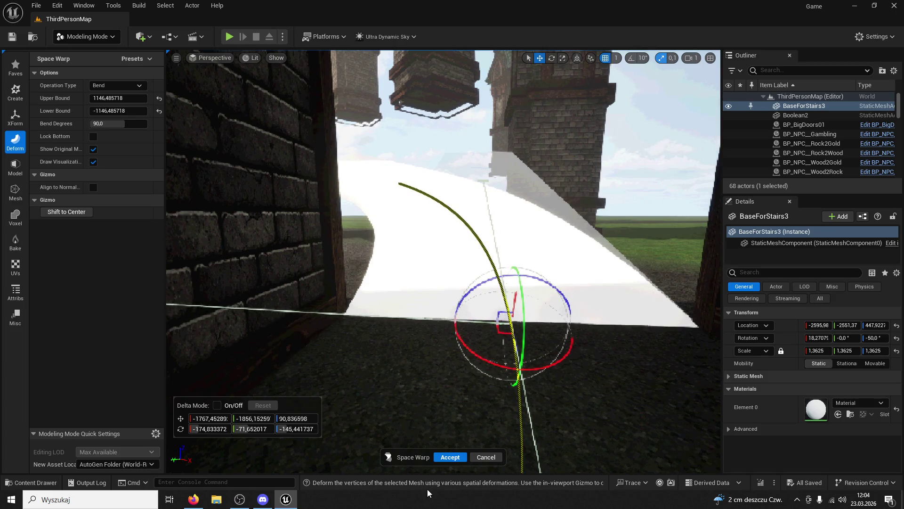
pyautogui.click(485, 457)
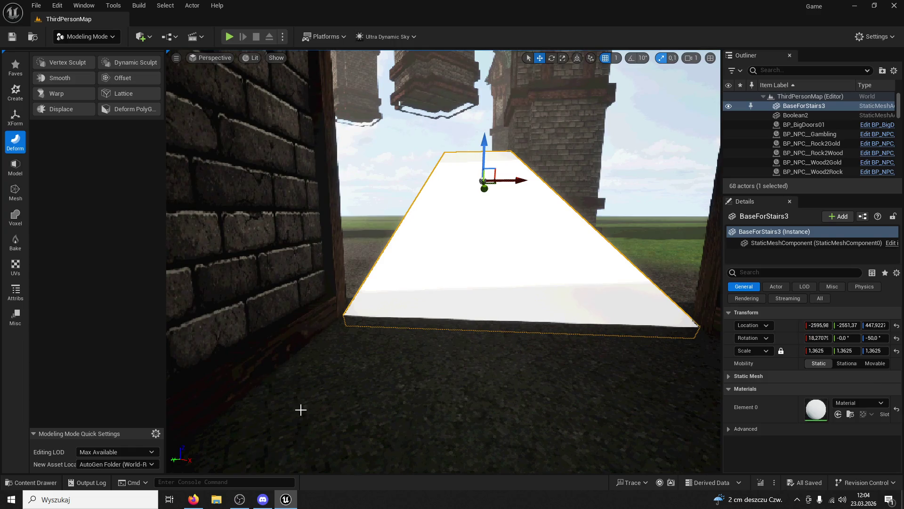
# Start a new bend, rotate it by -40 degrees, then cancel that attempt
pyautogui.click(80, 95)
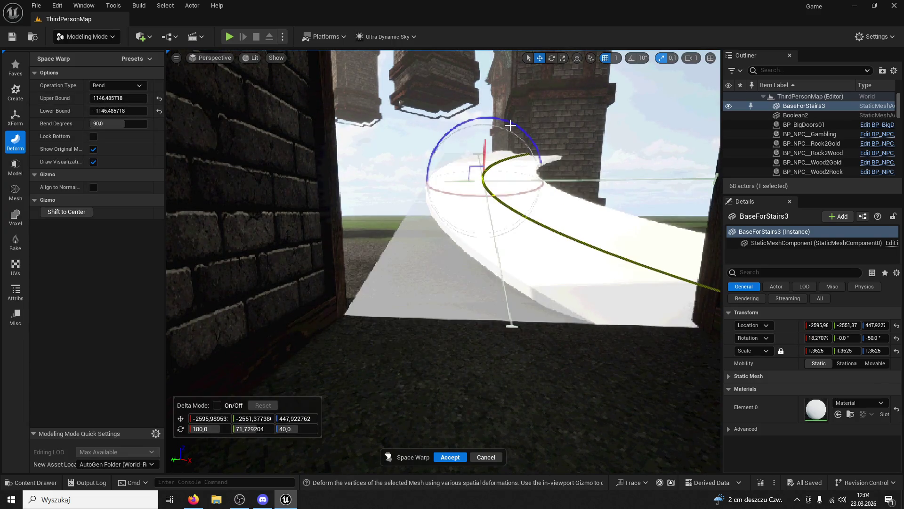
pyautogui.moveTo(483, 116)
pyautogui.mouseDown()
pyautogui.moveTo(283, 136)
pyautogui.moveTo(210, 254)
pyautogui.moveTo(347, 355)
pyautogui.moveTo(424, 350)
pyautogui.moveTo(398, 351)
pyautogui.moveTo(284, 236)
pyautogui.moveTo(530, 99)
pyautogui.moveTo(484, 307)
pyautogui.moveTo(493, 265)
pyautogui.moveTo(453, 256)
pyautogui.moveTo(332, 406)
pyautogui.mouseUp()
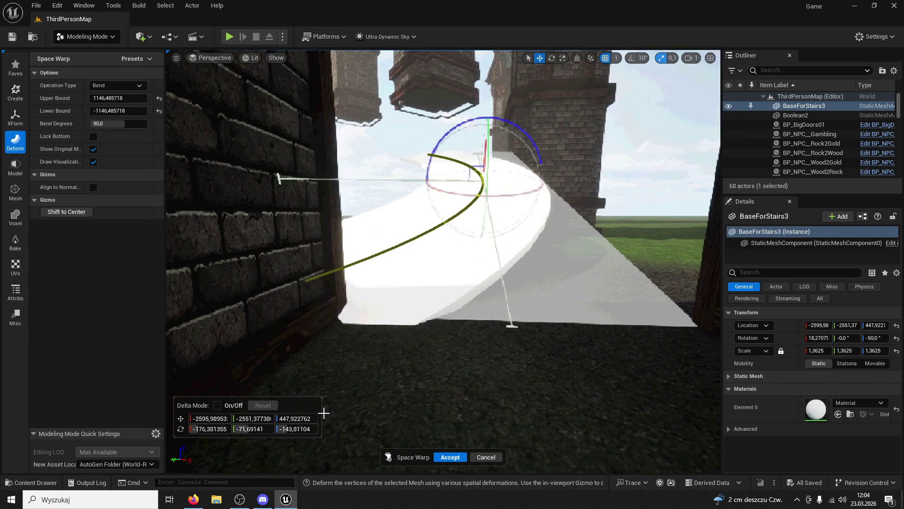
pyautogui.write('-40')
pyautogui.press('Return')
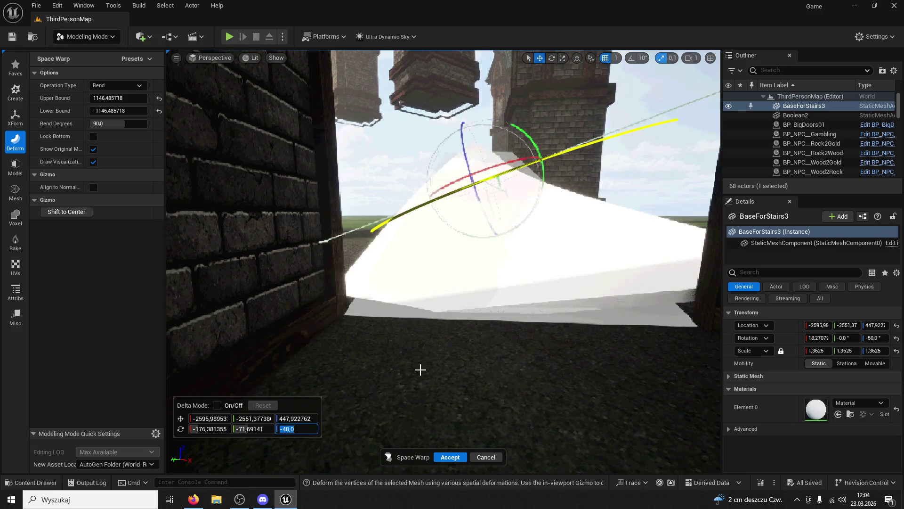
pyautogui.click(478, 453)
# Restart the bend, set Z rotation to 150 then -150, and tilt the blue ring
pyautogui.click(61, 91)
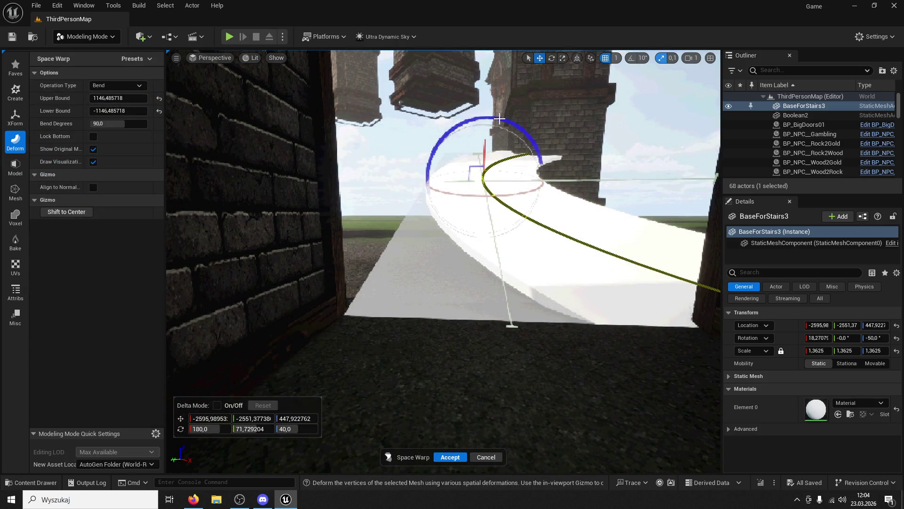
pyautogui.moveTo(500, 120); pyautogui.dragTo(593, 190)
pyautogui.moveTo(841, 274)
pyautogui.mouseDown()
pyautogui.moveTo(620, 343)
pyautogui.moveTo(434, 322)
pyautogui.moveTo(731, 164)
pyautogui.moveTo(356, 93)
pyautogui.moveTo(566, 212)
pyautogui.moveTo(730, 283)
pyautogui.moveTo(880, 331)
pyautogui.moveTo(401, 391)
pyautogui.moveTo(383, 404)
pyautogui.moveTo(412, 399)
pyautogui.mouseUp()
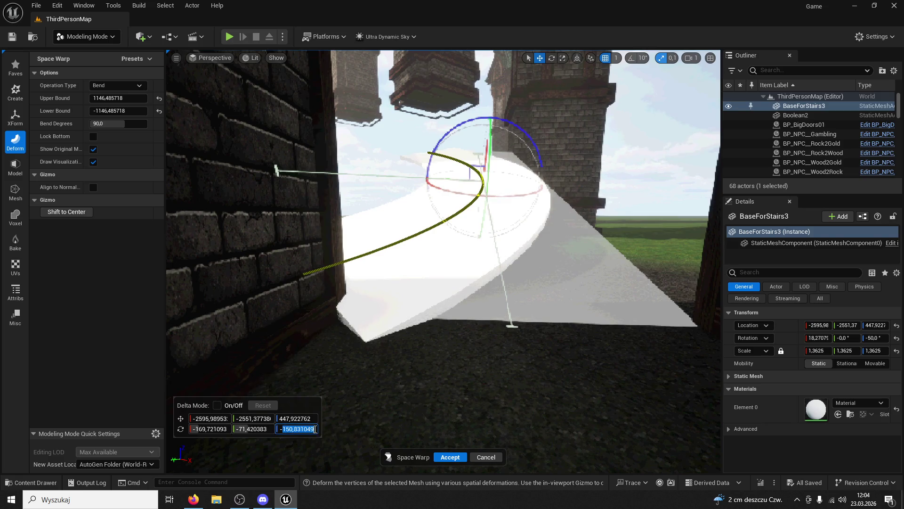
pyautogui.write('50')
pyautogui.press('Return')
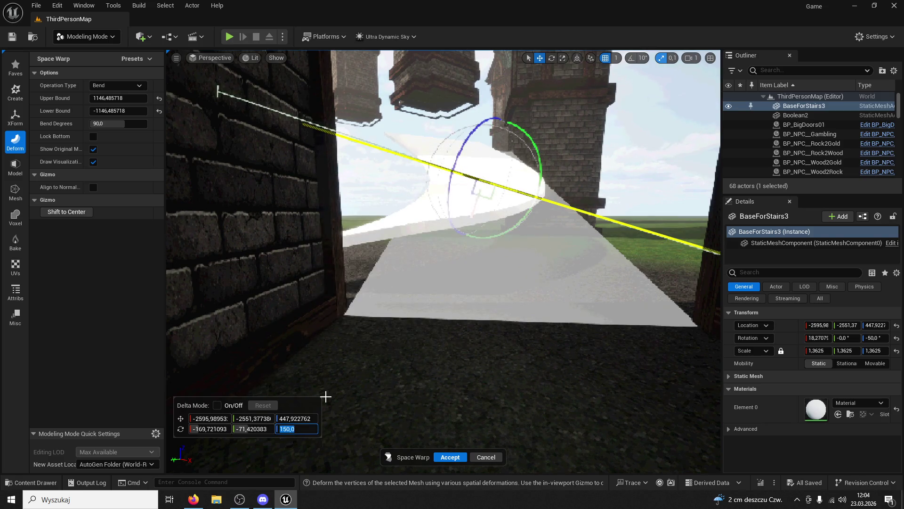
pyautogui.write('-150')
pyautogui.press('Return')
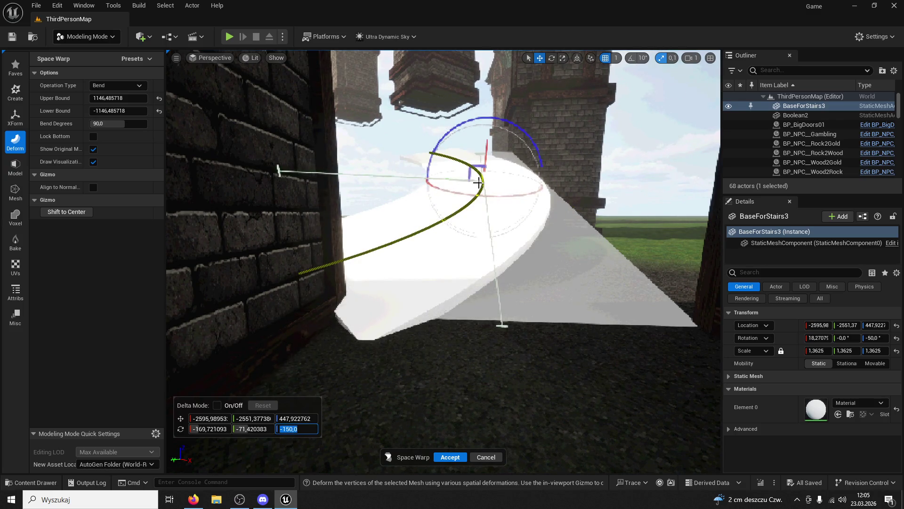
pyautogui.moveTo(481, 189)
pyautogui.mouseDown()
pyautogui.moveTo(442, 185)
pyautogui.moveTo(472, 179)
pyautogui.moveTo(363, 212)
pyautogui.moveTo(196, 309)
pyautogui.moveTo(424, 283)
pyautogui.moveTo(476, 238)
pyautogui.moveTo(348, 287)
pyautogui.moveTo(310, 337)
pyautogui.moveTo(339, 316)
pyautogui.moveTo(348, 301)
pyautogui.moveTo(313, 335)
pyautogui.mouseUp()
pyautogui.moveTo(410, 276)
pyautogui.mouseDown()
pyautogui.moveTo(424, 254)
pyautogui.moveTo(414, 301)
pyautogui.moveTo(405, 282)
pyautogui.moveTo(419, 295)
pyautogui.moveTo(401, 295)
pyautogui.mouseUp()
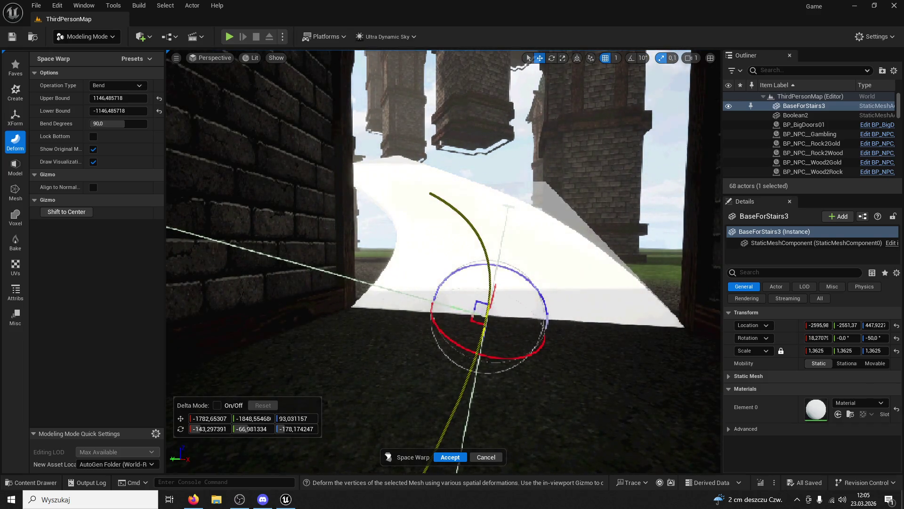
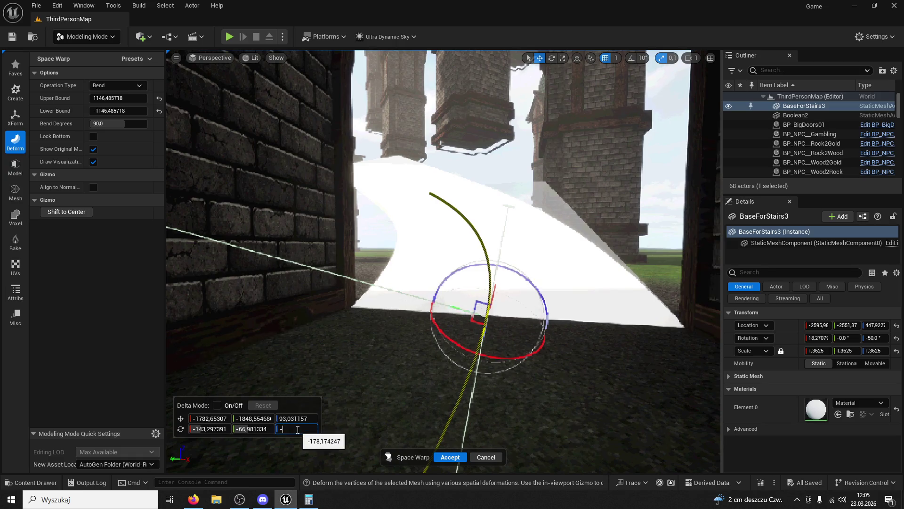
pyautogui.write('140,0')
# Preview bend Rotation Z values of -140 and -130, then cancel the Space Warp so the slab stays flat
pyautogui.press('Return')
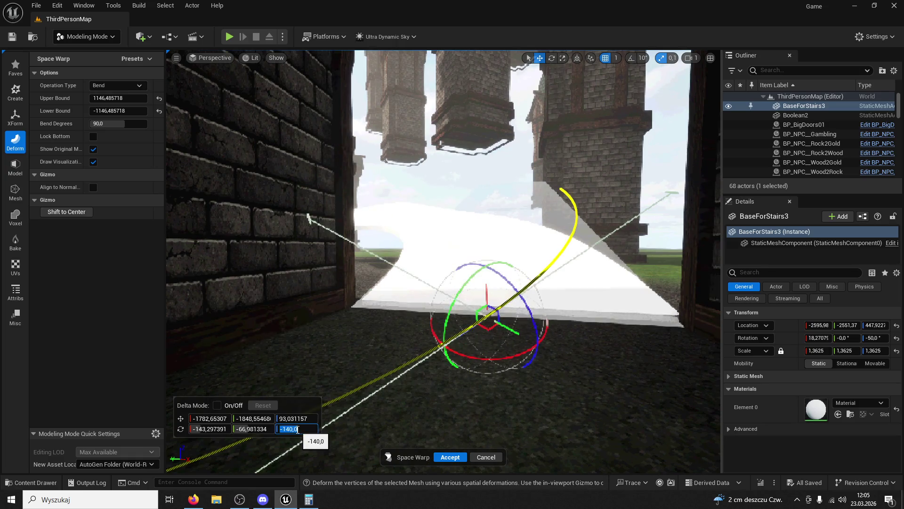
pyautogui.moveTo(171, 173)
pyautogui.mouseDown()
pyautogui.moveTo(283, 236)
pyautogui.moveTo(306, 226)
pyautogui.moveTo(292, 198)
pyautogui.moveTo(301, 221)
pyautogui.mouseUp()
pyautogui.moveTo(416, 320)
pyautogui.mouseDown()
pyautogui.moveTo(448, 322)
pyautogui.moveTo(411, 322)
pyautogui.mouseUp()
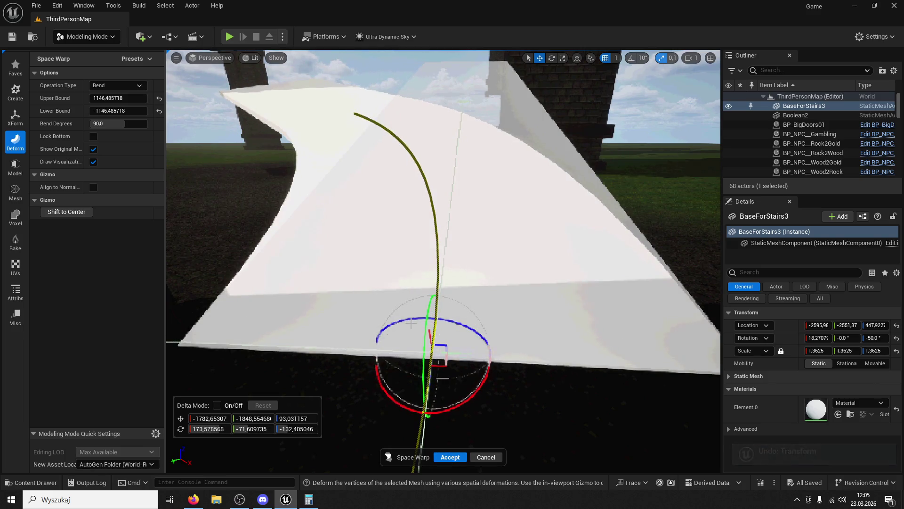
pyautogui.write('30')
pyautogui.press('Return')
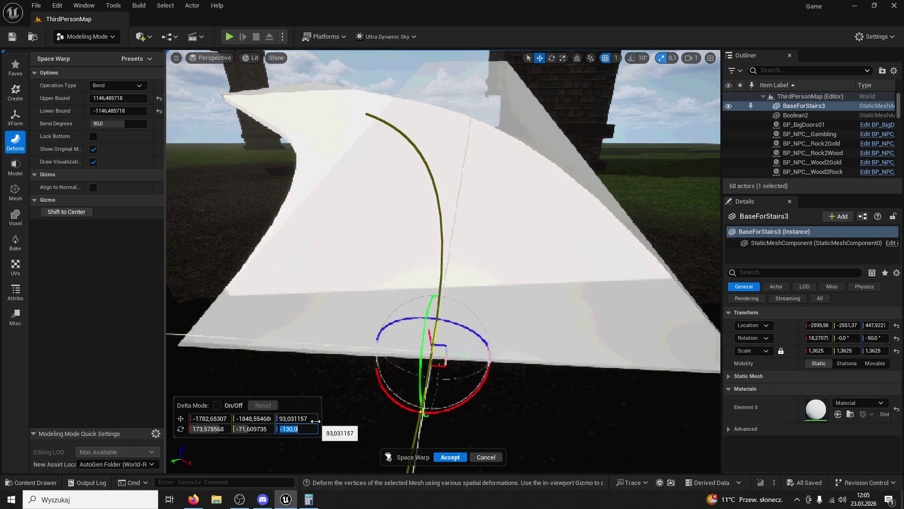
pyautogui.moveTo(369, 105)
pyautogui.mouseDown()
pyautogui.moveTo(372, 165)
pyautogui.moveTo(406, 156)
pyautogui.mouseUp()
pyautogui.click(487, 457)
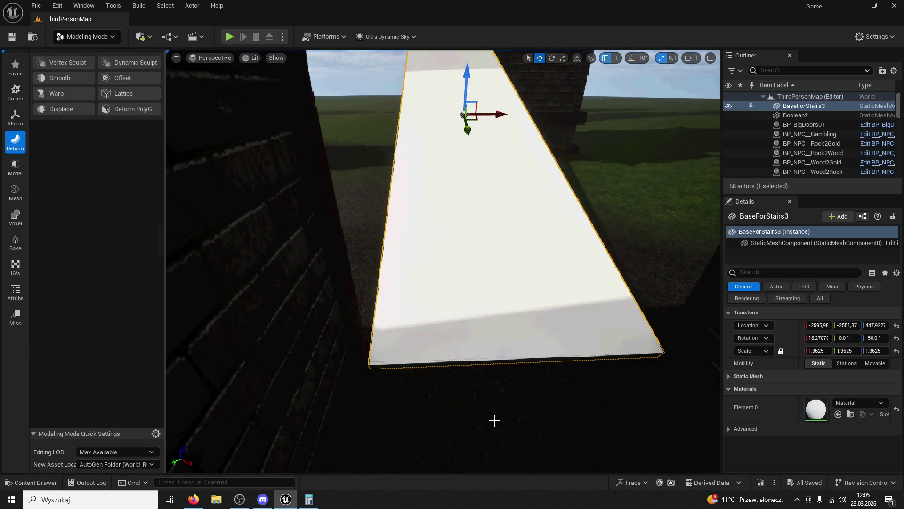
pyautogui.click(61, 94)
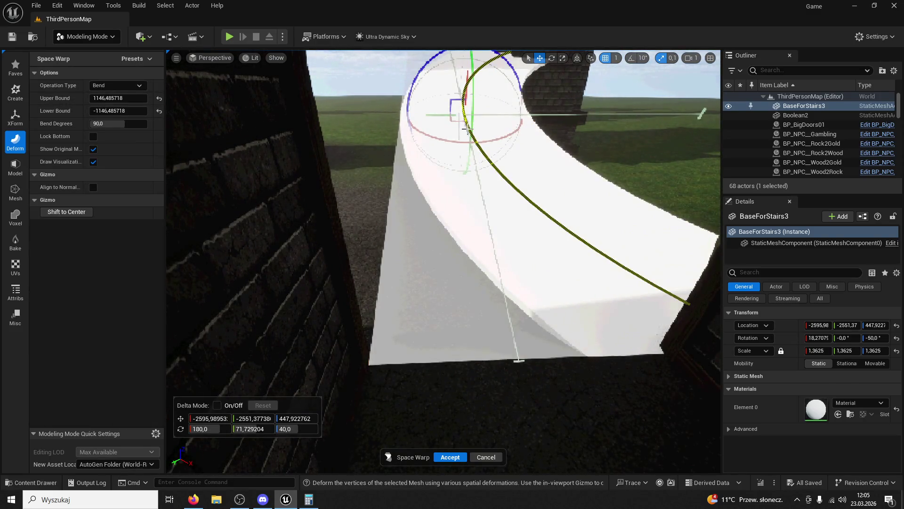
pyautogui.moveTo(467, 128)
pyautogui.mouseDown()
pyautogui.moveTo(499, 377)
pyautogui.moveTo(518, 374)
pyautogui.mouseUp()
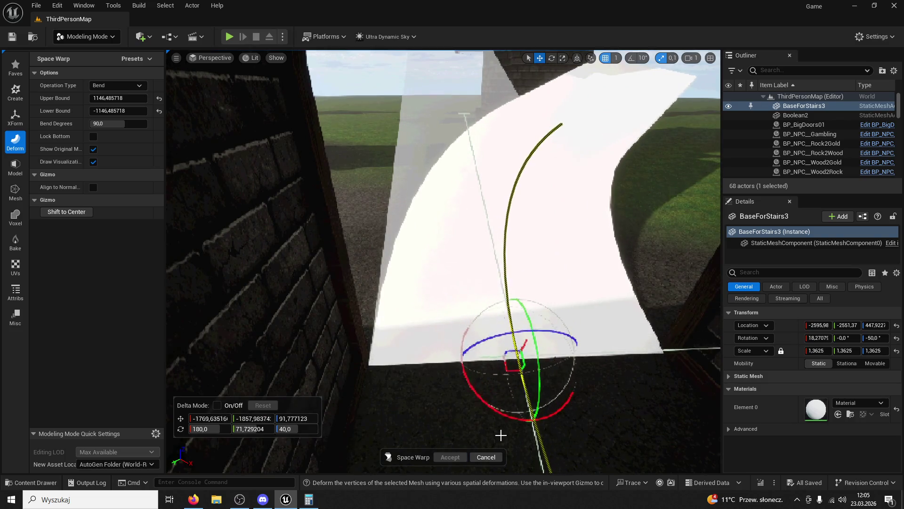
pyautogui.moveTo(494, 439); pyautogui.dragTo(490, 440)
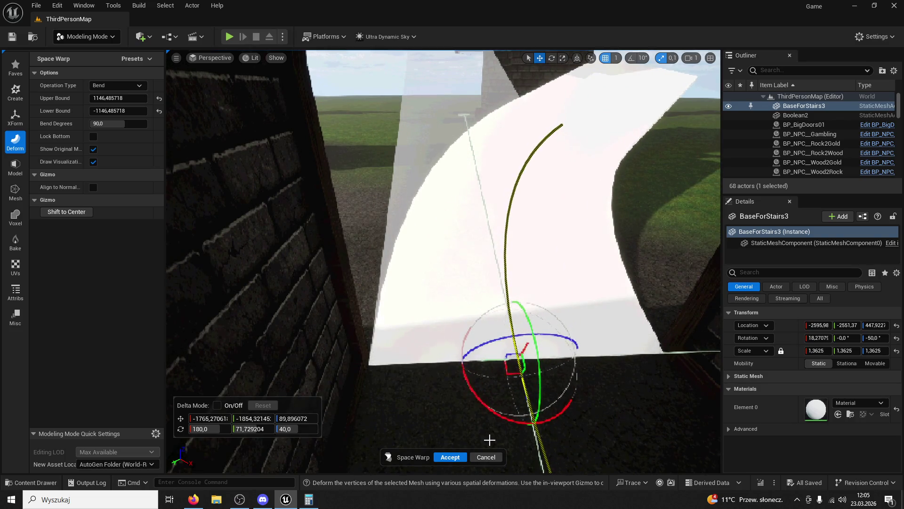
pyautogui.click(490, 426)
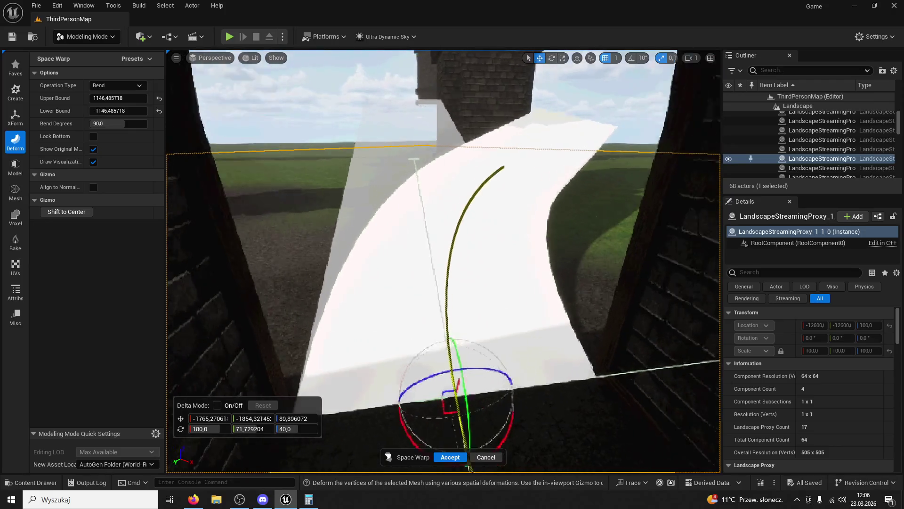
pyautogui.moveTo(581, 324); pyautogui.dragTo(379, 384)
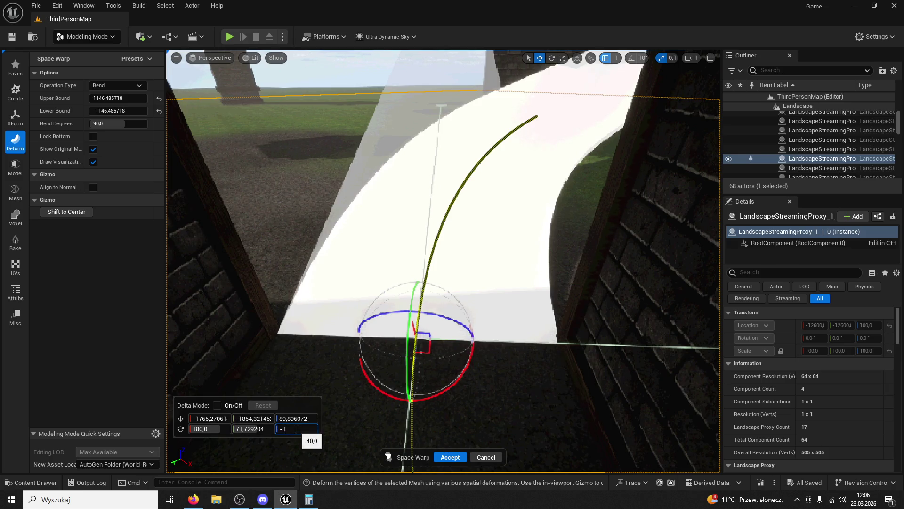
pyautogui.write('40')
pyautogui.press('Return')
pyautogui.moveTo(410, 330)
pyautogui.mouseDown()
pyautogui.moveTo(409, 274)
pyautogui.moveTo(411, 377)
pyautogui.moveTo(411, 287)
pyautogui.mouseUp()
pyautogui.hotkey('ctrl', 'z')
pyautogui.click(285, 429)
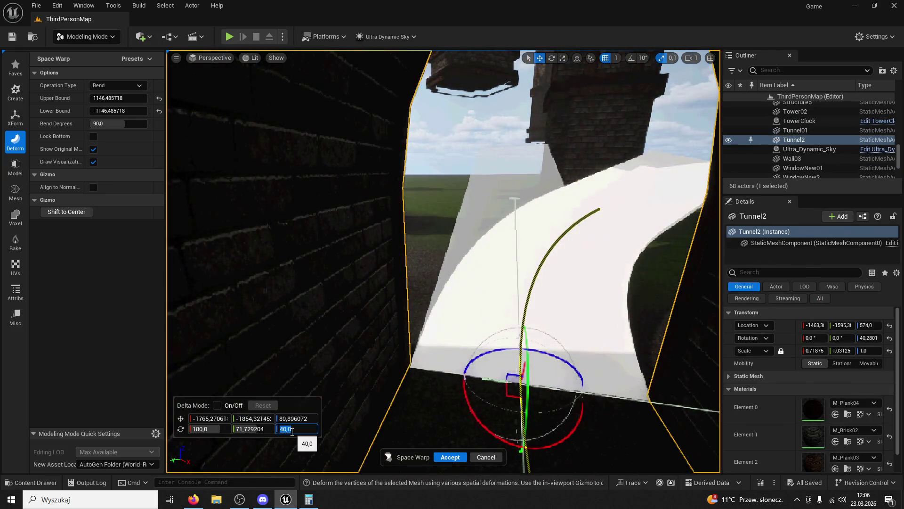
pyautogui.write('-140')
pyautogui.press('Return')
pyautogui.moveTo(394, 369); pyautogui.dragTo(394, 313)
pyautogui.moveTo(499, 358); pyautogui.dragTo(499, 377)
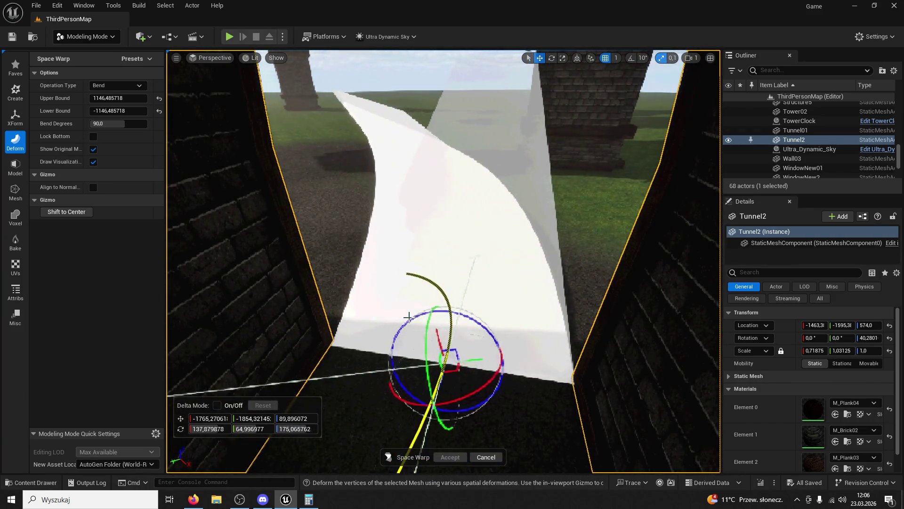
pyautogui.moveTo(416, 399)
pyautogui.mouseDown()
pyautogui.moveTo(528, 398)
pyautogui.moveTo(535, 302)
pyautogui.moveTo(590, 207)
pyautogui.moveTo(530, 294)
pyautogui.mouseUp()
pyautogui.click(528, 398)
pyautogui.hotkey('ctrl', 'z')
pyautogui.click(530, 293)
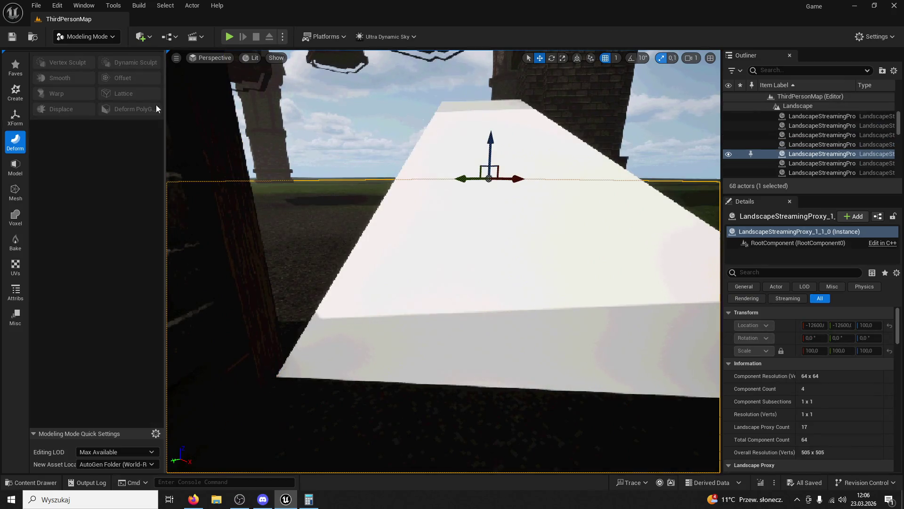
pyautogui.click(462, 203)
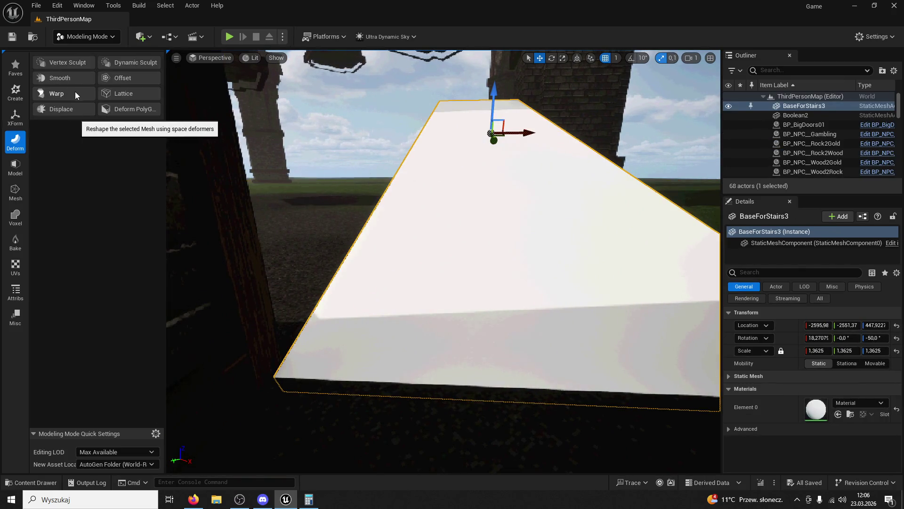
# Start a Warp bend on BaseForStairs3 and set the gizmo Rotation Y to 90
pyautogui.click(75, 95)
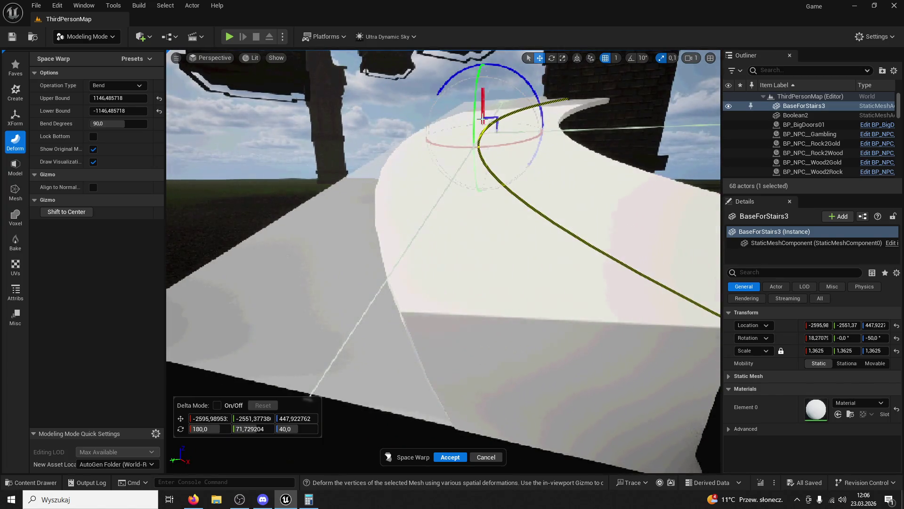
pyautogui.moveTo(488, 122)
pyautogui.mouseDown()
pyautogui.moveTo(481, 145)
pyautogui.moveTo(312, 242)
pyautogui.moveTo(202, 323)
pyautogui.moveTo(193, 313)
pyautogui.moveTo(375, 278)
pyautogui.moveTo(295, 376)
pyautogui.mouseUp()
pyautogui.click(295, 377)
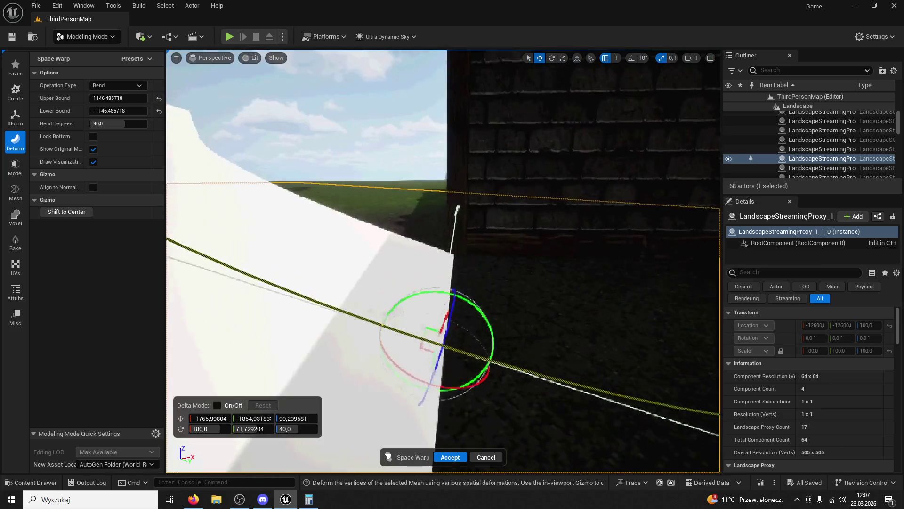
pyautogui.moveTo(478, 322); pyautogui.dragTo(461, 319)
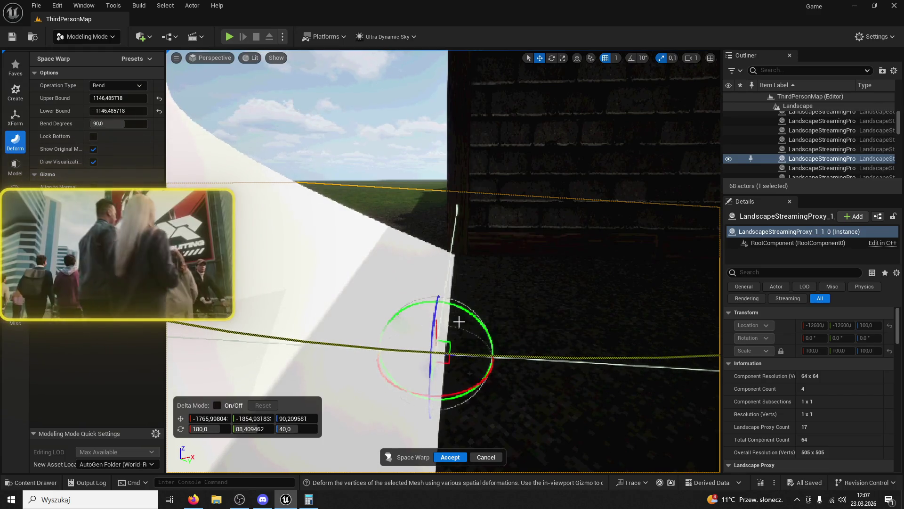
pyautogui.click(263, 429)
pyautogui.write('90')
pyautogui.press('Return')
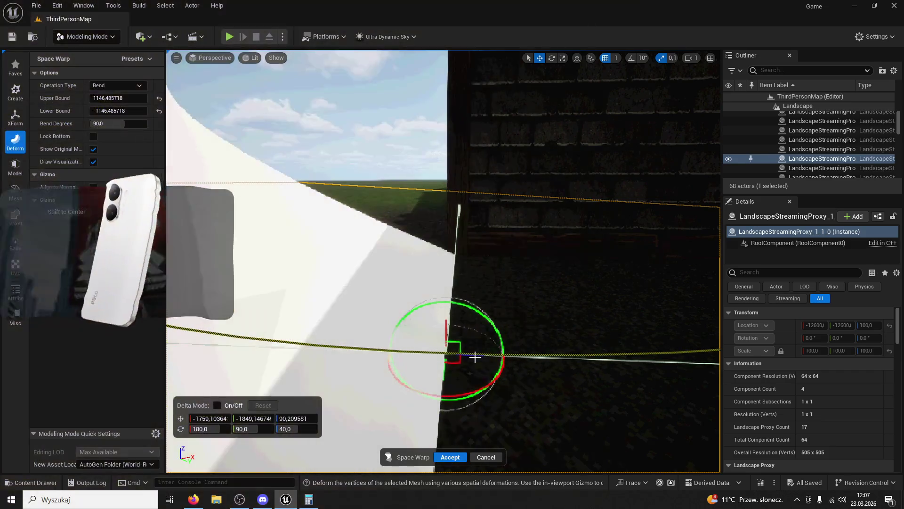
# Try a -140 rotation on the bend, then undo it
pyautogui.moveTo(466, 354)
pyautogui.mouseDown()
pyautogui.moveTo(466, 288)
pyautogui.moveTo(466, 344)
pyautogui.moveTo(414, 333)
pyautogui.mouseUp()
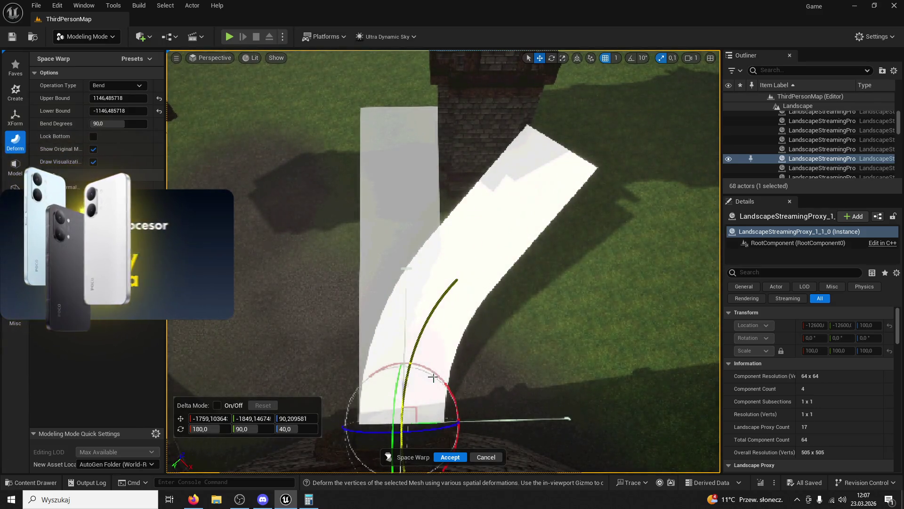
pyautogui.moveTo(433, 372)
pyautogui.mouseDown()
pyautogui.moveTo(340, 355)
pyautogui.moveTo(241, 364)
pyautogui.moveTo(427, 378)
pyautogui.mouseUp()
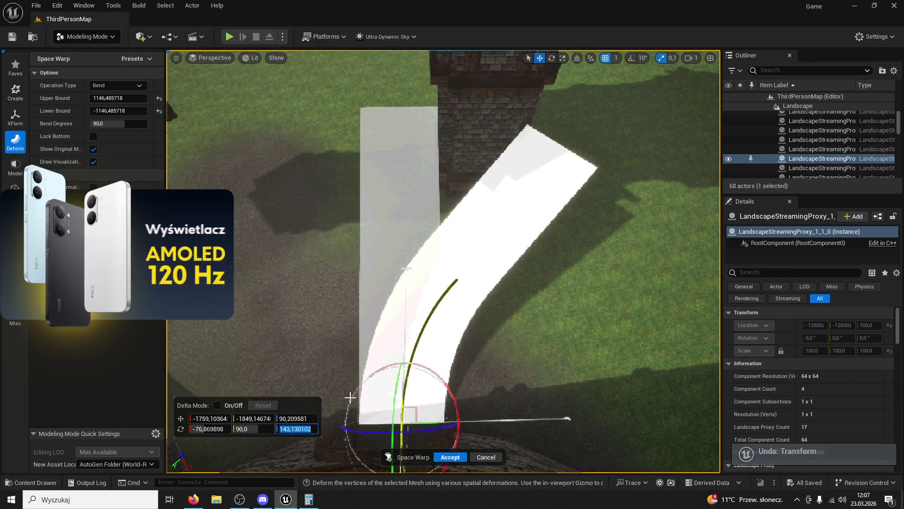
pyautogui.write('40')
pyautogui.press('Return')
pyautogui.moveTo(350, 397); pyautogui.dragTo(349, 397)
pyautogui.hotkey('ctrl', 'z')
# Set Bend Degrees to -90 and toggle the Lock Bottom option
pyautogui.moveTo(109, 127); pyautogui.dragTo(144, 129)
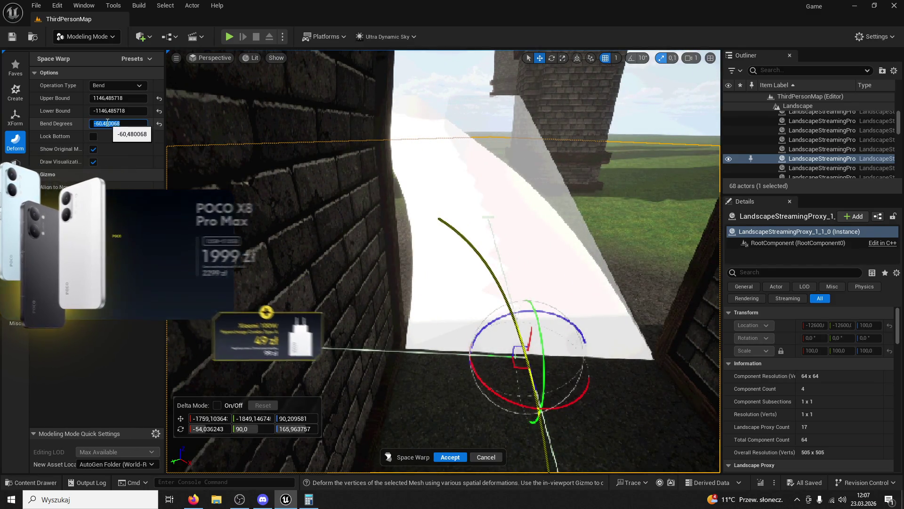
pyautogui.write('90')
pyautogui.press('Return')
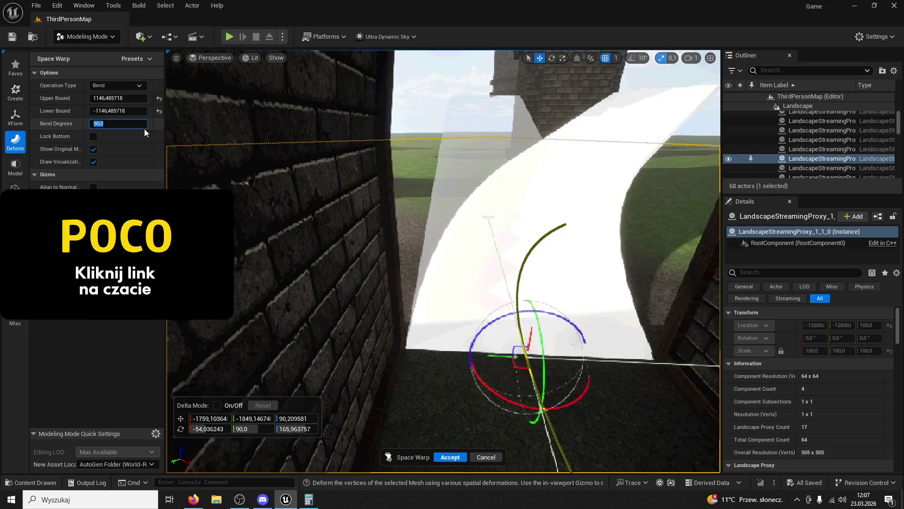
pyautogui.write('-90')
pyautogui.press('Return')
pyautogui.moveTo(385, 124)
pyautogui.mouseDown()
pyautogui.moveTo(385, 76)
pyautogui.moveTo(386, 136)
pyautogui.mouseUp()
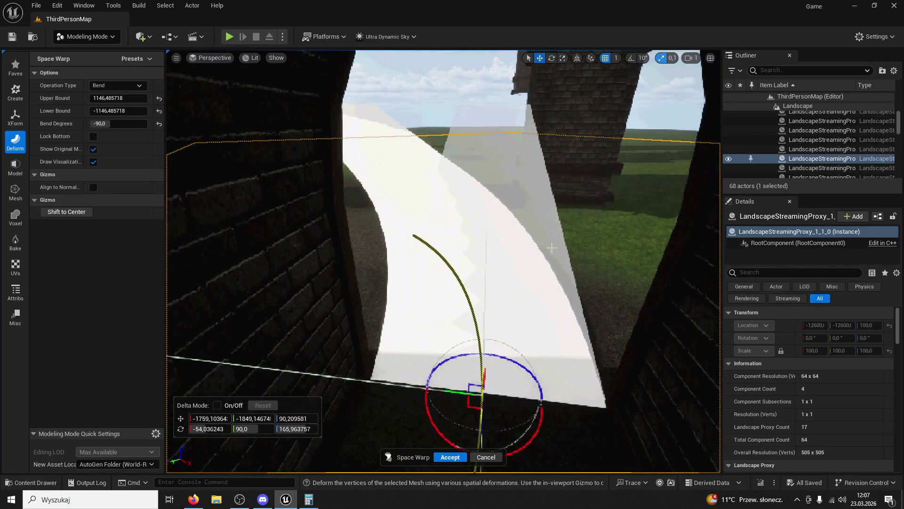
pyautogui.click(93, 136)
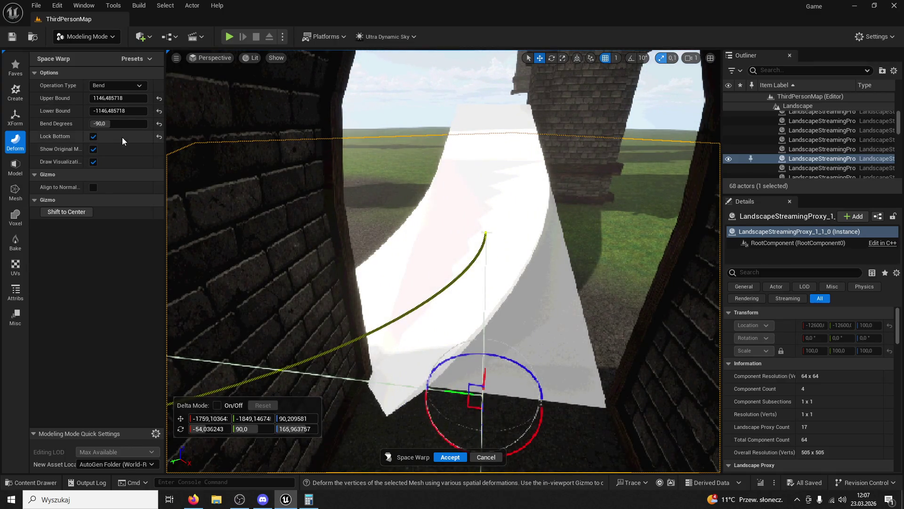
pyautogui.click(93, 137)
# Hide the original-mesh ghost of the slab
pyautogui.click(92, 149)
pyautogui.click(92, 149)
pyautogui.click(92, 149)
pyautogui.click(92, 149)
pyautogui.click(92, 149)
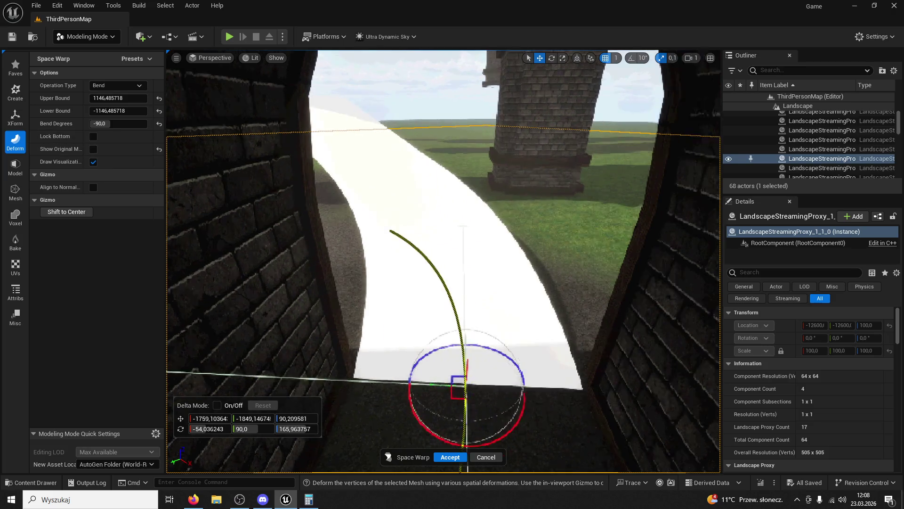
pyautogui.scroll(-3, 443, 261)
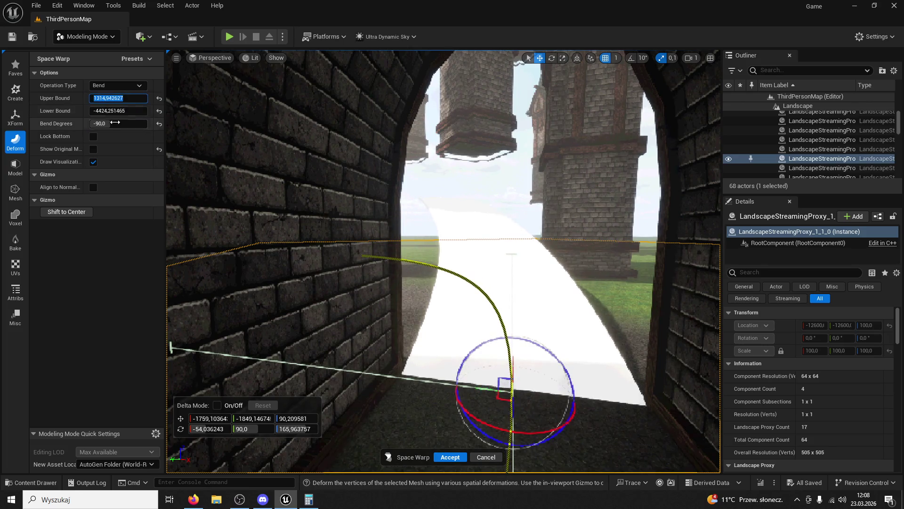
# Raise the Upper Bound to about 7835, accept the bend, and save the level
pyautogui.moveTo(526, 53); pyautogui.dragTo(516, 42)
pyautogui.moveTo(443, 261)
pyautogui.mouseDown()
pyautogui.moveTo(424, 231)
pyautogui.moveTo(438, 285)
pyautogui.mouseUp()
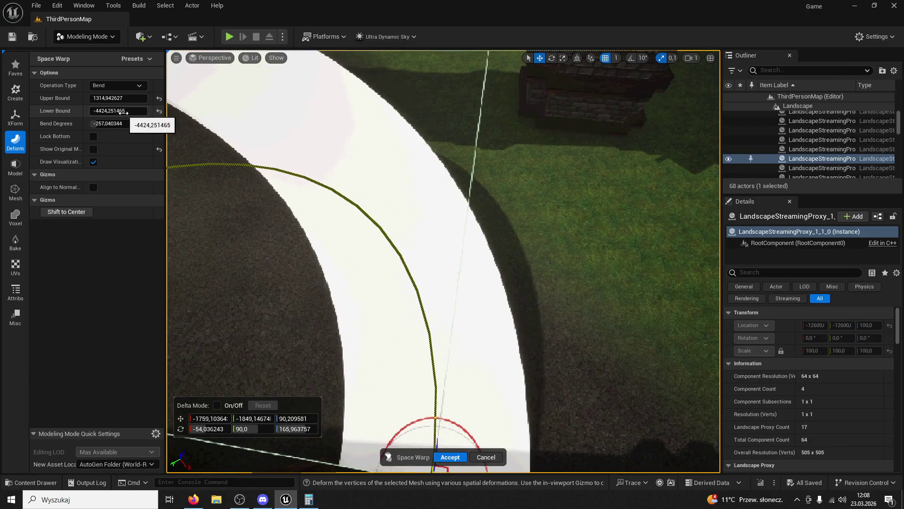
pyautogui.moveTo(114, 98)
pyautogui.mouseDown()
pyautogui.moveTo(342, 56)
pyautogui.moveTo(398, 208)
pyautogui.moveTo(454, 320)
pyautogui.moveTo(337, 58)
pyautogui.moveTo(527, 53)
pyautogui.moveTo(456, 403)
pyautogui.mouseUp()
pyautogui.click(453, 457)
pyautogui.moveTo(453, 457)
pyautogui.mouseDown()
pyautogui.moveTo(433, 330)
pyautogui.moveTo(2, 144)
pyautogui.mouseUp()
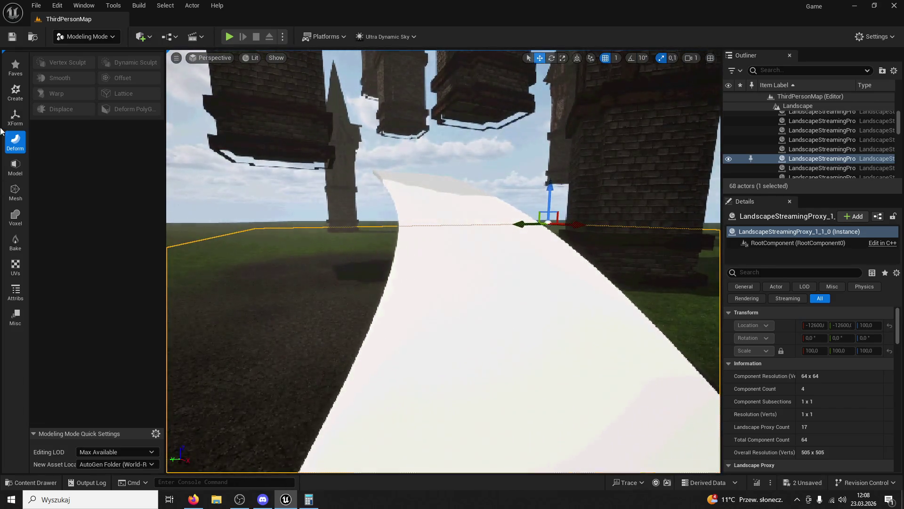
pyautogui.click(16, 36)
pyautogui.click(84, 40)
# Play-test running the character through the arch up the curved walkway, then select and frame the slab
pyautogui.click(86, 52)
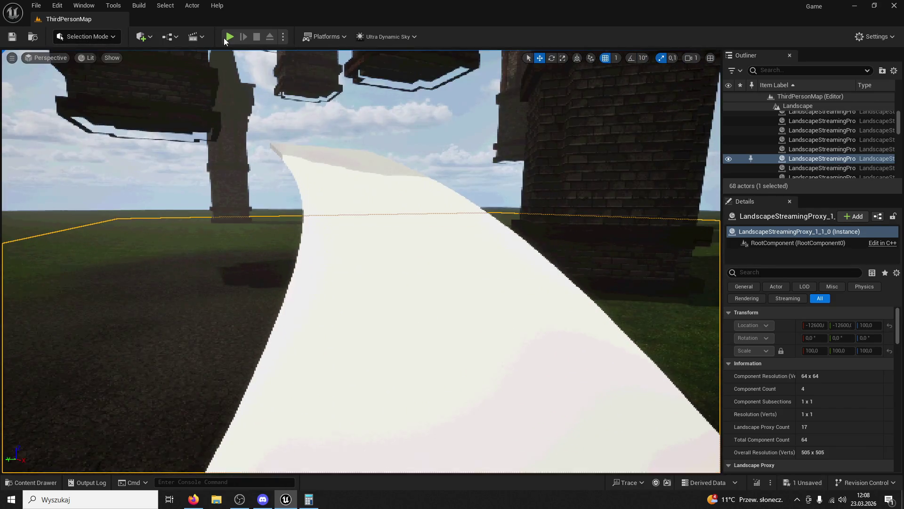
pyautogui.click(226, 37)
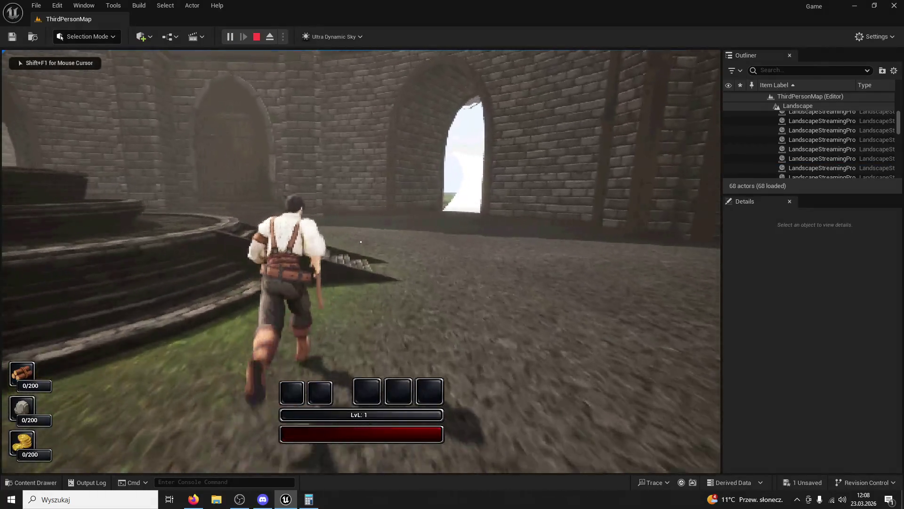
pyautogui.press('space')
pyautogui.press('w')
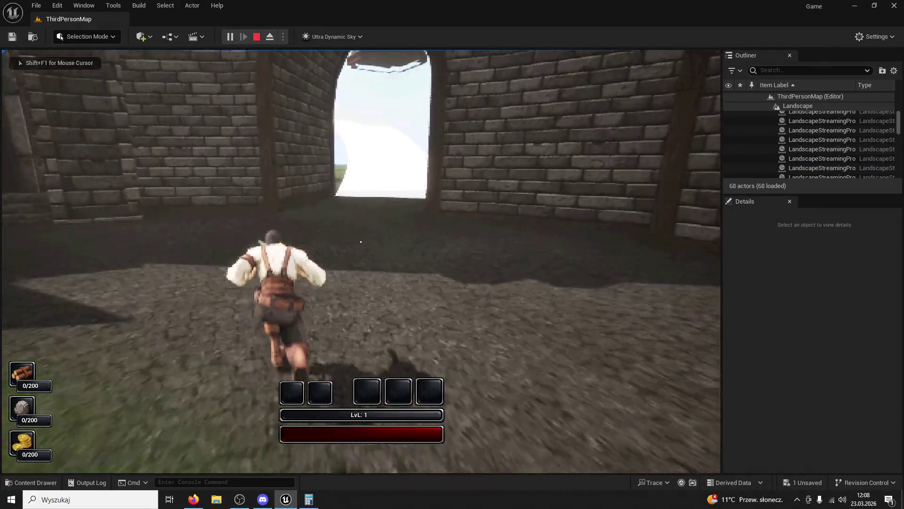
pyautogui.press('w')
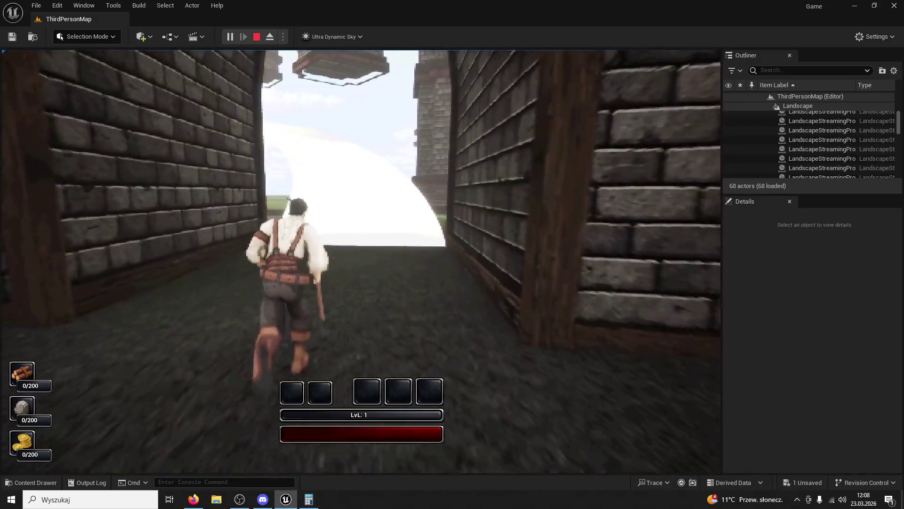
pyautogui.press('w')
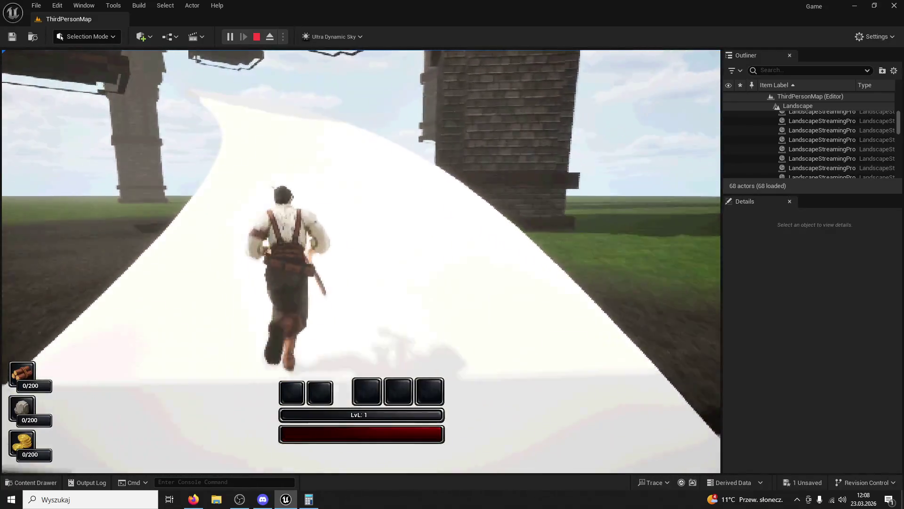
pyautogui.press('w')
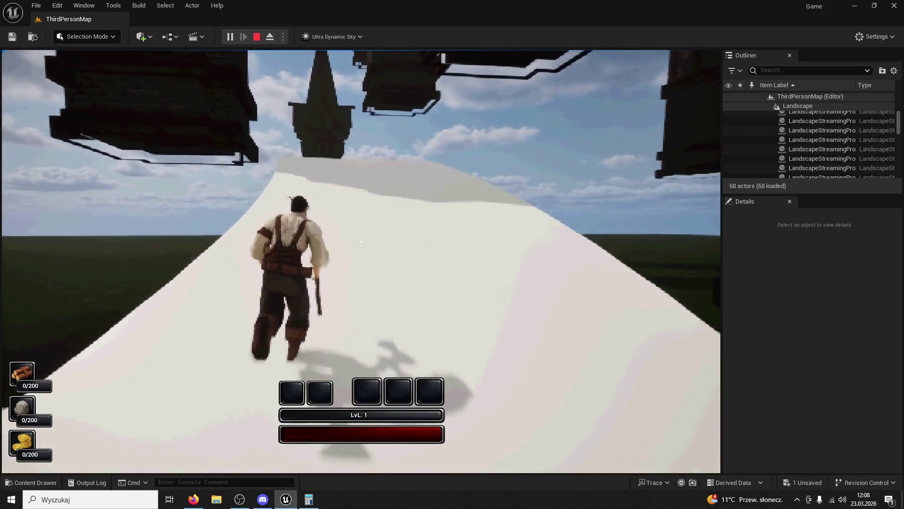
pyautogui.press('Escape')
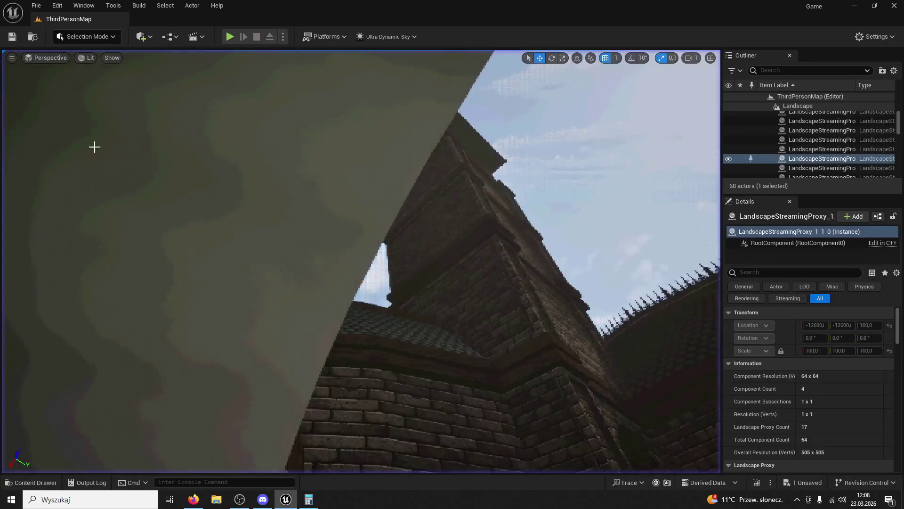
pyautogui.click(245, 210)
pyautogui.press('f')
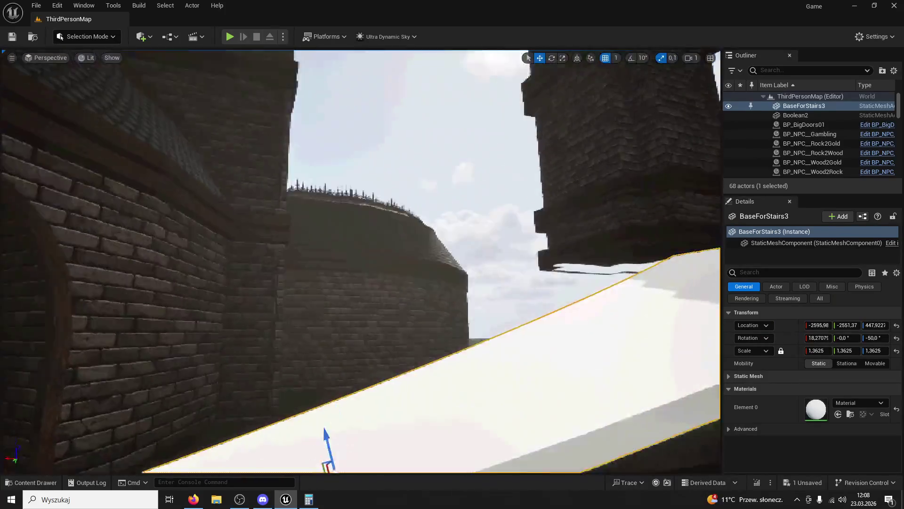
# Browse to BaseForStairs3's mesh asset and open BaseForStairs in the mesh editor
pyautogui.rightClick(790, 108)
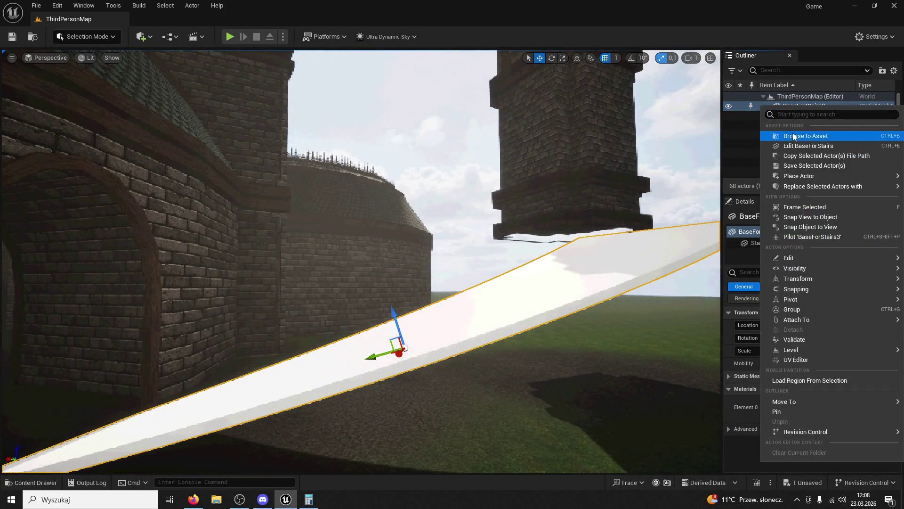
pyautogui.click(794, 136)
pyautogui.doubleClick(184, 263)
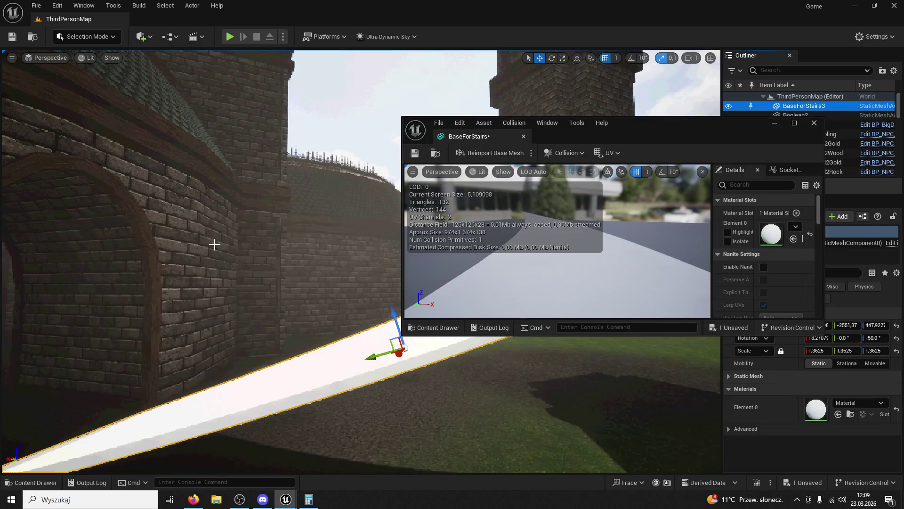
pyautogui.moveTo(537, 140); pyautogui.dragTo(185, 21)
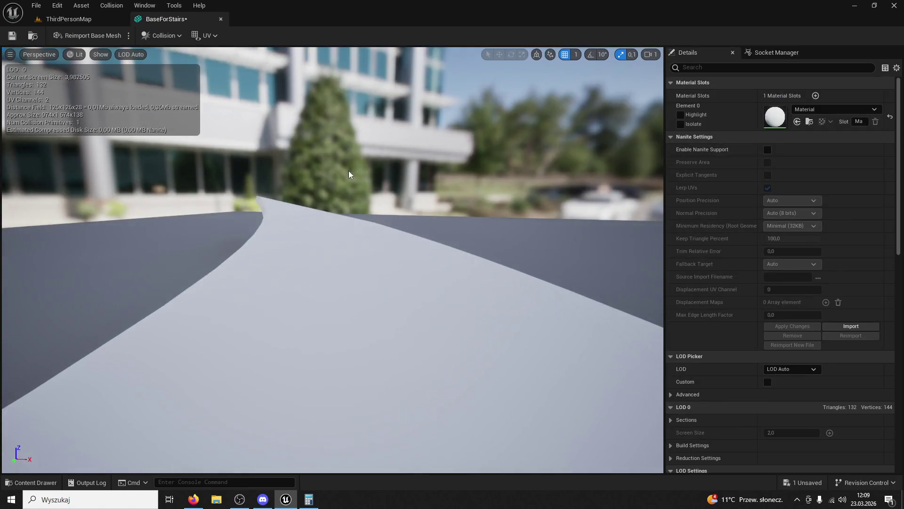
pyautogui.scroll(-5, 348, 171)
# Delete the collision primitives from the BaseForStairs mesh
pyautogui.click(167, 38)
pyautogui.click(185, 73)
pyautogui.click(427, 256)
pyautogui.press('Delete')
pyautogui.click(453, 259)
pyautogui.press('Delete')
# Set Collision Complexity to Use Complex Collision As Simple and close the mesh editor
pyautogui.scroll(-10, 832, 162)
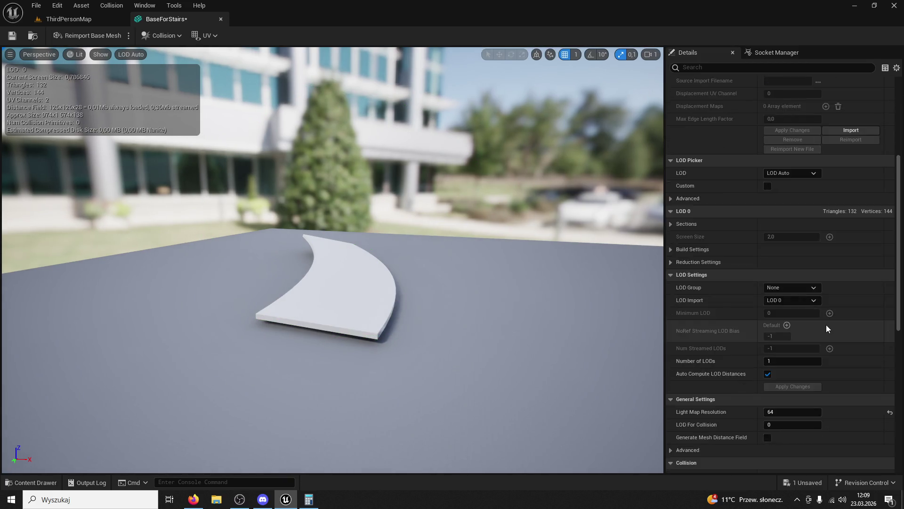
pyautogui.click(802, 325)
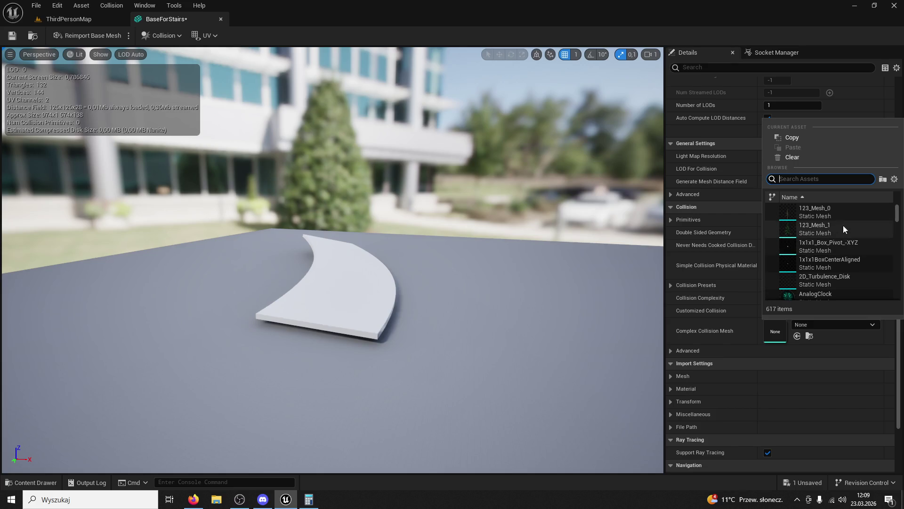
pyautogui.click(787, 375)
pyautogui.click(801, 298)
pyautogui.click(792, 336)
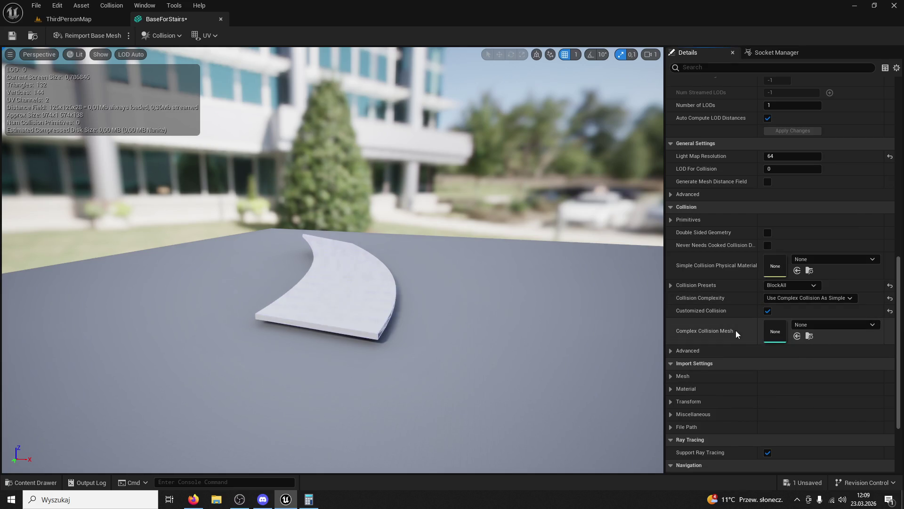
pyautogui.click(806, 285)
pyautogui.click(805, 300)
pyautogui.click(819, 297)
pyautogui.click(828, 334)
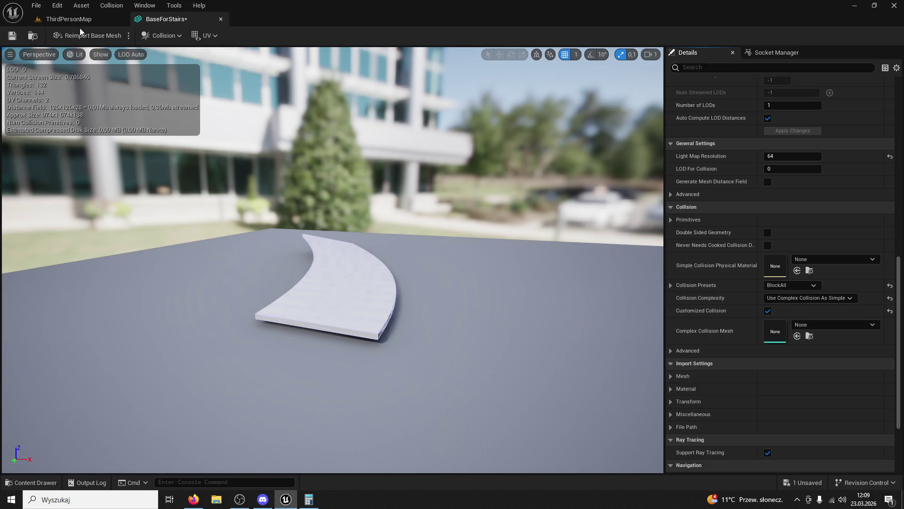
pyautogui.click(221, 20)
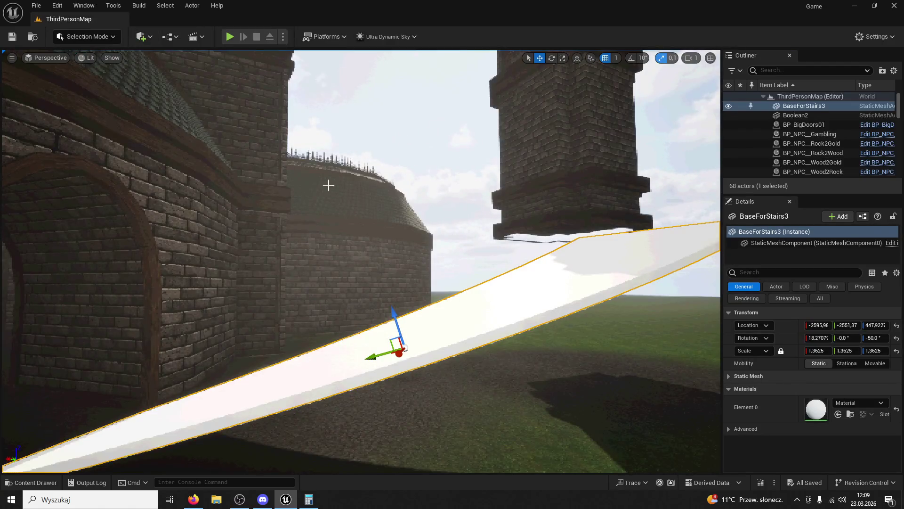
pyautogui.click(229, 38)
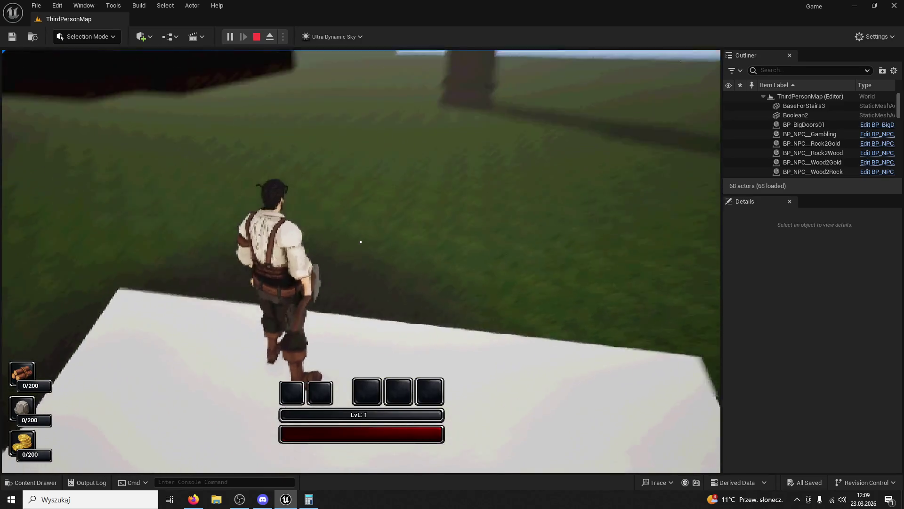
pyautogui.press('Escape')
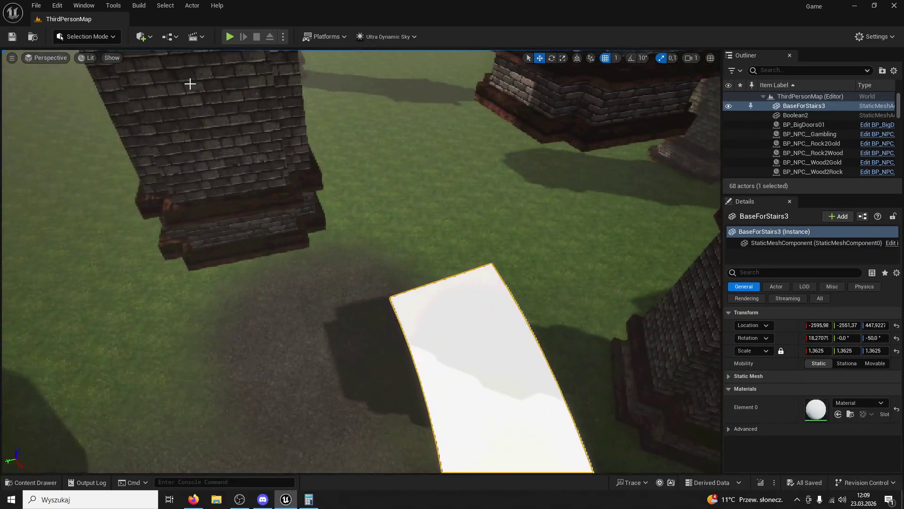
# Add a new Cube shape to the level via Quick Add and select it
pyautogui.click(141, 36)
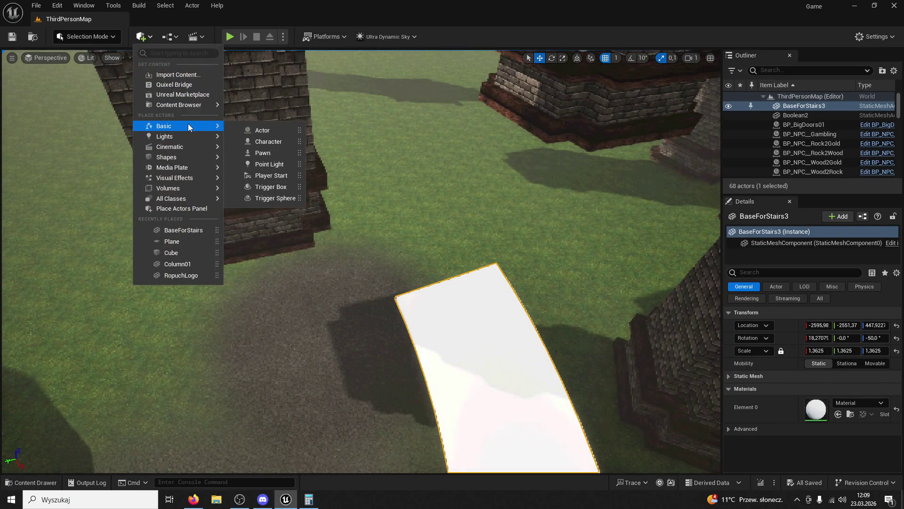
pyautogui.moveTo(180, 140)
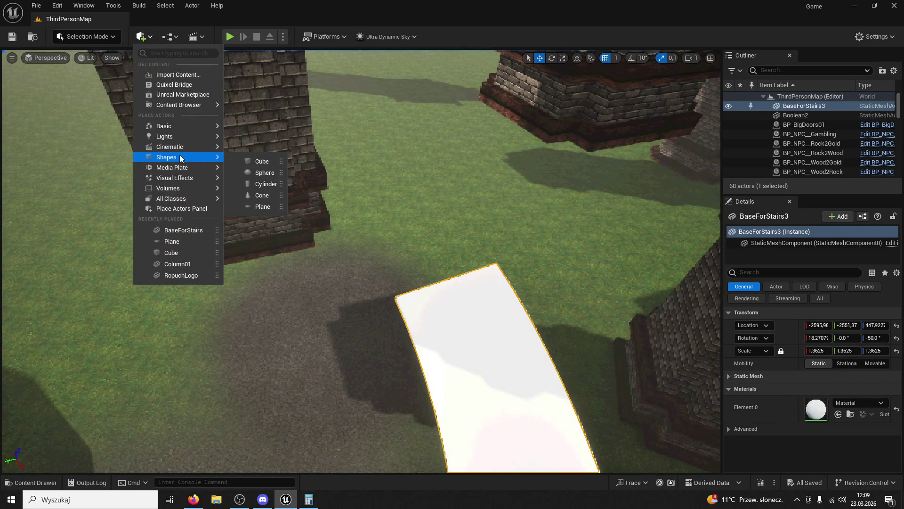
pyautogui.click(261, 161)
pyautogui.click(351, 193)
pyautogui.click(371, 254)
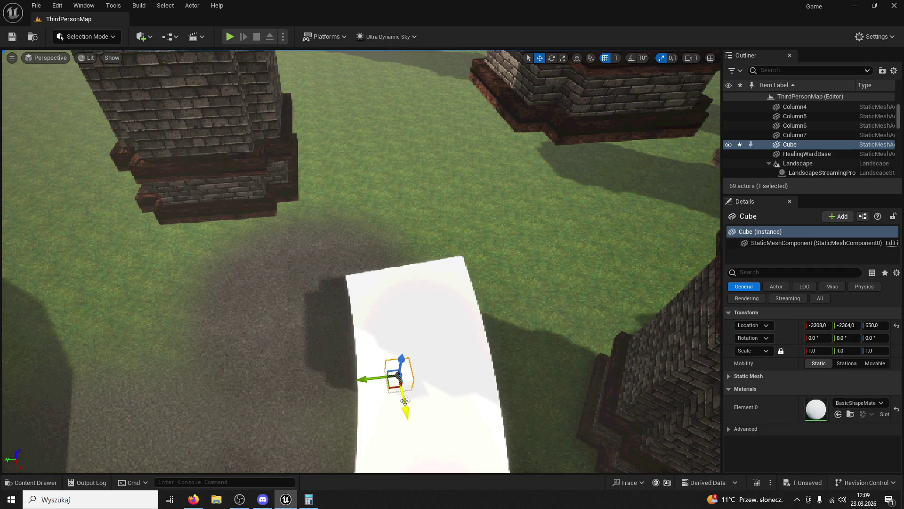
pyautogui.moveTo(348, 285)
pyautogui.mouseDown()
pyautogui.moveTo(470, 337)
pyautogui.moveTo(504, 308)
pyautogui.moveTo(327, 320)
pyautogui.mouseUp()
pyautogui.moveTo(361, 261)
pyautogui.mouseDown()
pyautogui.moveTo(436, 261)
pyautogui.moveTo(374, 268)
pyautogui.mouseUp()
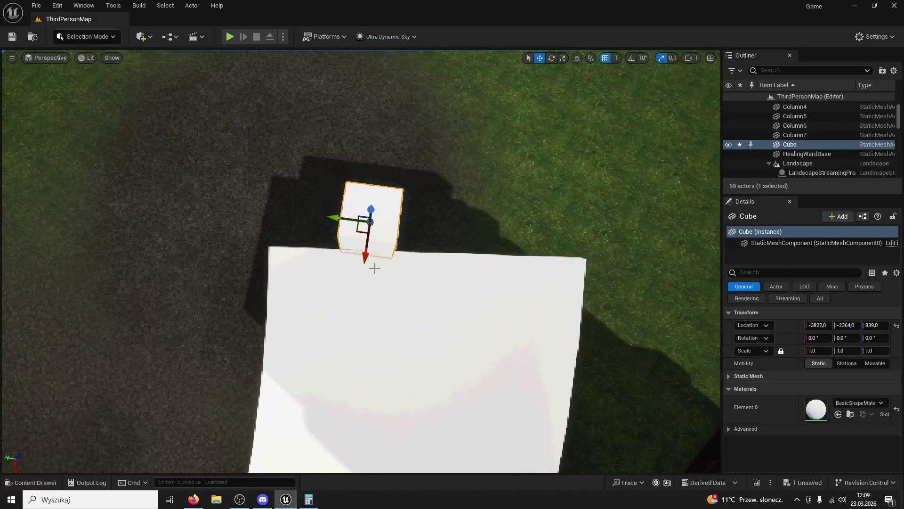
# Stretch the cube along Y to scale 6 and turn it about −6° to line up with the ramp
pyautogui.click(562, 58)
pyautogui.moveTo(340, 218); pyautogui.dragTo(292, 218)
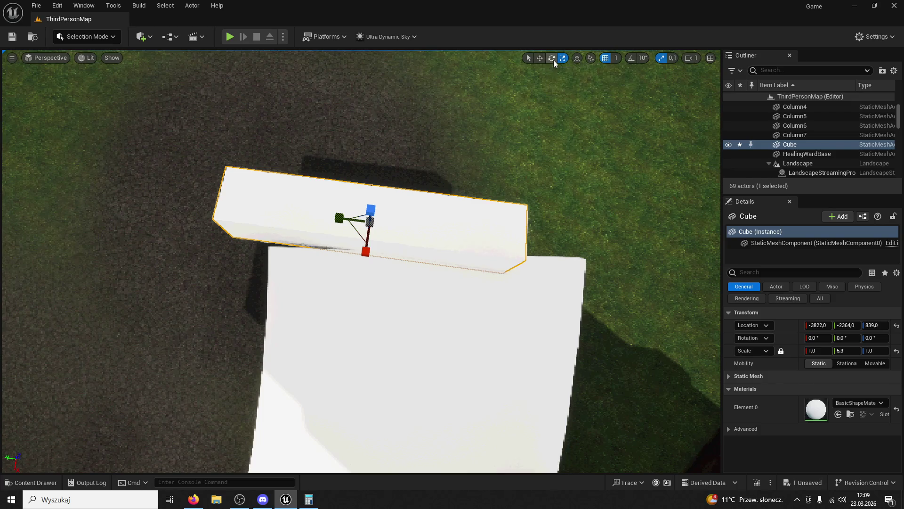
pyautogui.moveTo(401, 258); pyautogui.dragTo(395, 260)
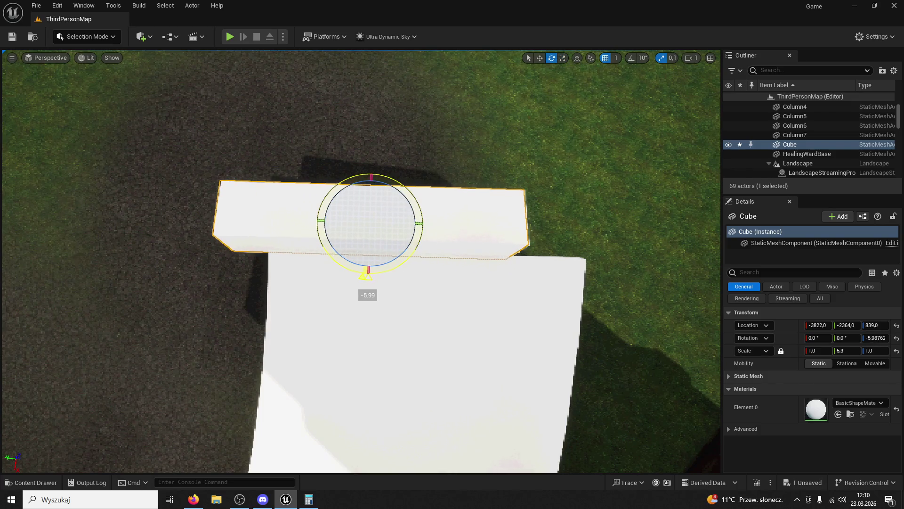
pyautogui.moveTo(394, 261); pyautogui.dragTo(395, 249)
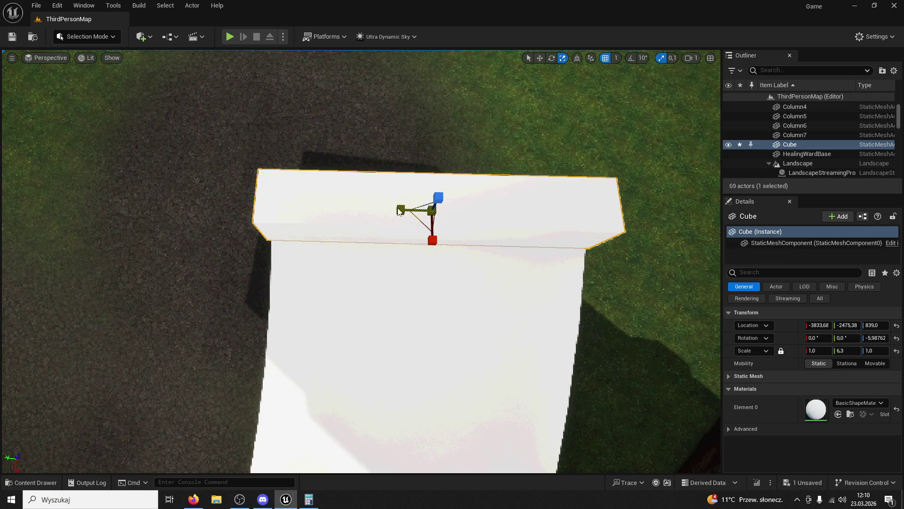
pyautogui.moveTo(491, 190)
pyautogui.mouseDown()
pyautogui.moveTo(452, 264)
pyautogui.moveTo(424, 273)
pyautogui.moveTo(592, 228)
pyautogui.moveTo(506, 181)
pyautogui.mouseUp()
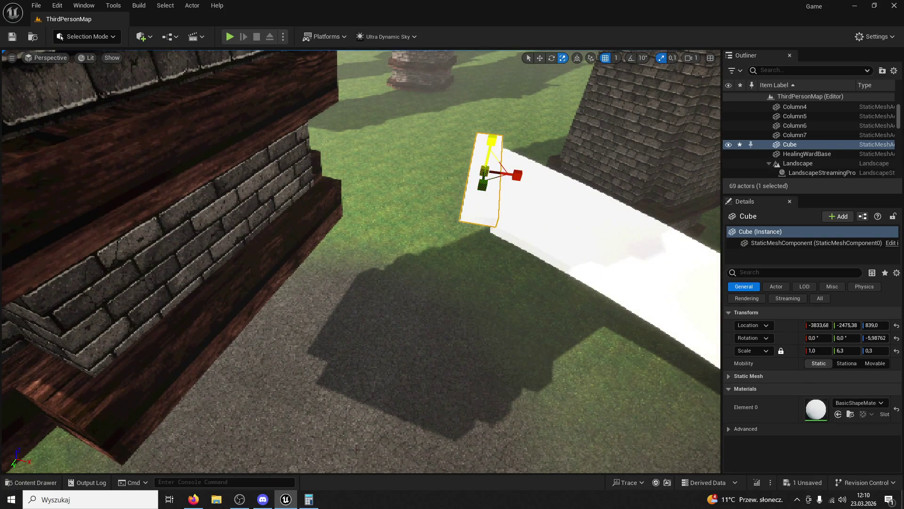
# Widen the plank along X, set it at the walkway end at walkway height, and play-test
pyautogui.moveTo(518, 170); pyautogui.dragTo(613, 179)
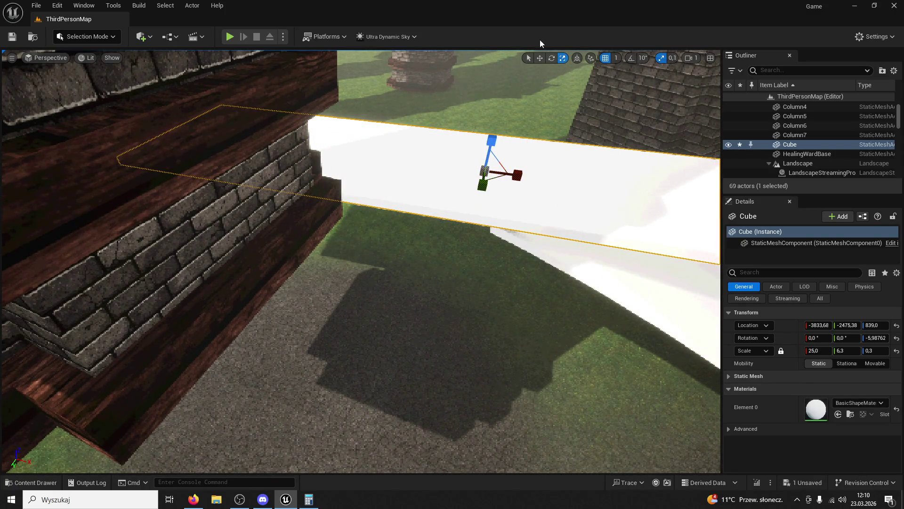
pyautogui.moveTo(490, 170)
pyautogui.mouseDown()
pyautogui.moveTo(198, 168)
pyautogui.moveTo(221, 176)
pyautogui.moveTo(422, 145)
pyautogui.mouseUp()
pyautogui.moveTo(369, 86)
pyautogui.mouseDown()
pyautogui.moveTo(370, 96)
pyautogui.moveTo(361, 86)
pyautogui.mouseUp()
pyautogui.press('r')
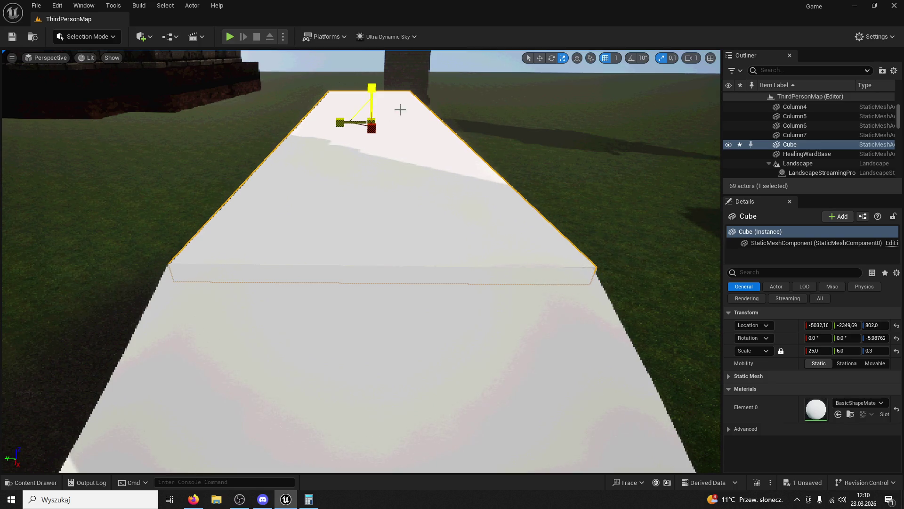
pyautogui.click(229, 36)
pyautogui.press('w')
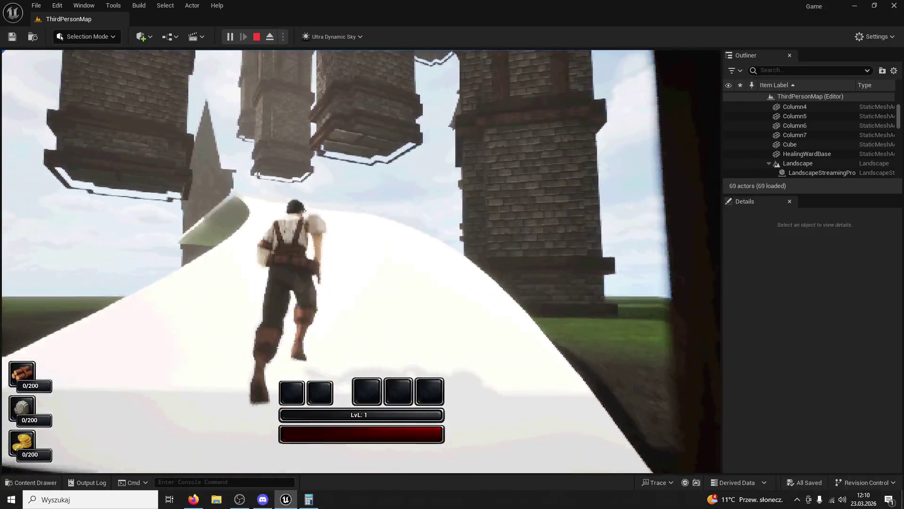
pyautogui.press('Escape')
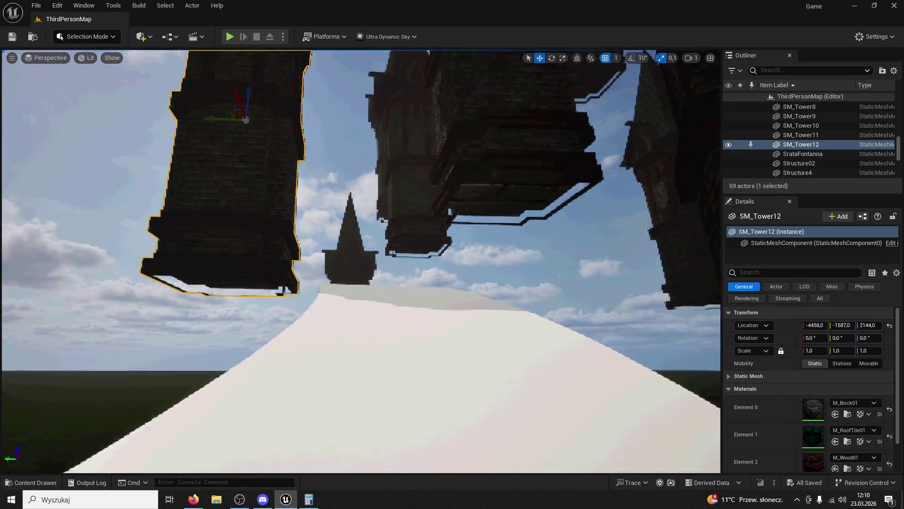
# Select SM_Tower12 and shift it along X toward the walkway
pyautogui.click(281, 177)
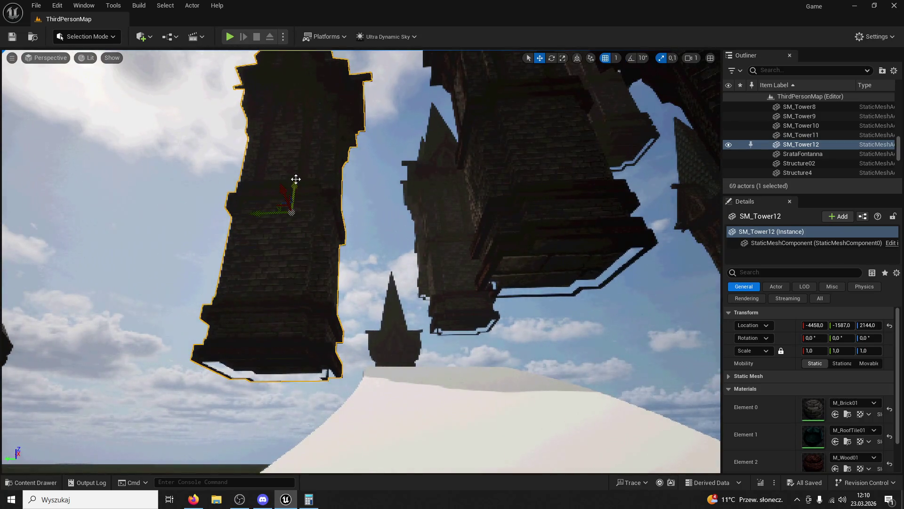
pyautogui.moveTo(298, 205)
pyautogui.mouseDown()
pyautogui.moveTo(297, 250)
pyautogui.moveTo(288, 136)
pyautogui.mouseUp()
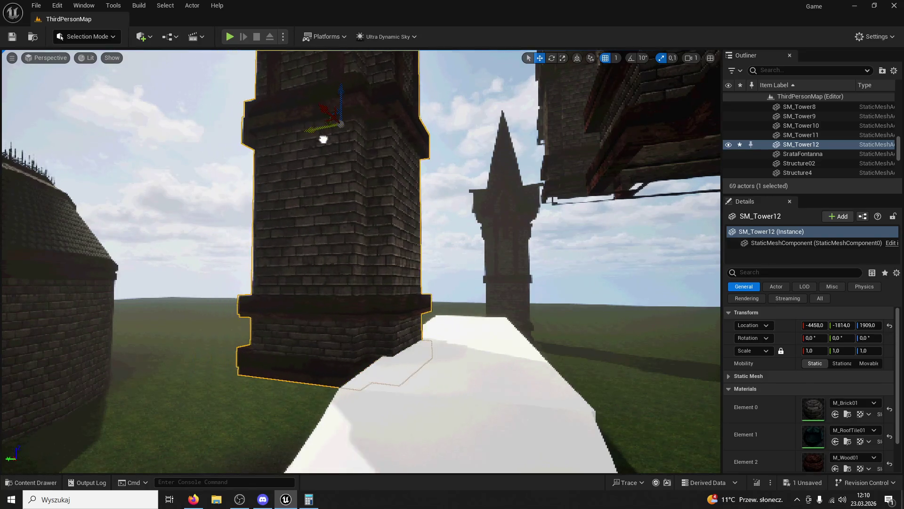
pyautogui.moveTo(336, 113); pyautogui.dragTo(198, 165)
pyautogui.scroll(-5, 309, 133)
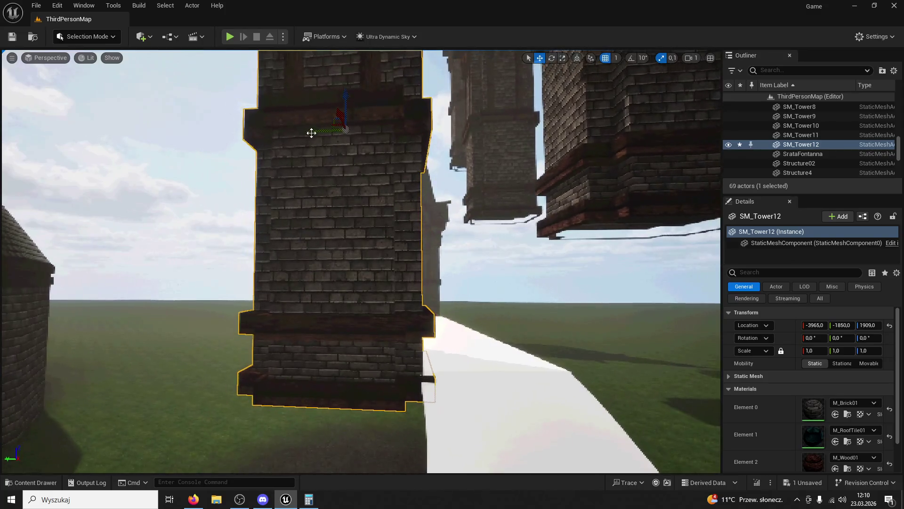
pyautogui.moveTo(307, 133)
pyautogui.mouseDown()
pyautogui.moveTo(448, 184)
pyautogui.moveTo(439, 190)
pyautogui.mouseUp()
# Select the hanging tower SM_Tower04 and stretch it taller along Z
pyautogui.click(456, 190)
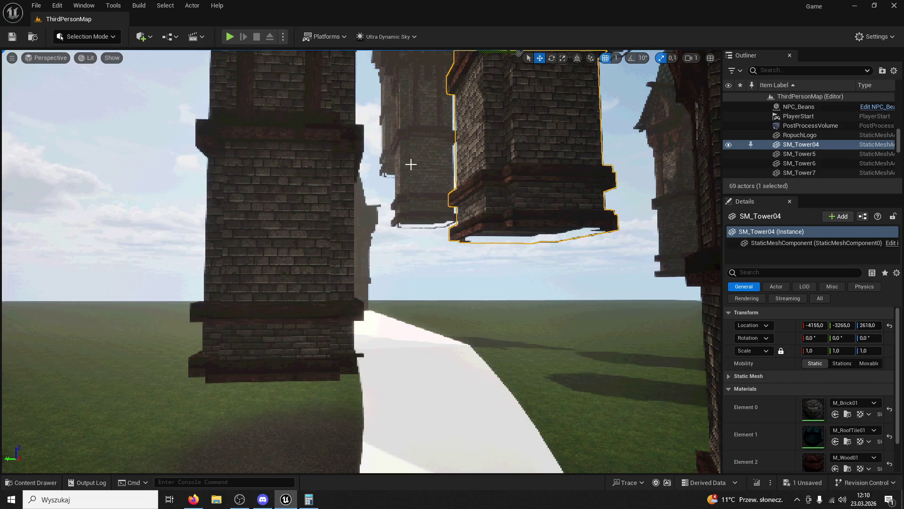
pyautogui.moveTo(275, 58); pyautogui.dragTo(274, 58)
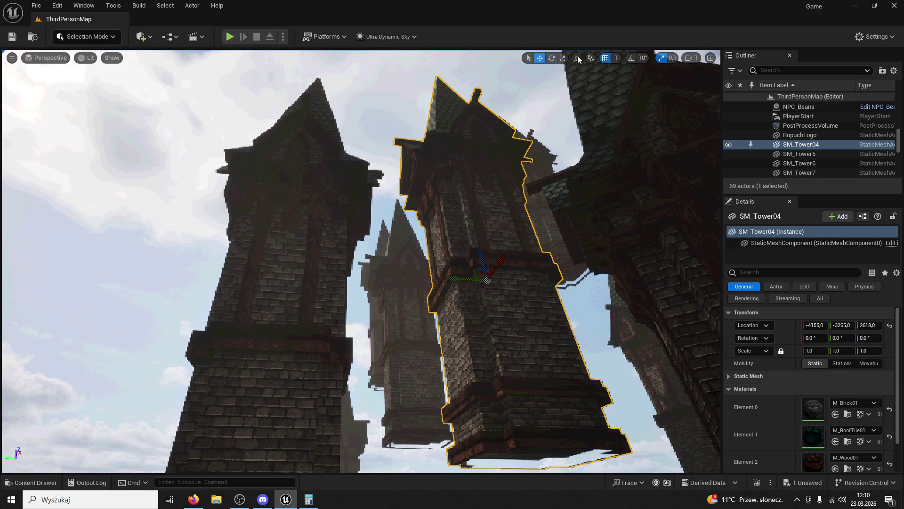
pyautogui.click(552, 58)
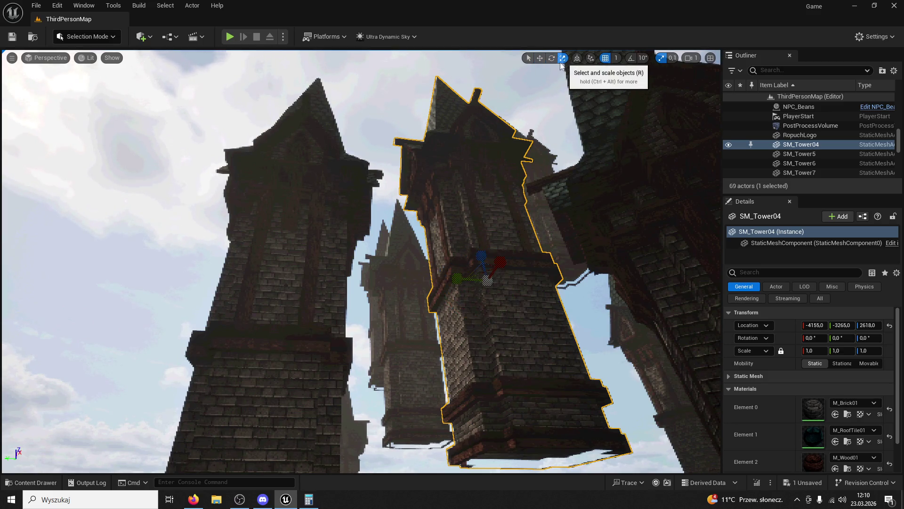
pyautogui.moveTo(481, 255); pyautogui.dragTo(485, 244)
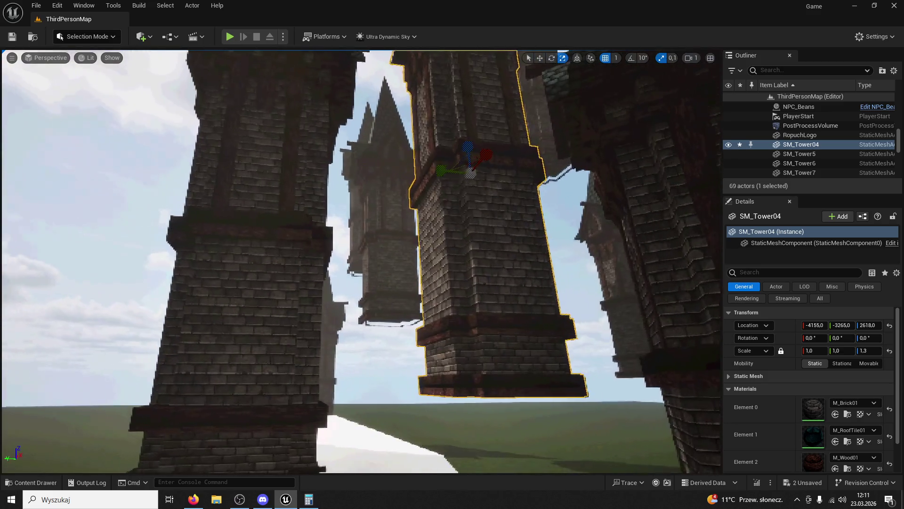
pyautogui.moveTo(474, 147); pyautogui.dragTo(474, 139)
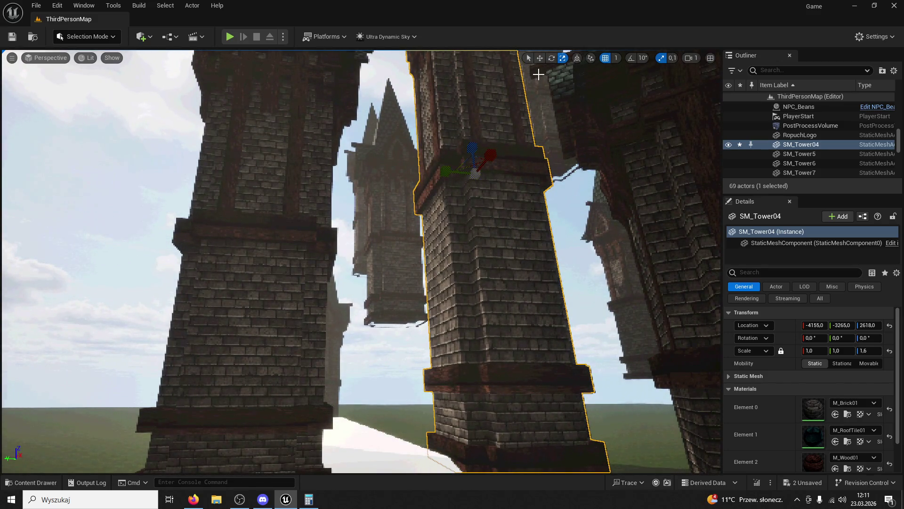
pyautogui.moveTo(539, 66); pyautogui.dragTo(540, 94)
# Slide SM_Tower04 sideways along Y, reselect SM_Tower12, and start a play test
pyautogui.press('s')
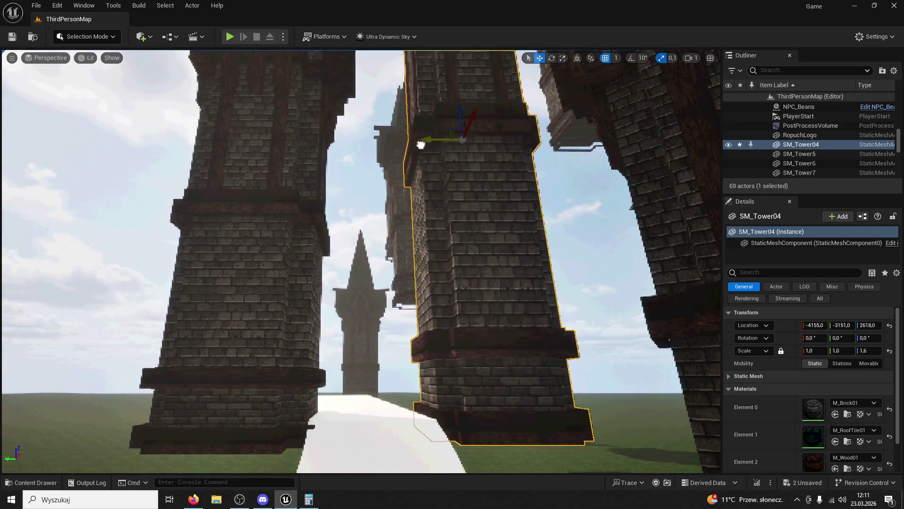
pyautogui.moveTo(420, 145); pyautogui.dragTo(413, 146)
pyautogui.press('w')
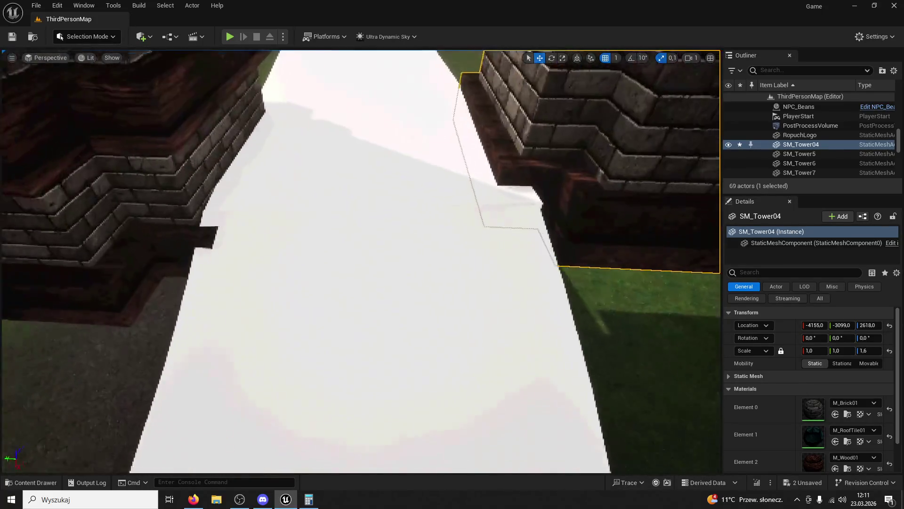
pyautogui.press('s')
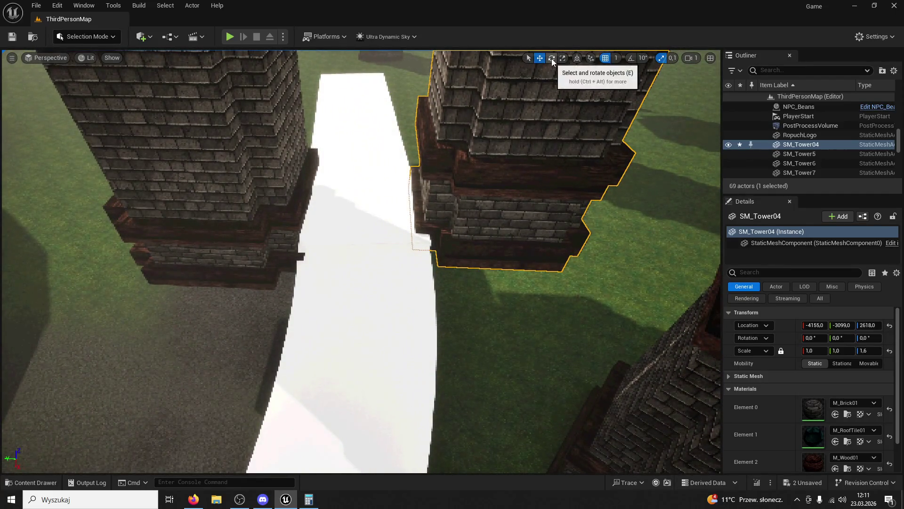
pyautogui.press('q')
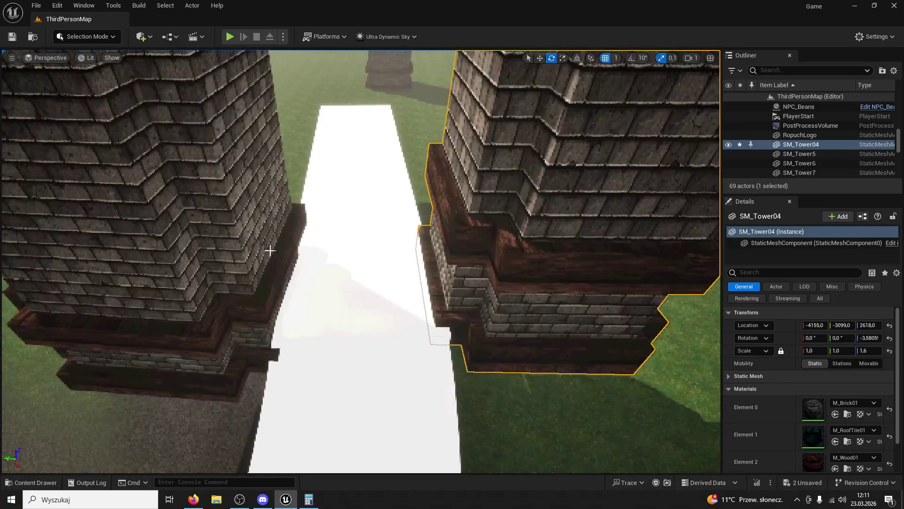
pyautogui.click(141, 212)
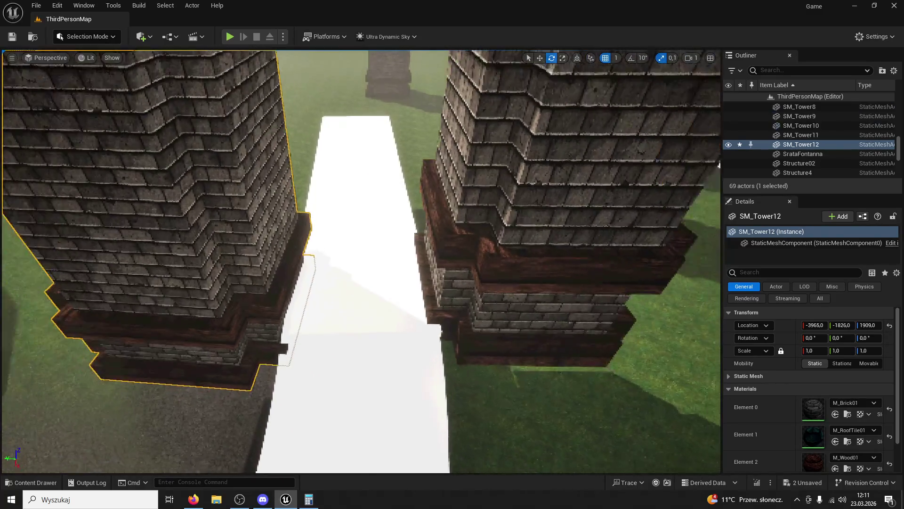
pyautogui.press('s')
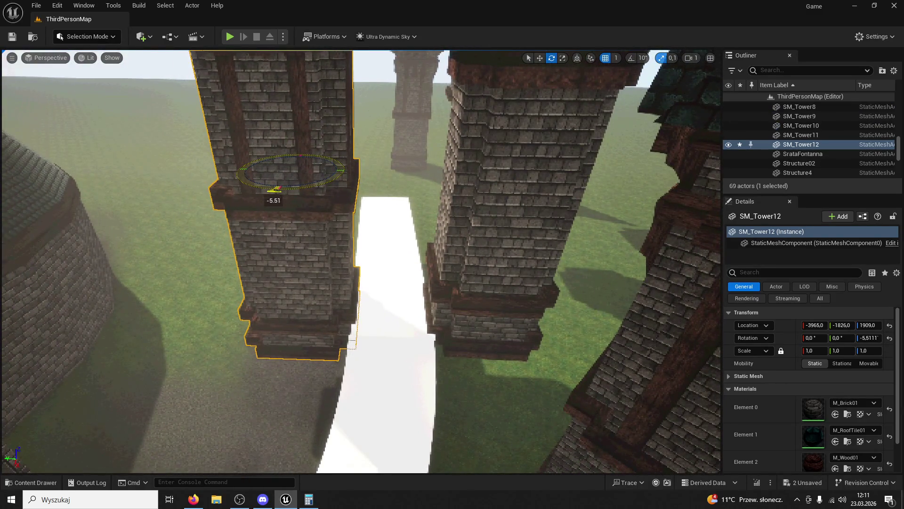
pyautogui.press('w')
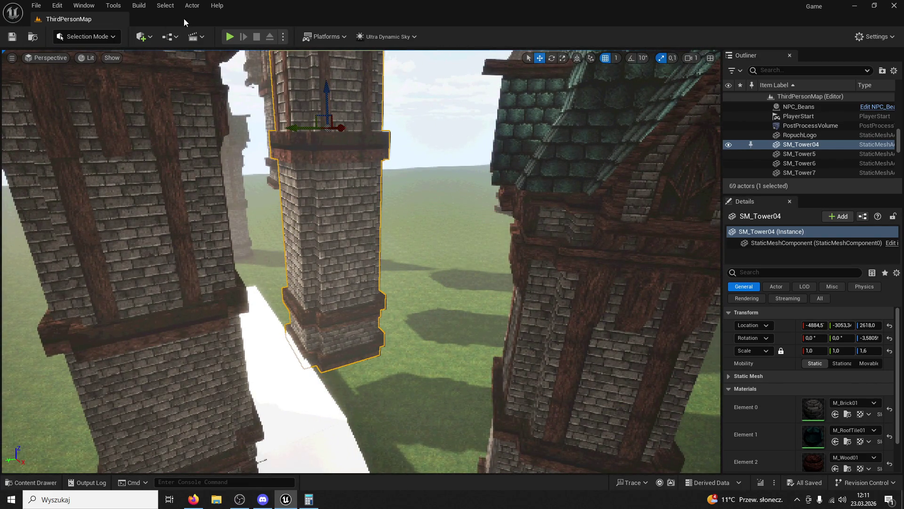
pyautogui.click(227, 36)
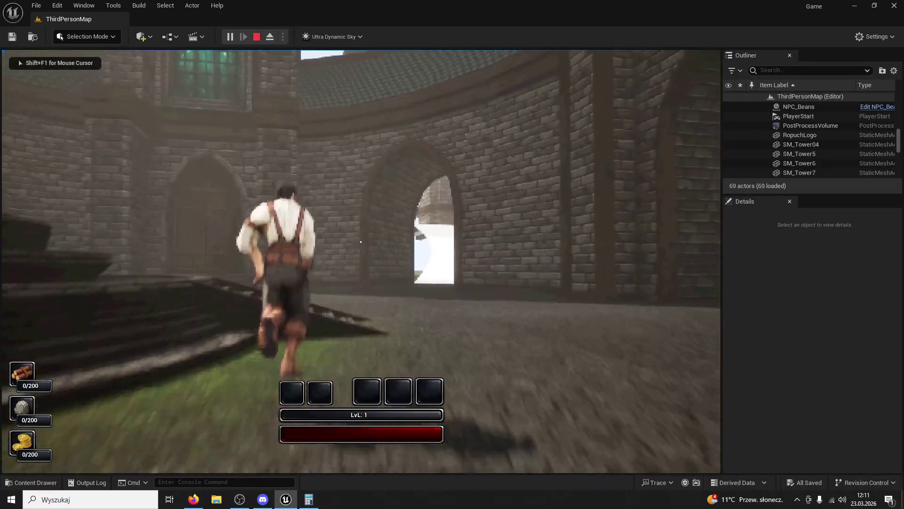
pyautogui.press('w')
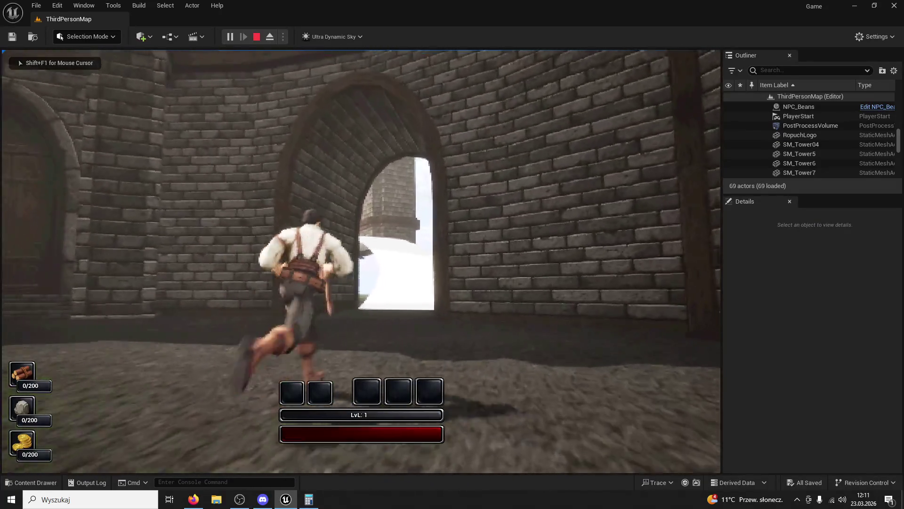
pyautogui.press('w')
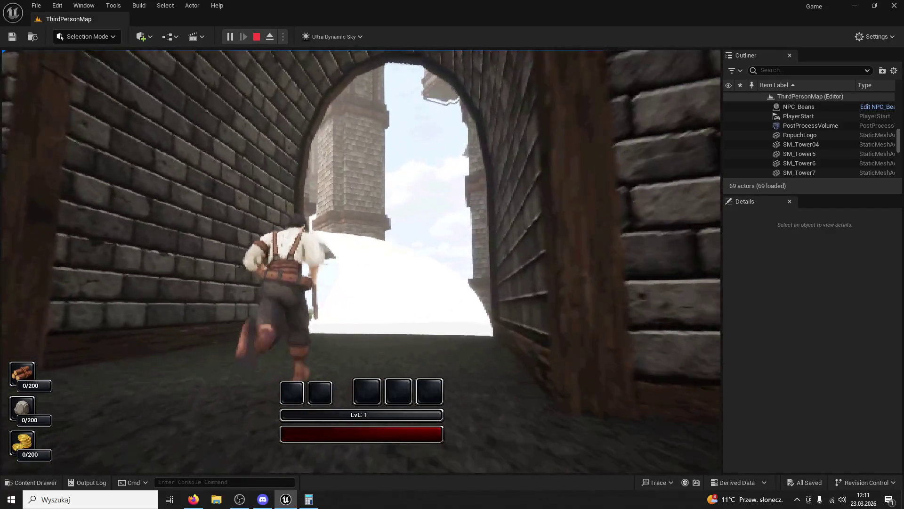
pyautogui.press('w')
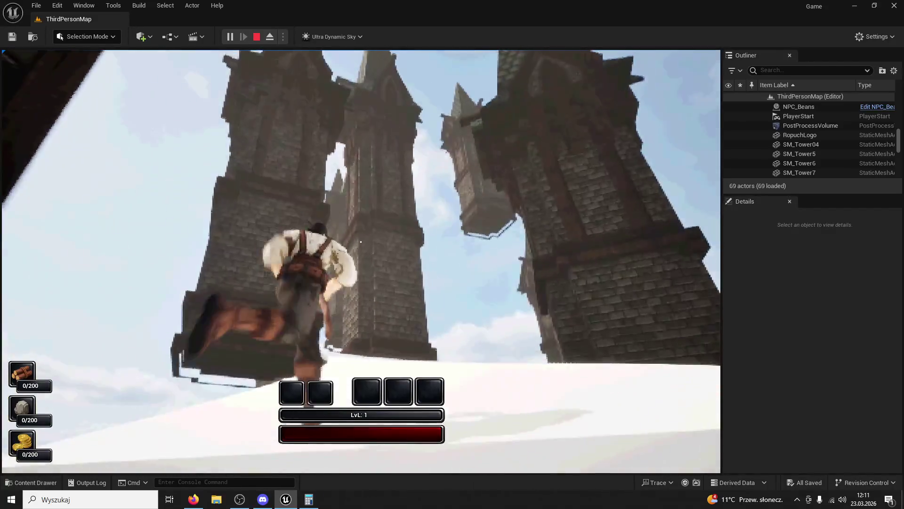
pyautogui.press('w')
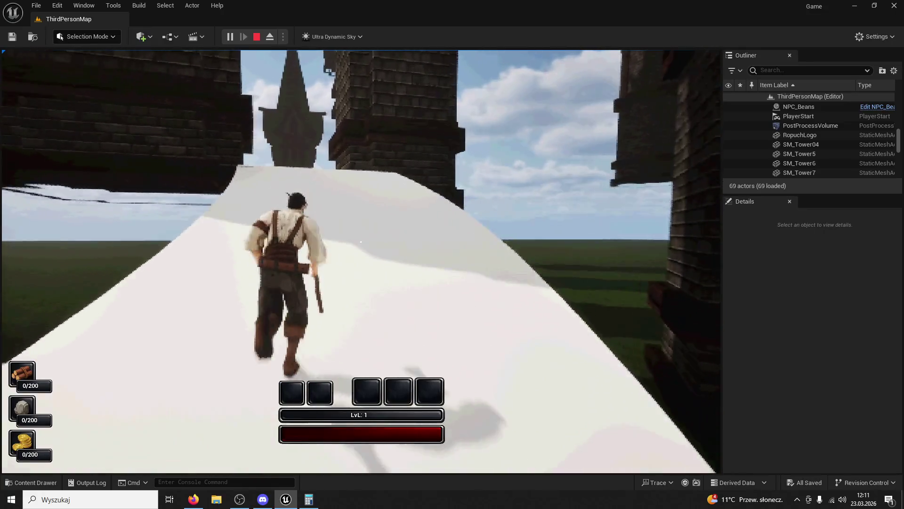
pyautogui.press('w')
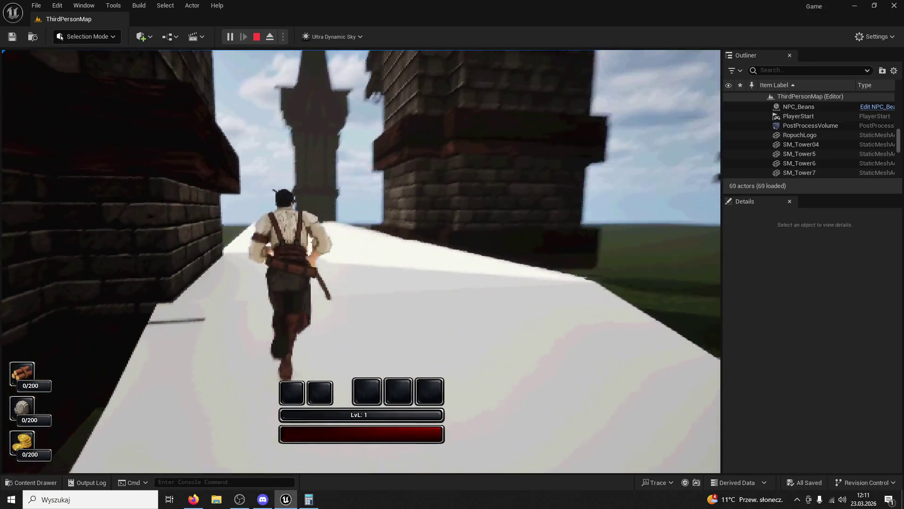
pyautogui.press('w')
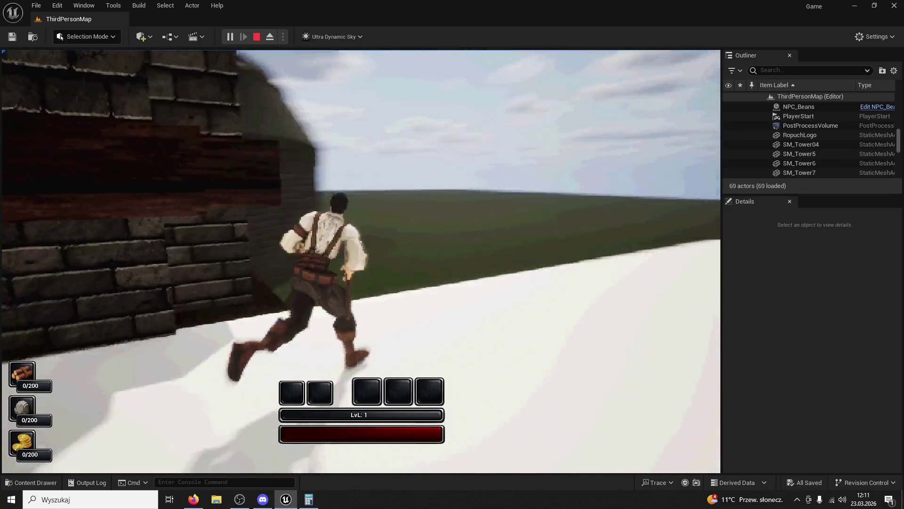
pyautogui.press('w')
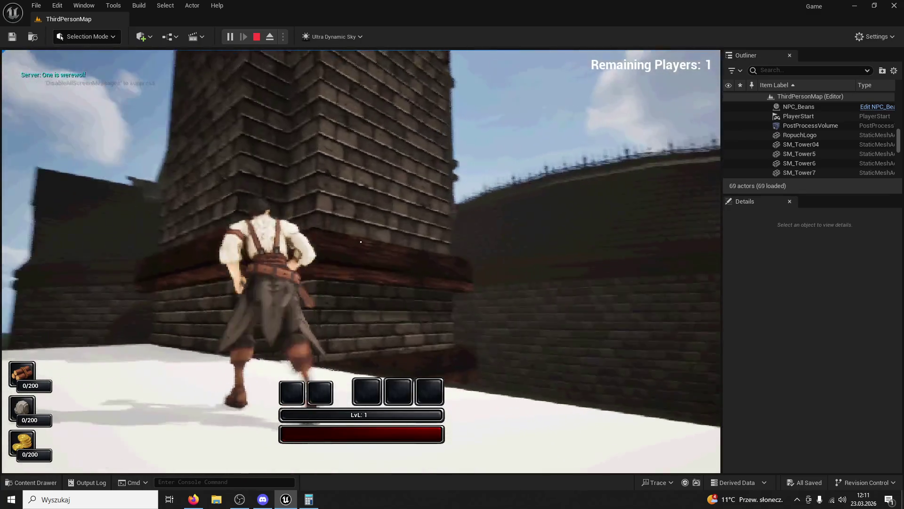
pyautogui.press('Escape')
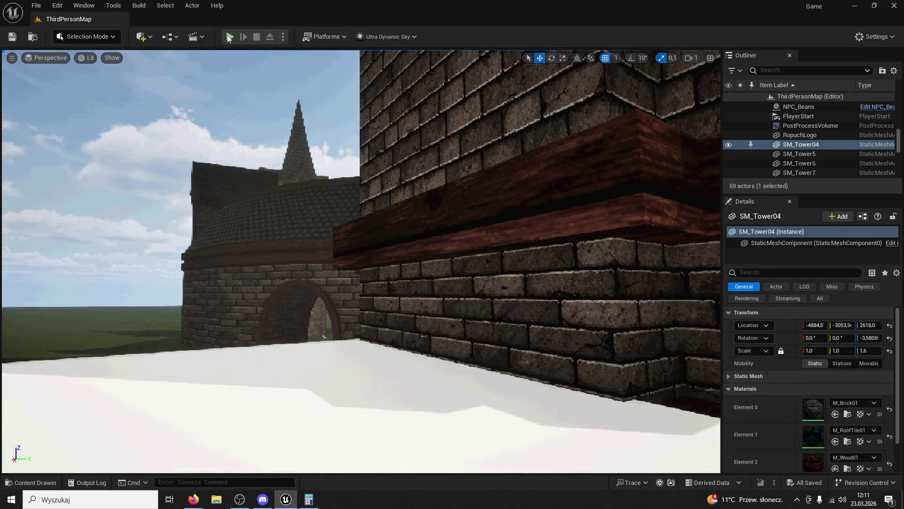
pyautogui.click(229, 37)
pyautogui.press('w')
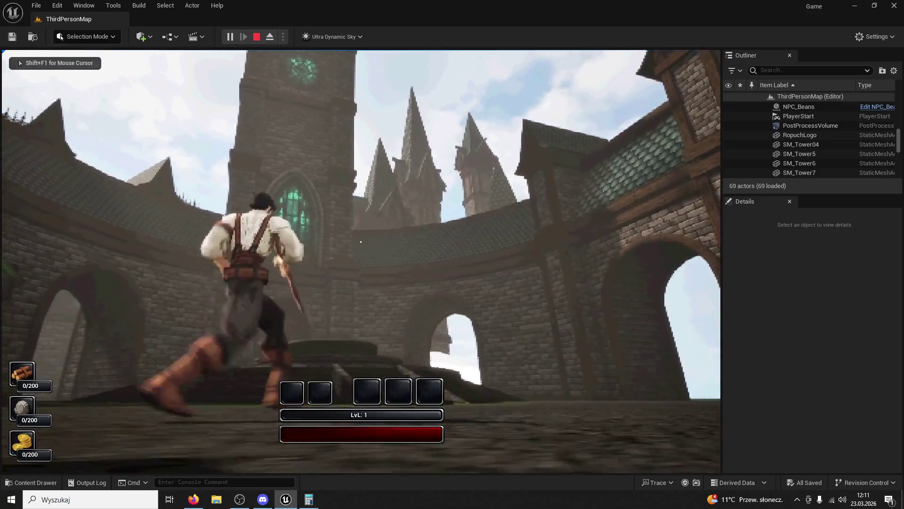
pyautogui.press('Escape')
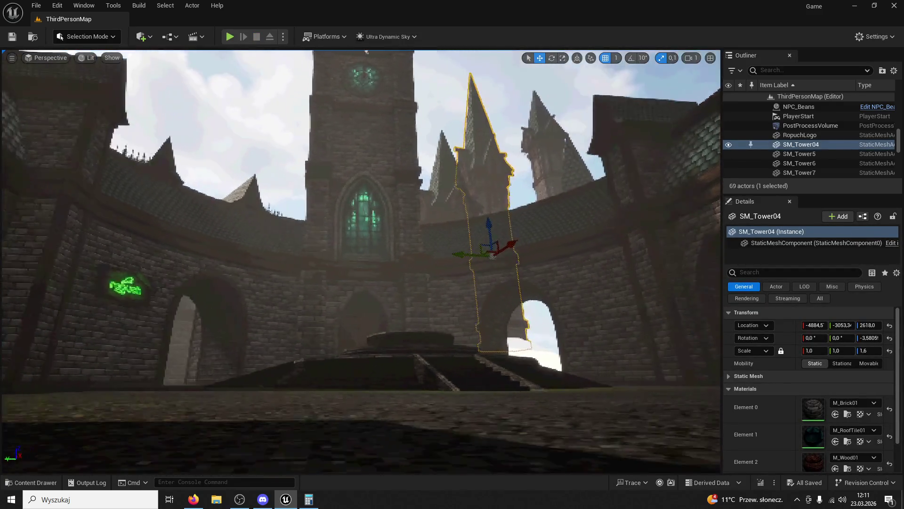
pyautogui.click(229, 37)
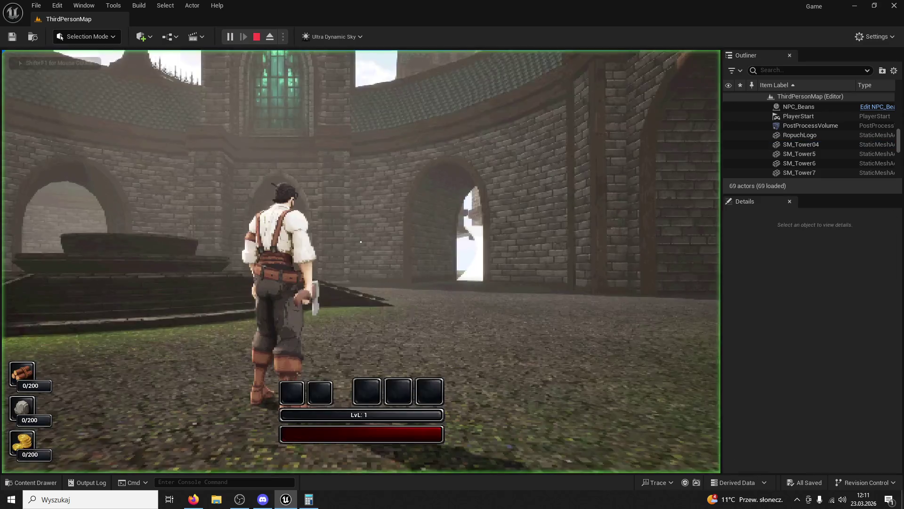
pyautogui.press('w')
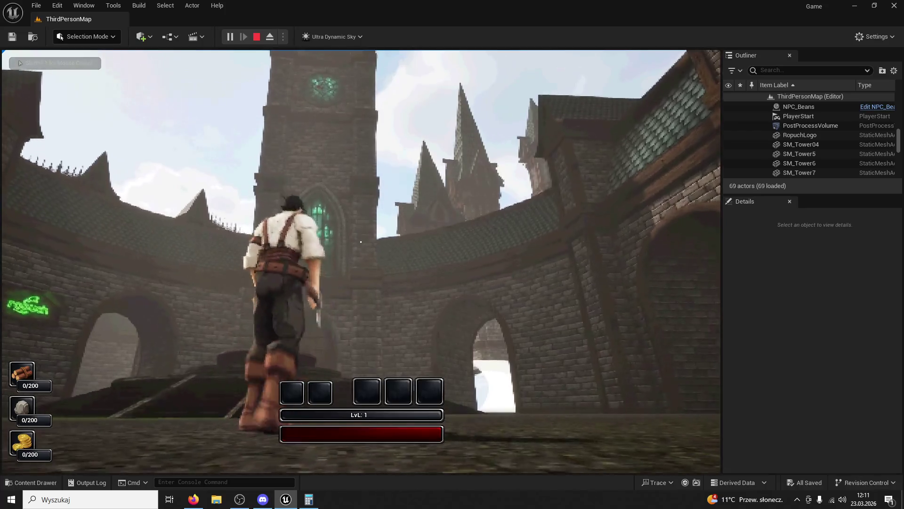
pyautogui.press('Escape')
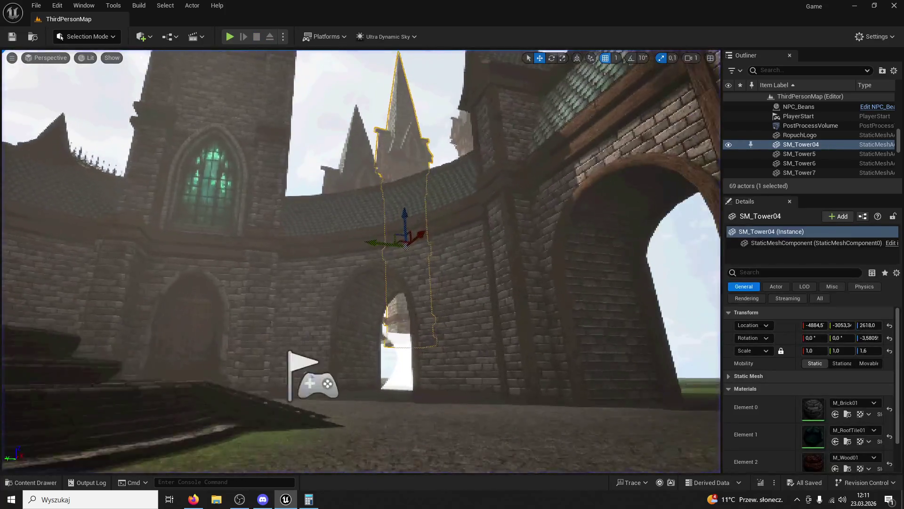
# Fly the view through the archway to look at SM_Tower04 and both towers
pyautogui.press('w')
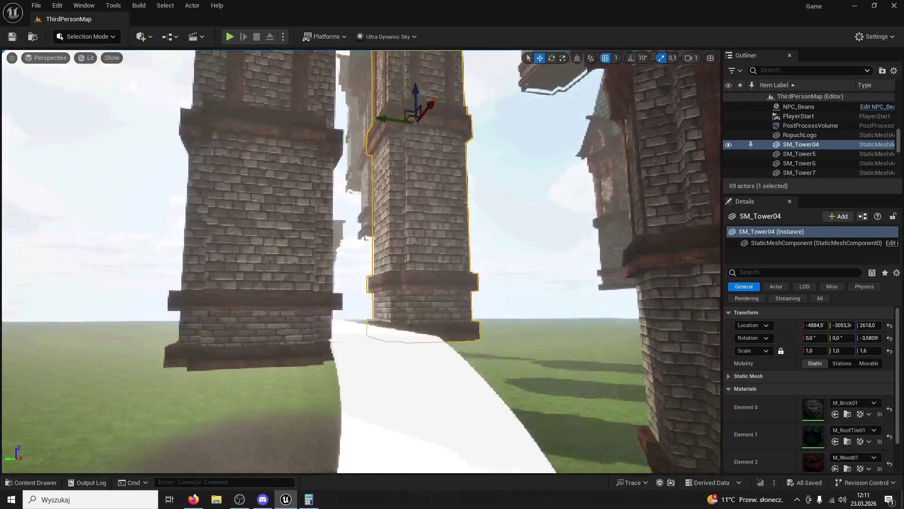
pyautogui.press('e')
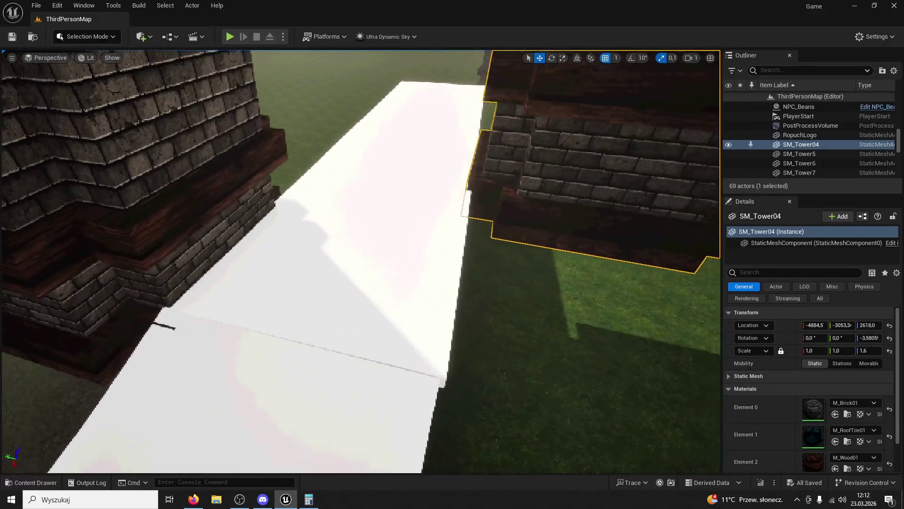
pyautogui.press('s')
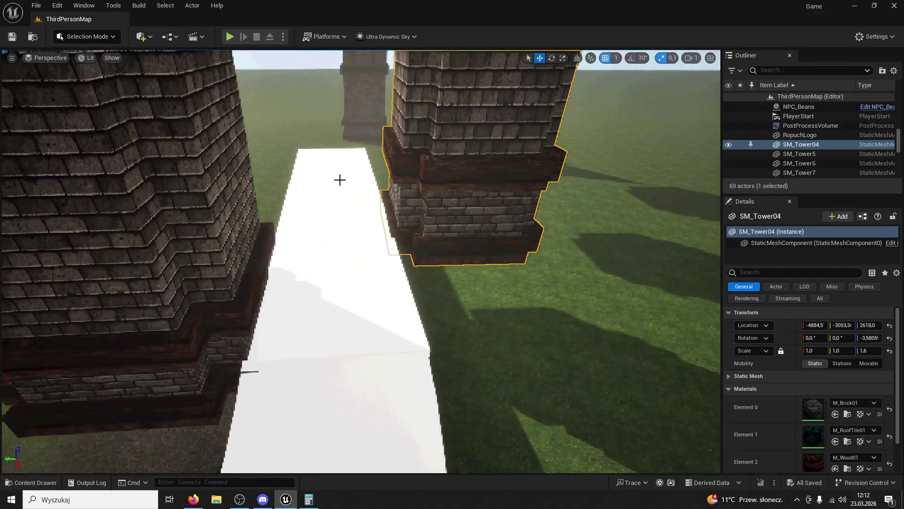
pyautogui.press('q')
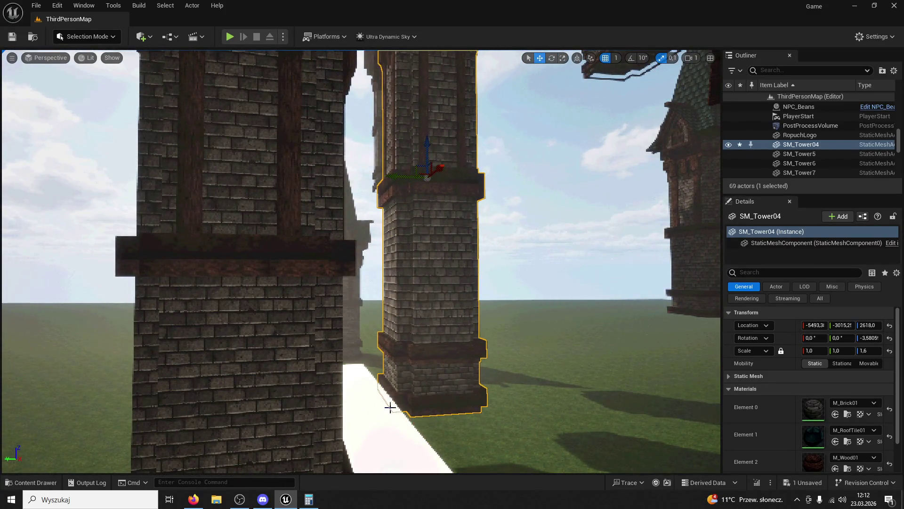
# Select the white walkway slab and drag out a duplicate to the right
pyautogui.click(388, 401)
pyautogui.press('f')
pyautogui.press('d')
pyautogui.moveTo(364, 269)
pyautogui.keyDown('alt'); pyautogui.mouseDown()
pyautogui.moveTo(515, 262)
pyautogui.moveTo(498, 269)
pyautogui.mouseUp(); pyautogui.keyUp('alt')
# Turn the slab copy Cube2 to rotation 95 and slide it across the walkway to the right
pyautogui.press('e')
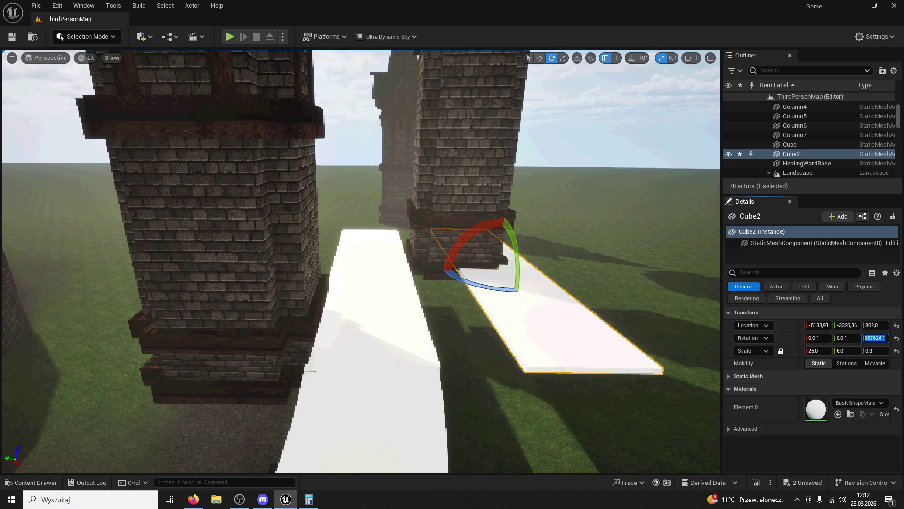
pyautogui.write('95')
pyautogui.press('Return')
pyautogui.moveTo(455, 91)
pyautogui.mouseDown()
pyautogui.moveTo(455, 141)
pyautogui.moveTo(465, 137)
pyautogui.moveTo(450, 163)
pyautogui.mouseUp()
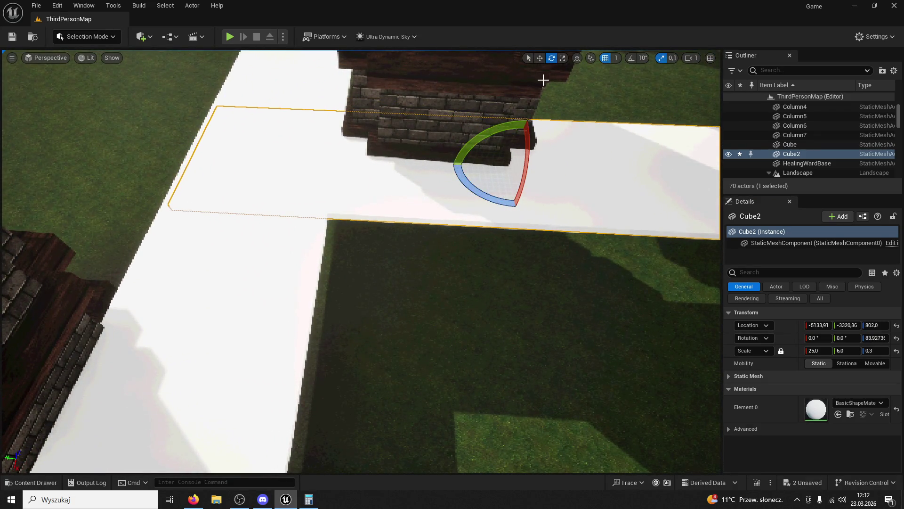
pyautogui.moveTo(500, 145)
pyautogui.mouseDown()
pyautogui.moveTo(505, 218)
pyautogui.moveTo(483, 241)
pyautogui.mouseUp()
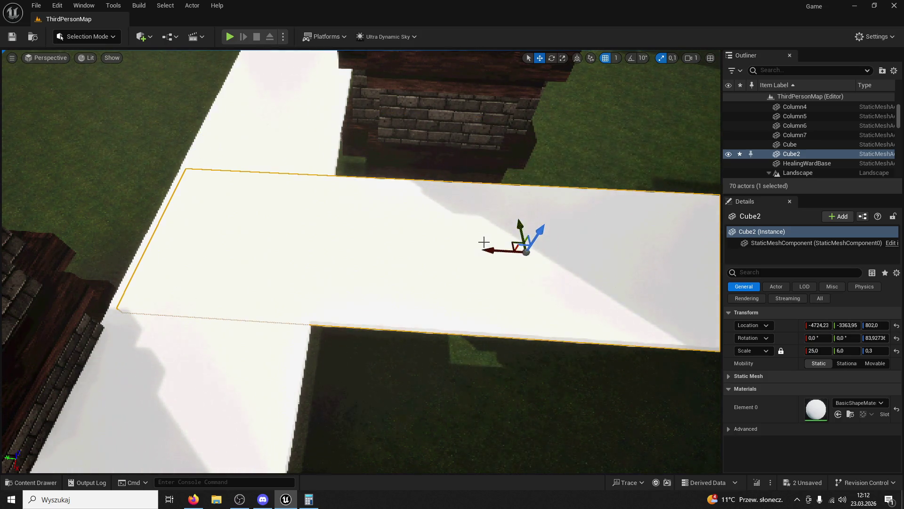
pyautogui.moveTo(570, 250)
pyautogui.mouseDown()
pyautogui.moveTo(671, 258)
pyautogui.moveTo(674, 206)
pyautogui.mouseUp()
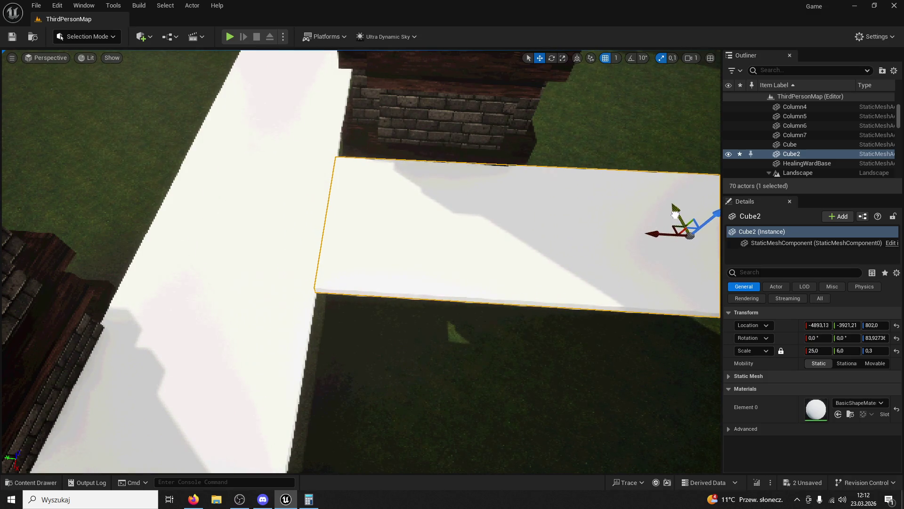
pyautogui.moveTo(472, 234)
pyautogui.mouseDown()
pyautogui.moveTo(470, 273)
pyautogui.moveTo(472, 233)
pyautogui.mouseUp()
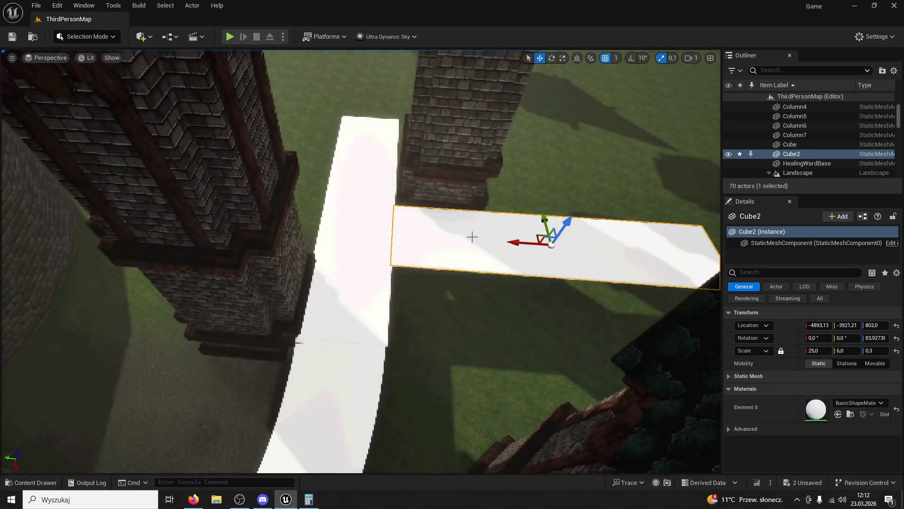
# Move the third slab, Cube3, left beside the tower and reselect it
pyautogui.moveTo(352, 234); pyautogui.dragTo(141, 214)
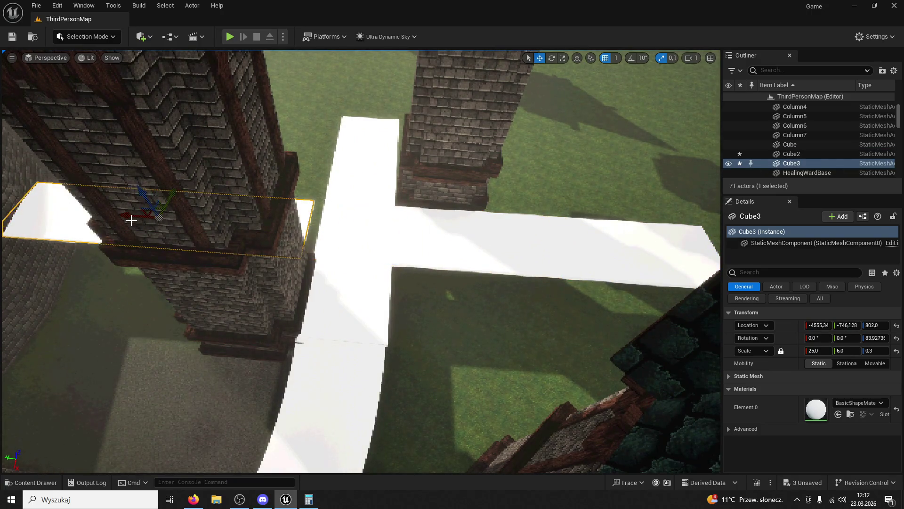
pyautogui.click(147, 214)
pyautogui.click(82, 228)
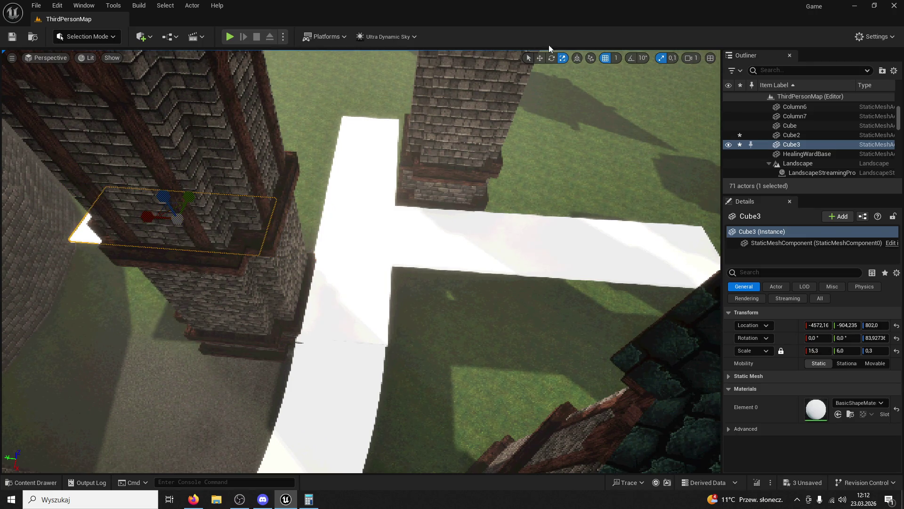
# Slide Cube3 beside the brick tower, tilt it about 26°, and raise it to Z about 1123.8
pyautogui.moveTo(157, 216); pyautogui.dragTo(216, 223)
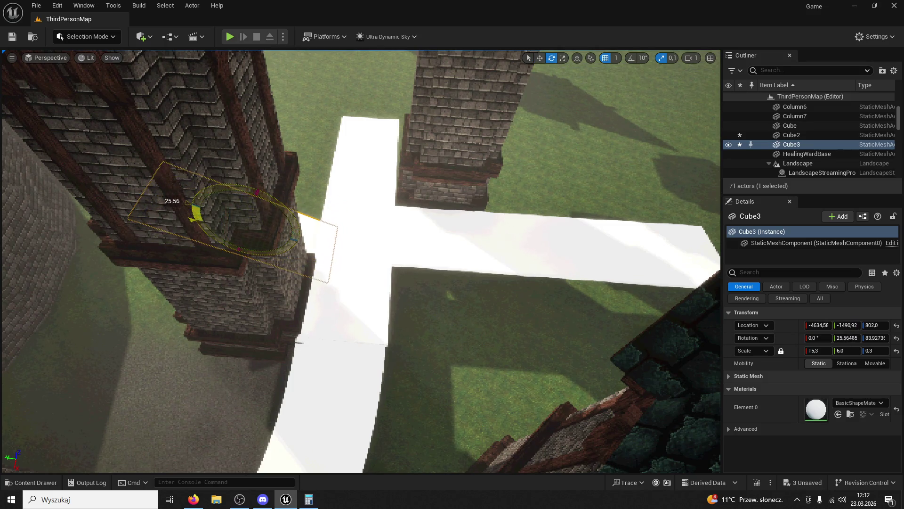
pyautogui.moveTo(198, 215); pyautogui.dragTo(202, 217)
pyautogui.moveTo(542, 70); pyautogui.dragTo(542, 71)
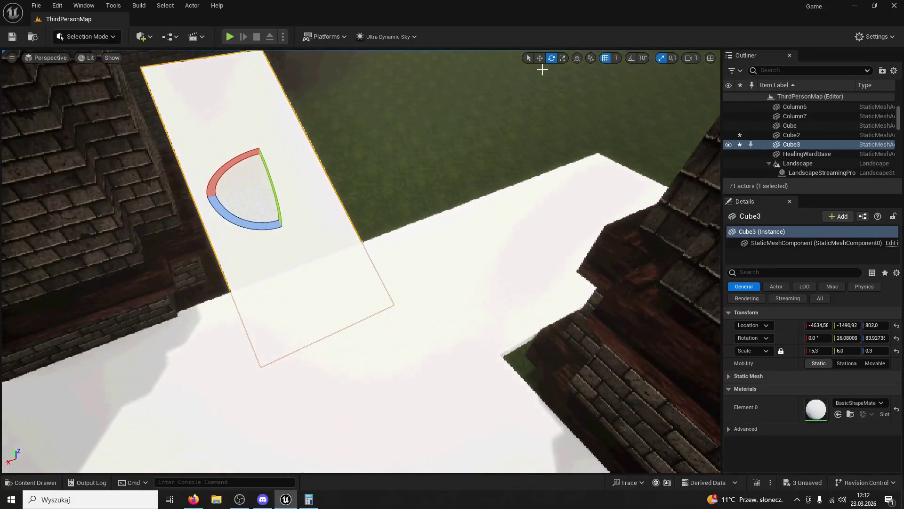
pyautogui.press('w')
pyautogui.moveTo(260, 162)
pyautogui.mouseDown()
pyautogui.moveTo(257, 102)
pyautogui.moveTo(238, 83)
pyautogui.mouseUp()
pyautogui.moveTo(287, 136); pyautogui.dragTo(287, 135)
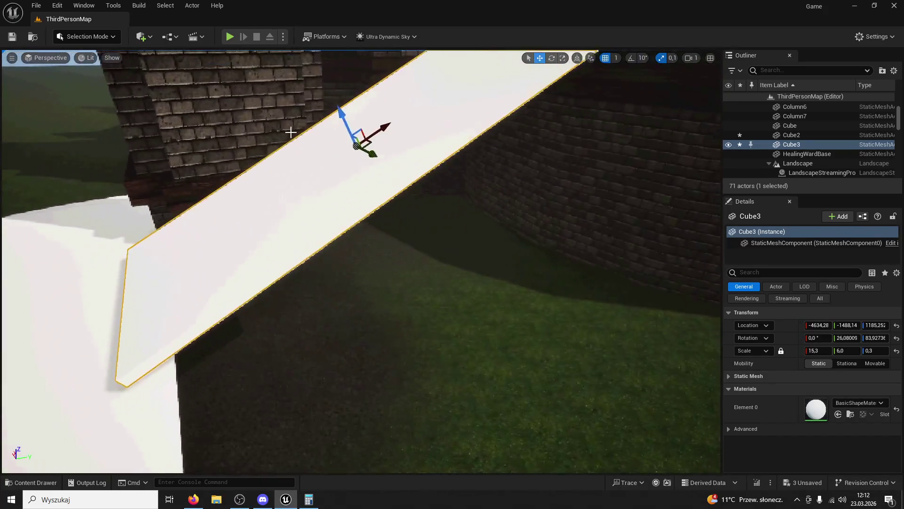
pyautogui.moveTo(341, 116)
pyautogui.mouseDown()
pyautogui.moveTo(414, 145)
pyautogui.moveTo(381, 142)
pyautogui.moveTo(374, 156)
pyautogui.moveTo(413, 188)
pyautogui.mouseUp()
pyautogui.moveTo(481, 178); pyautogui.dragTo(476, 181)
# Check the ramp's fit along the walkway and start a play test
pyautogui.moveTo(299, 256); pyautogui.dragTo(344, 269)
pyautogui.click(412, 268)
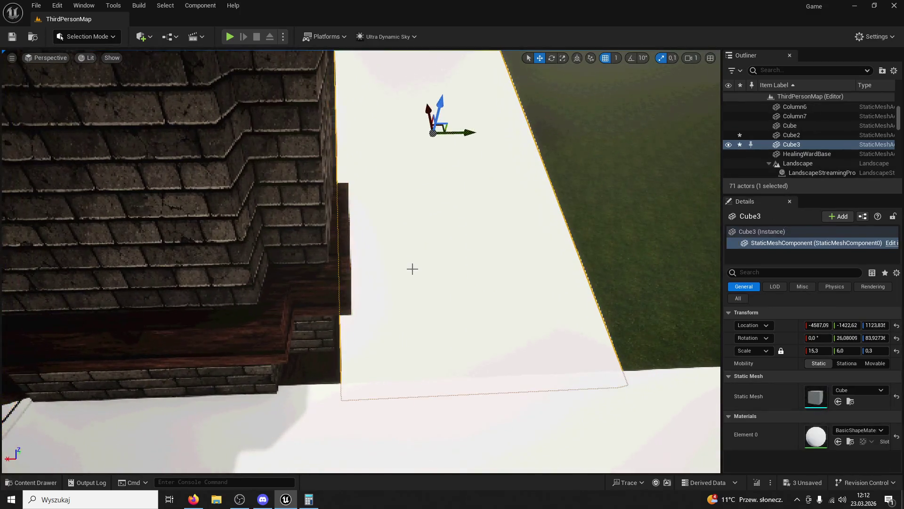
pyautogui.click(230, 36)
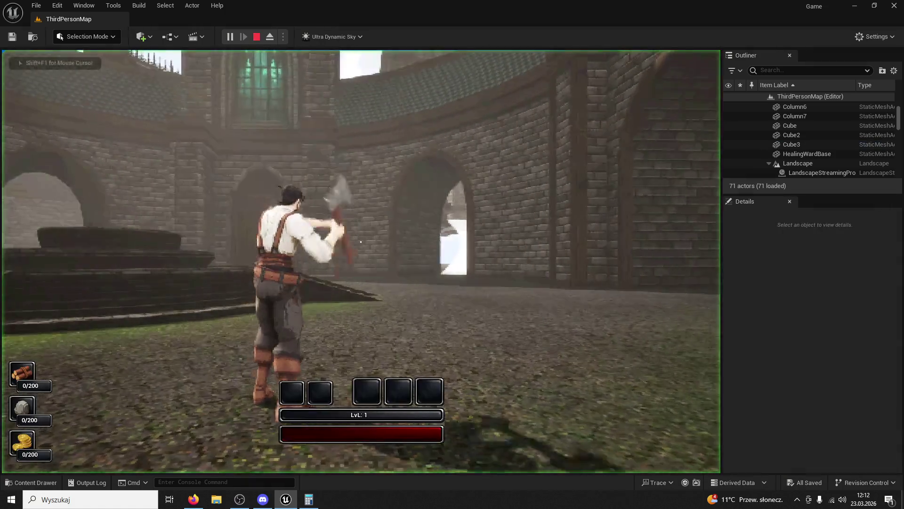
# Jump, run through the archway, up the white ramp and across the platform, then stop playing
pyautogui.press('space')
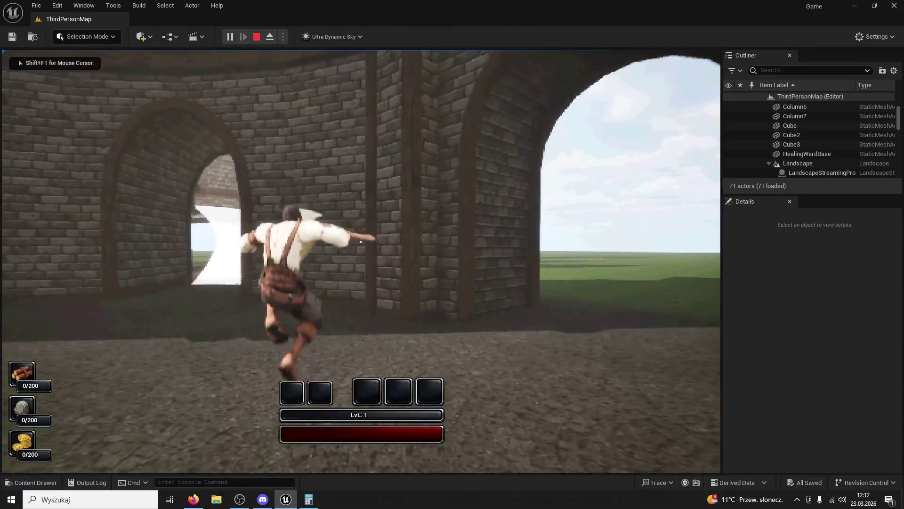
pyautogui.press('w')
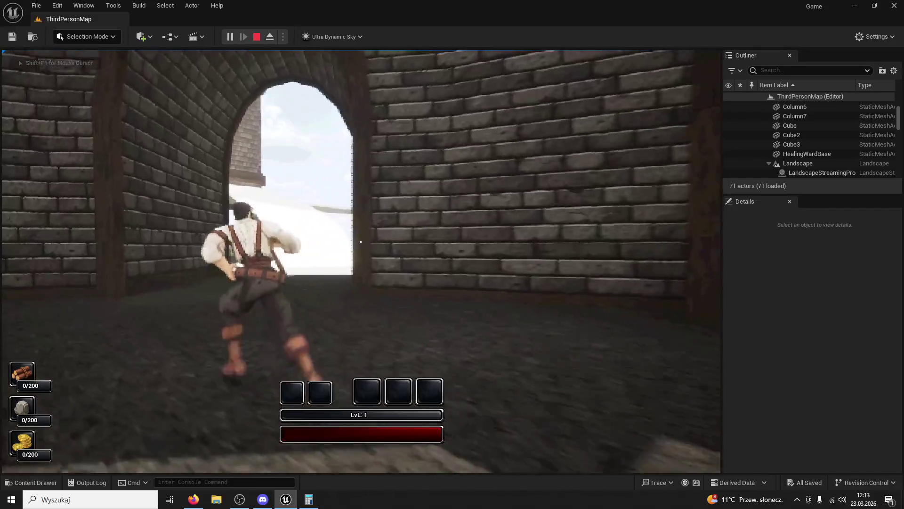
pyautogui.press('w')
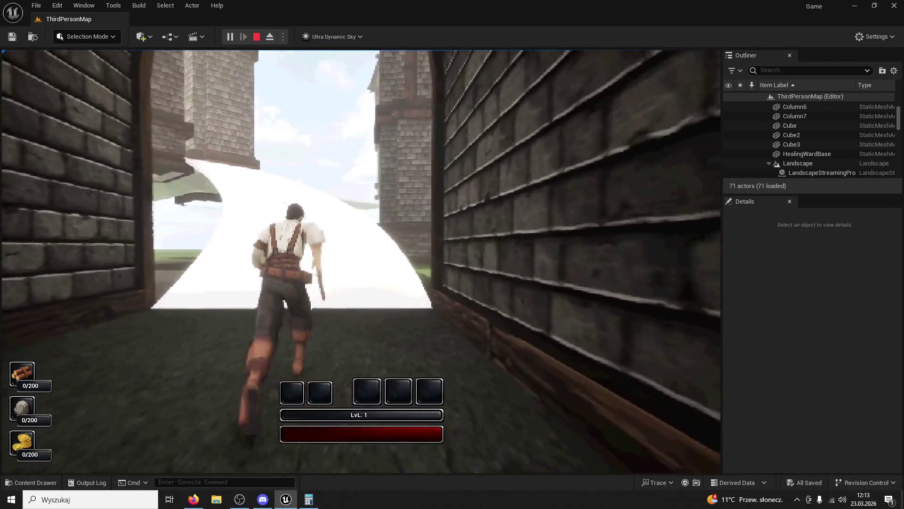
pyautogui.press('w')
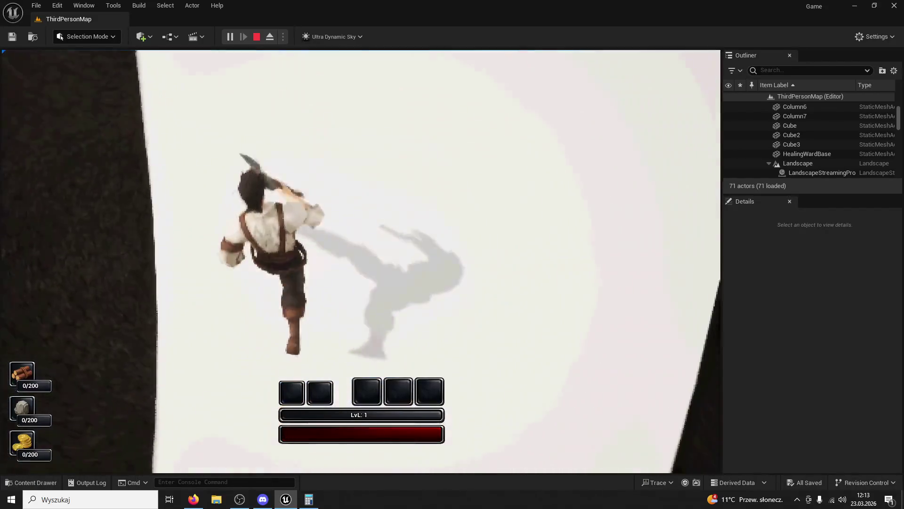
pyautogui.press('w')
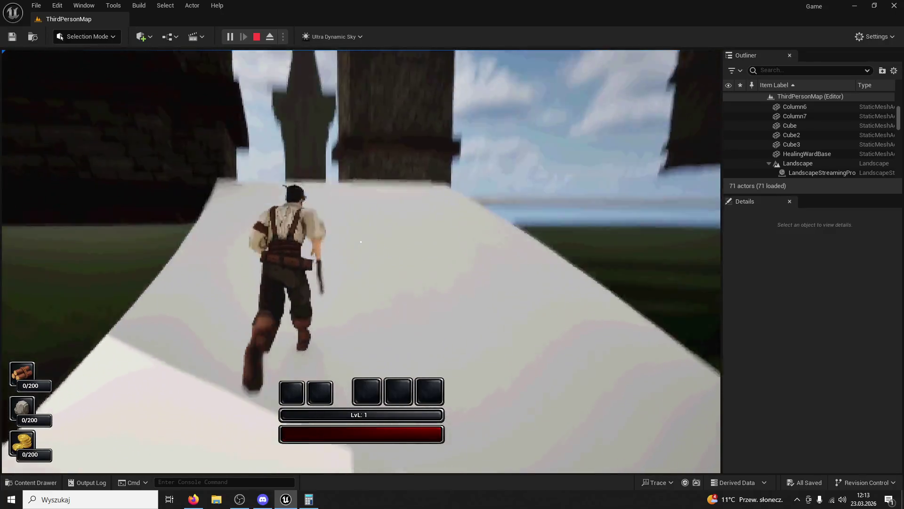
pyautogui.press('w')
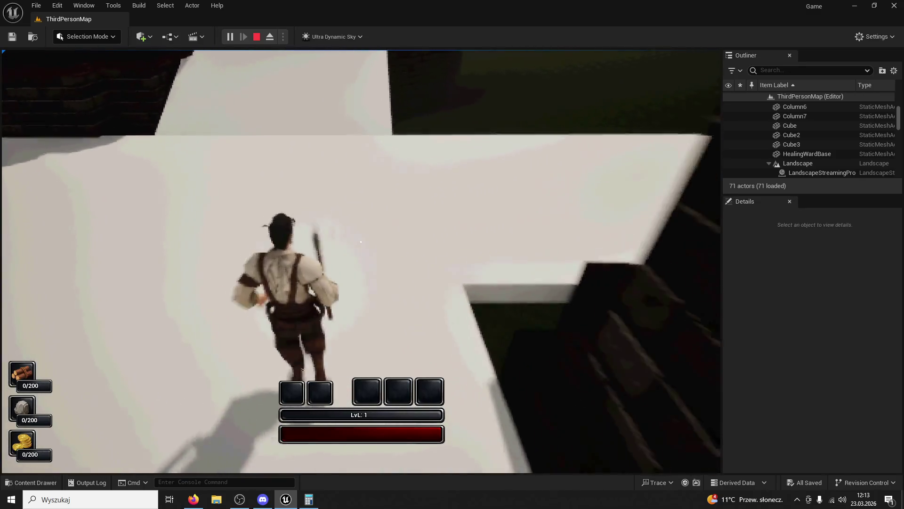
pyautogui.press('Escape')
pyautogui.scroll(-10, 277, 408)
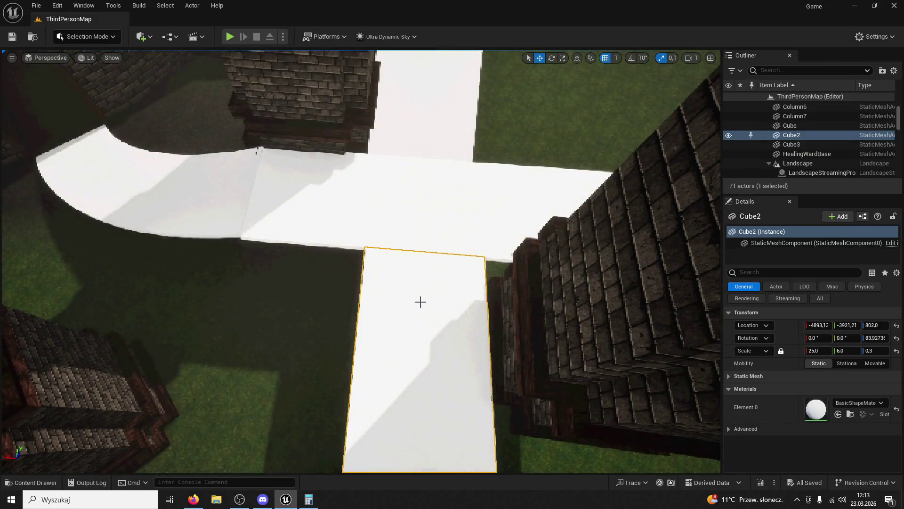
# Nudge SM_Tower04 to X −5409.5, Y −2977.5 against the walkway end, then start a play test
pyautogui.moveTo(421, 306); pyautogui.dragTo(409, 362)
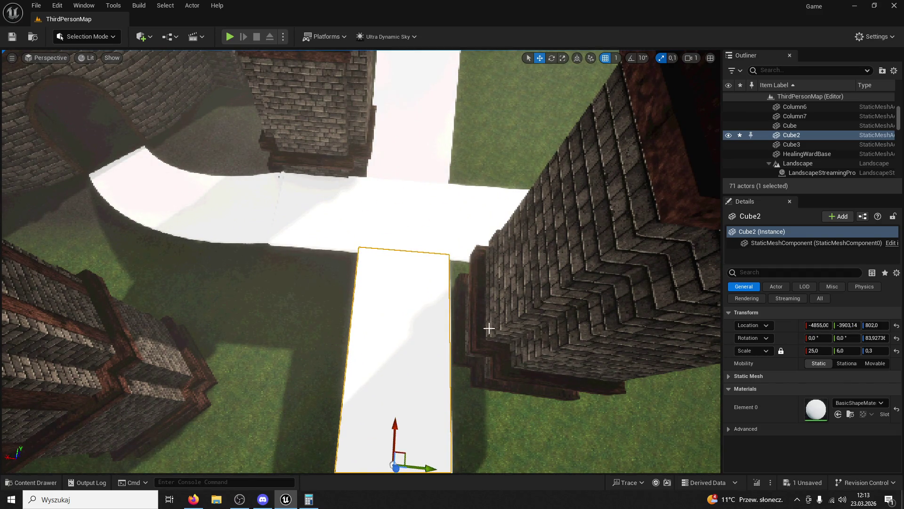
pyautogui.click(505, 296)
pyautogui.moveTo(549, 225)
pyautogui.mouseDown()
pyautogui.moveTo(548, 178)
pyautogui.moveTo(537, 180)
pyautogui.mouseUp()
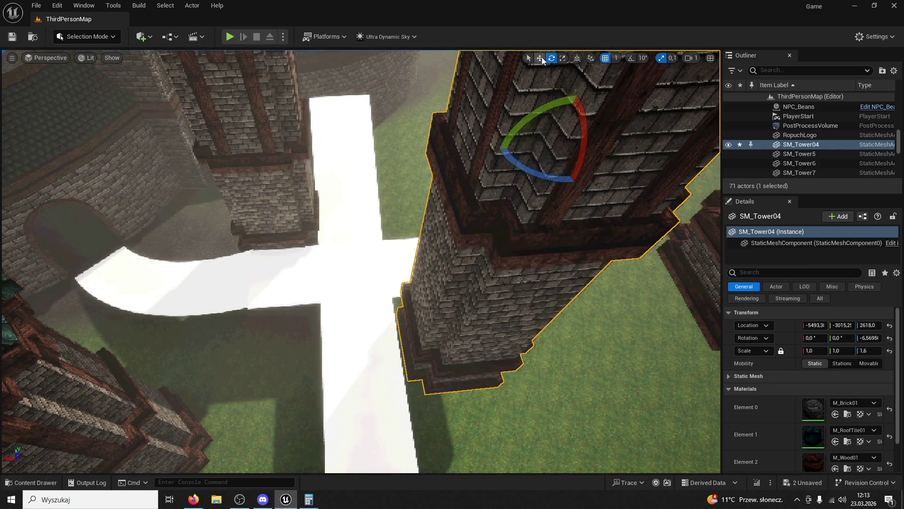
pyautogui.moveTo(561, 128)
pyautogui.mouseDown()
pyautogui.moveTo(507, 152)
pyautogui.moveTo(514, 116)
pyautogui.mouseUp()
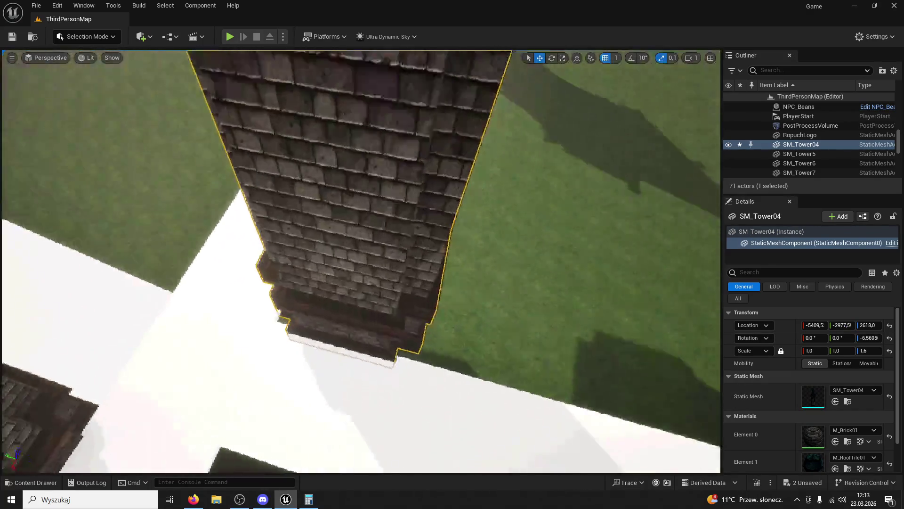
pyautogui.moveTo(470, 208); pyautogui.dragTo(470, 208)
pyautogui.moveTo(118, 72); pyautogui.dragTo(118, 72)
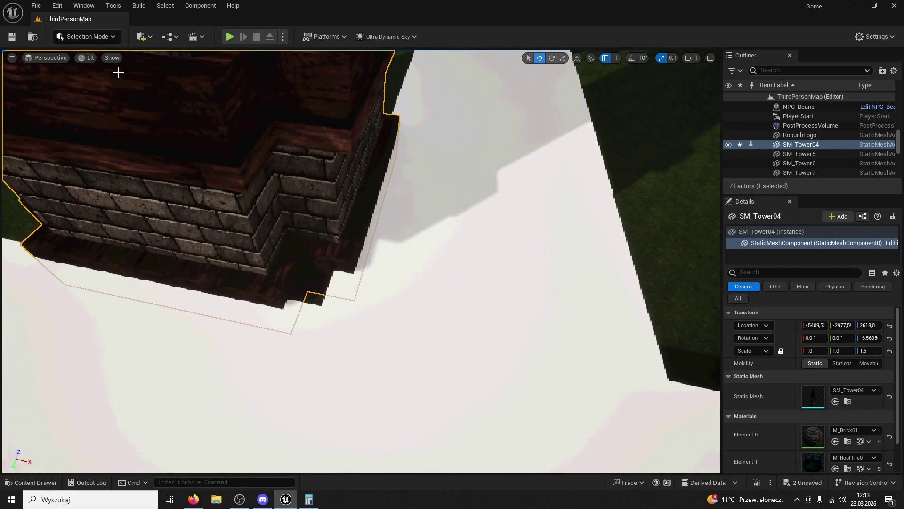
pyautogui.click(230, 36)
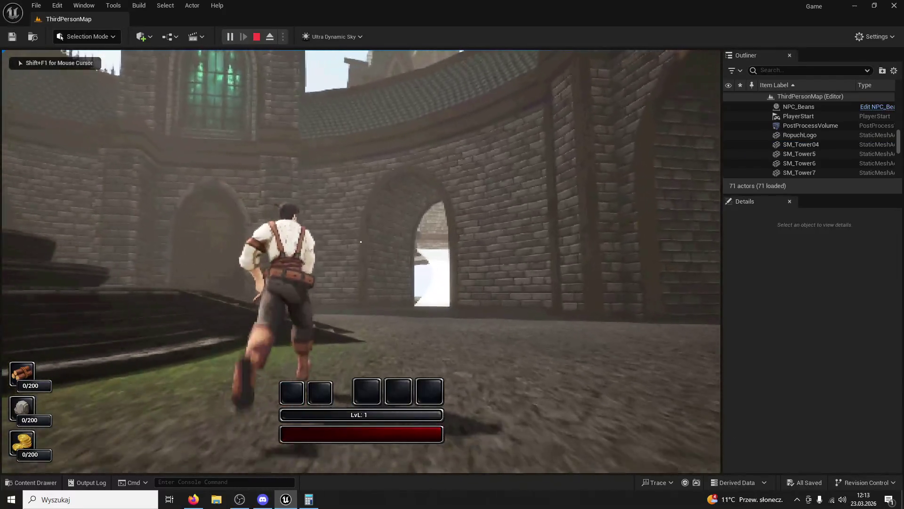
pyautogui.press('w')
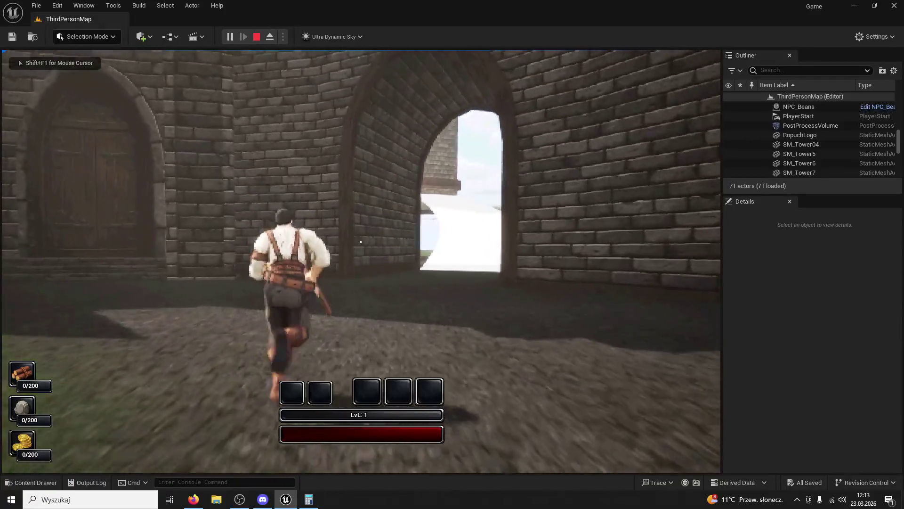
pyautogui.press('w')
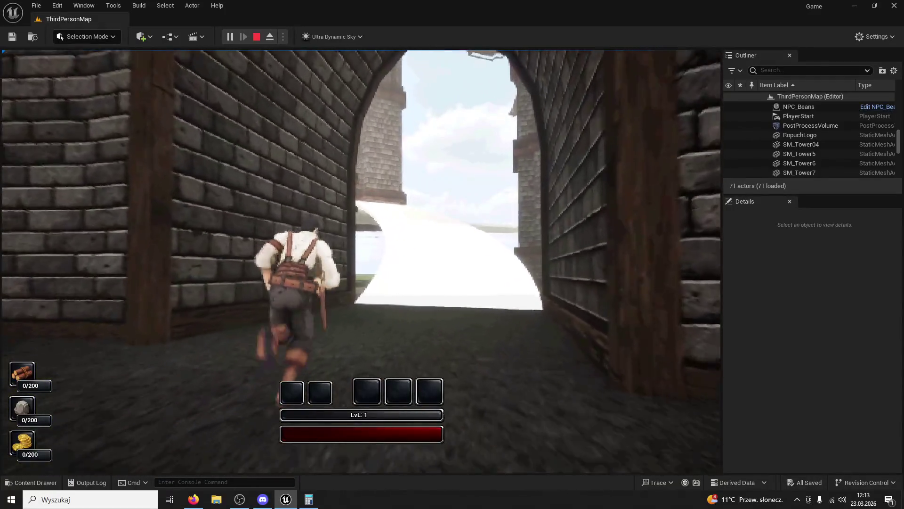
pyautogui.press('w')
pyautogui.press('w')
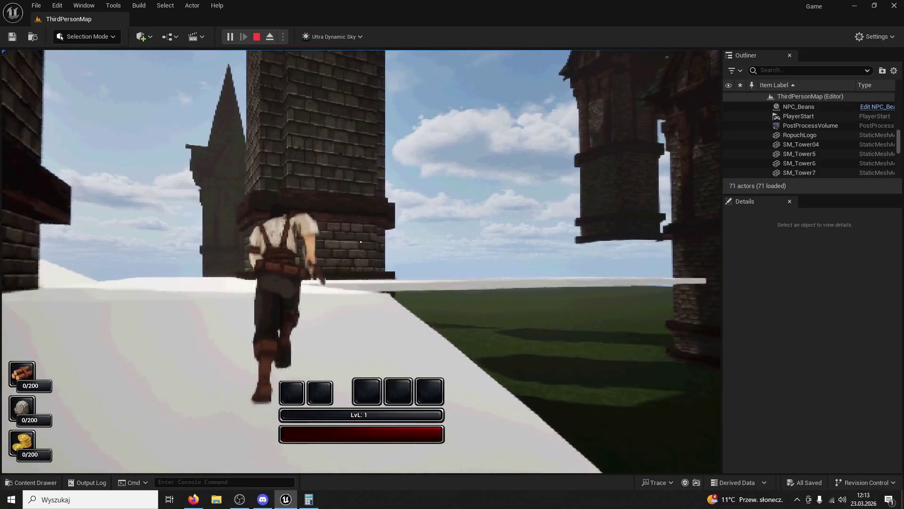
pyautogui.press('w')
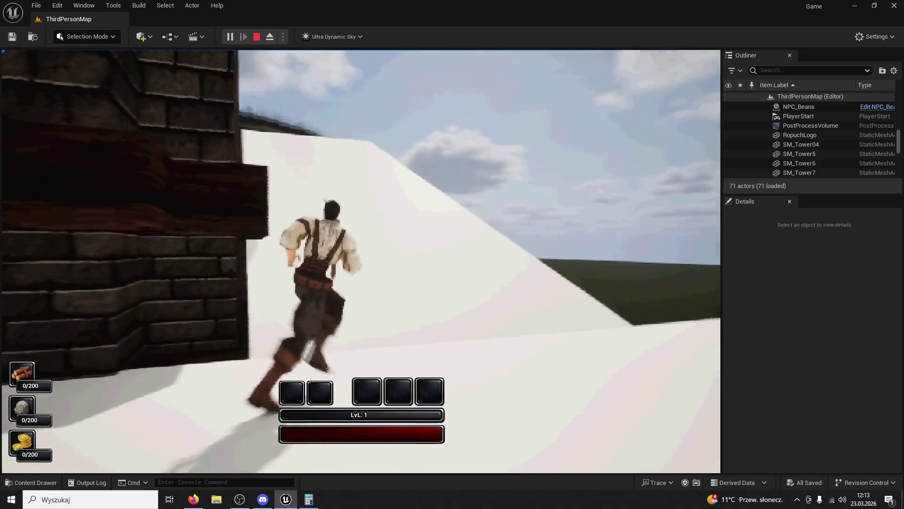
pyautogui.press('w')
pyautogui.press('w')
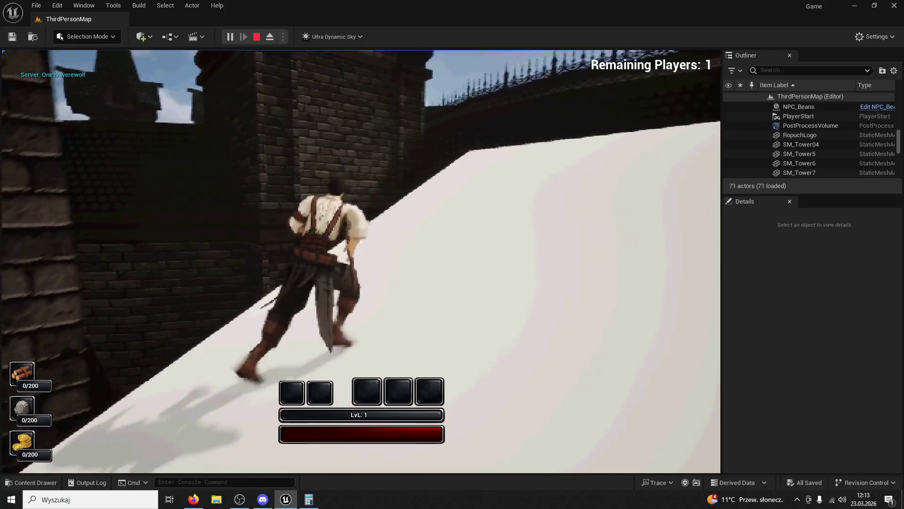
pyautogui.press('w')
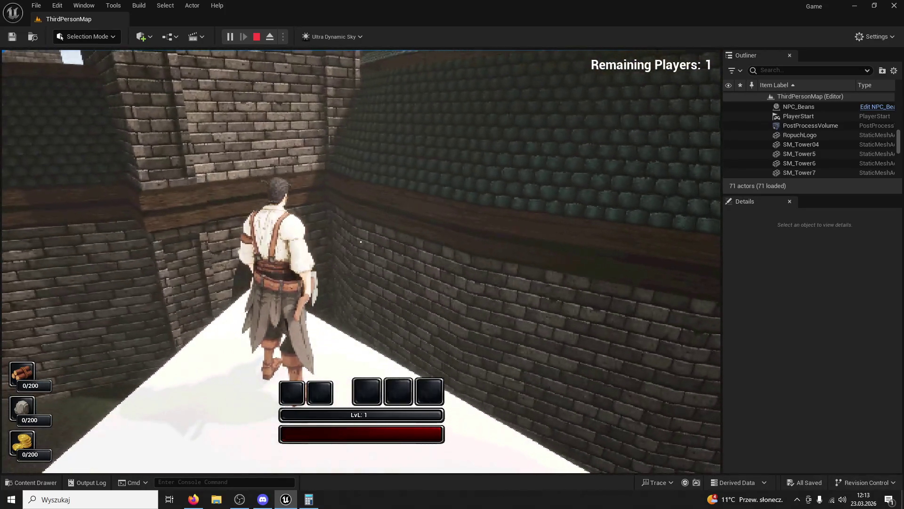
pyautogui.press('Escape')
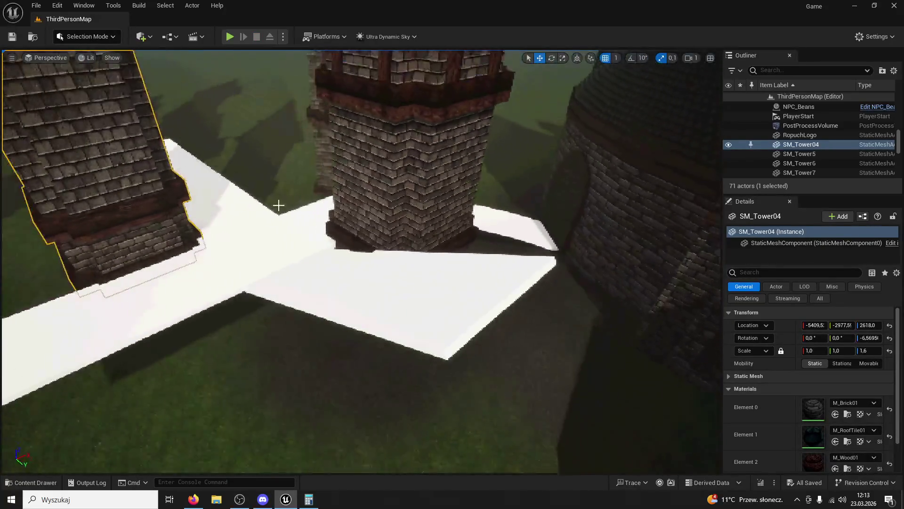
# Copy the white walkway slab near the curved wall and give it the ramp's heading
pyautogui.click(291, 241)
pyautogui.moveTo(256, 283)
pyautogui.mouseDown()
pyautogui.moveTo(479, 434)
pyautogui.moveTo(594, 369)
pyautogui.mouseUp()
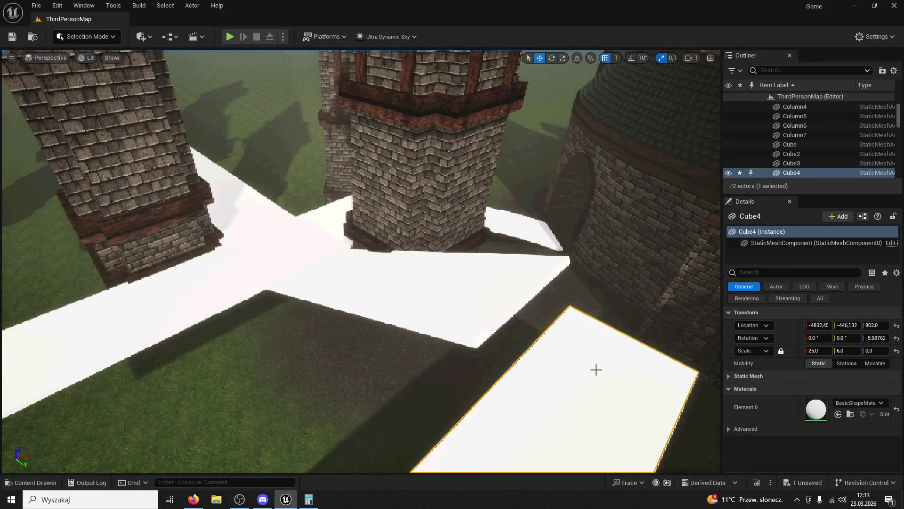
pyautogui.press('f')
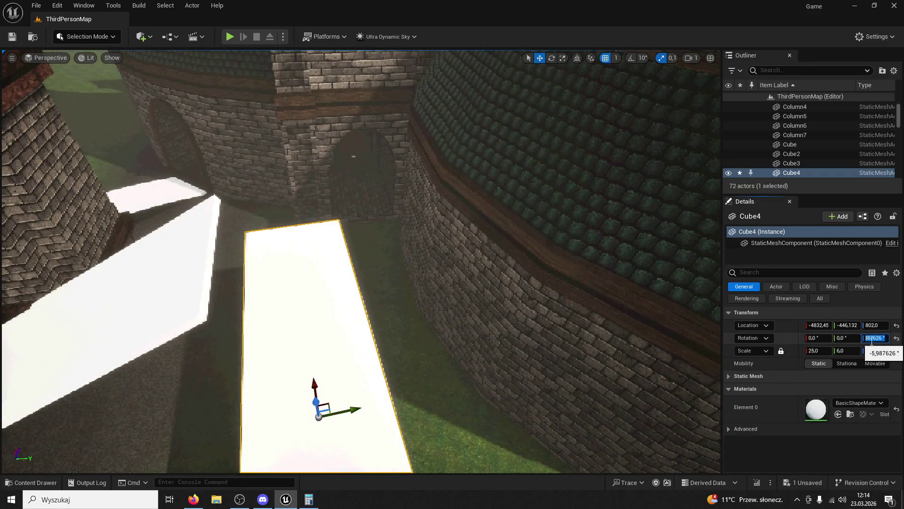
pyautogui.write('0')
pyautogui.press('Return')
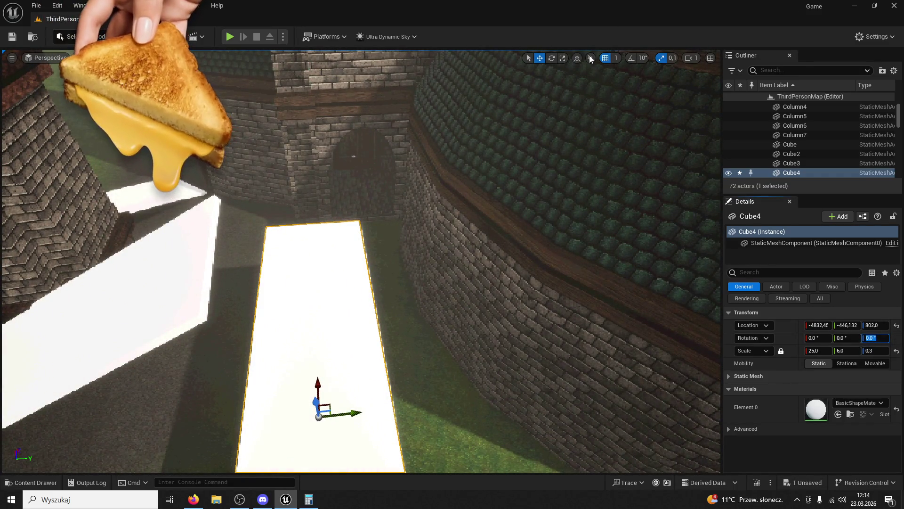
pyautogui.click(216, 266)
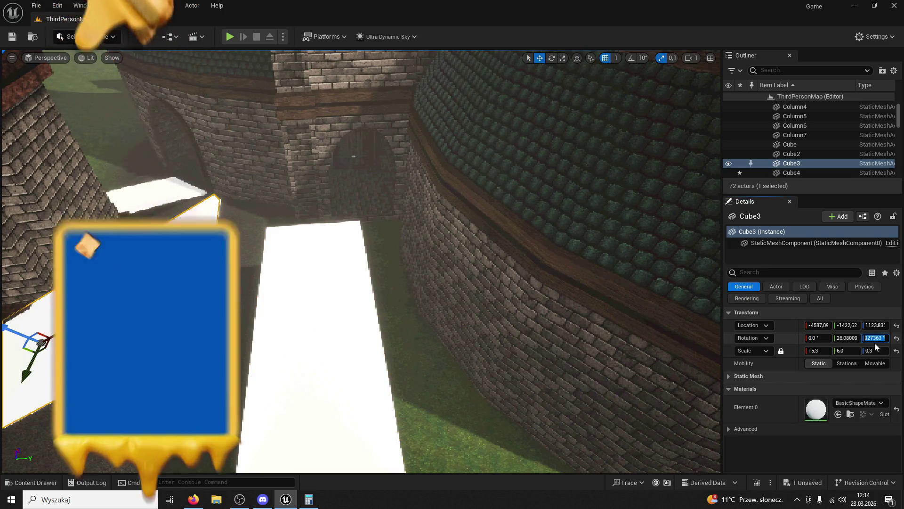
pyautogui.click(311, 283)
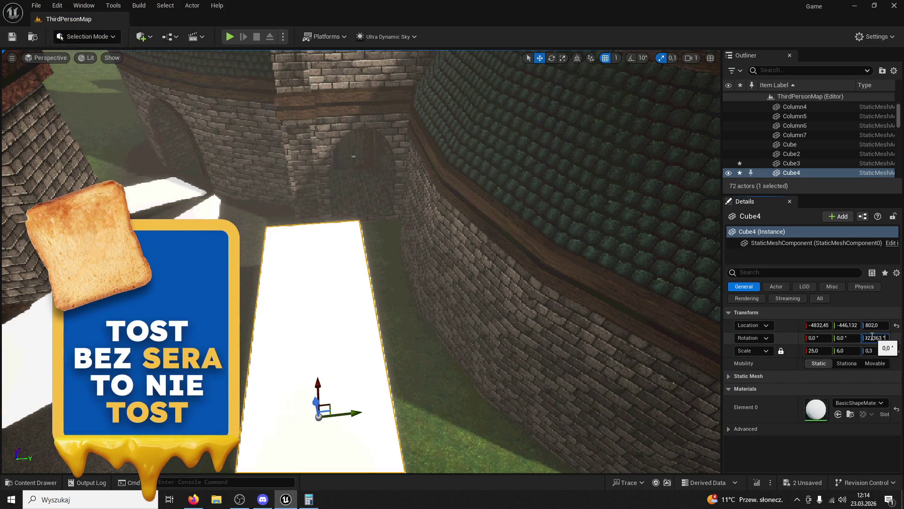
pyautogui.press('Return')
# Shorten the new slab Cube4 to 10 × 6.1 × 0.3 and raise it to Z 1459
pyautogui.moveTo(317, 402)
pyautogui.mouseDown()
pyautogui.moveTo(285, 269)
pyautogui.moveTo(299, 330)
pyautogui.moveTo(303, 218)
pyautogui.moveTo(270, 94)
pyautogui.mouseUp()
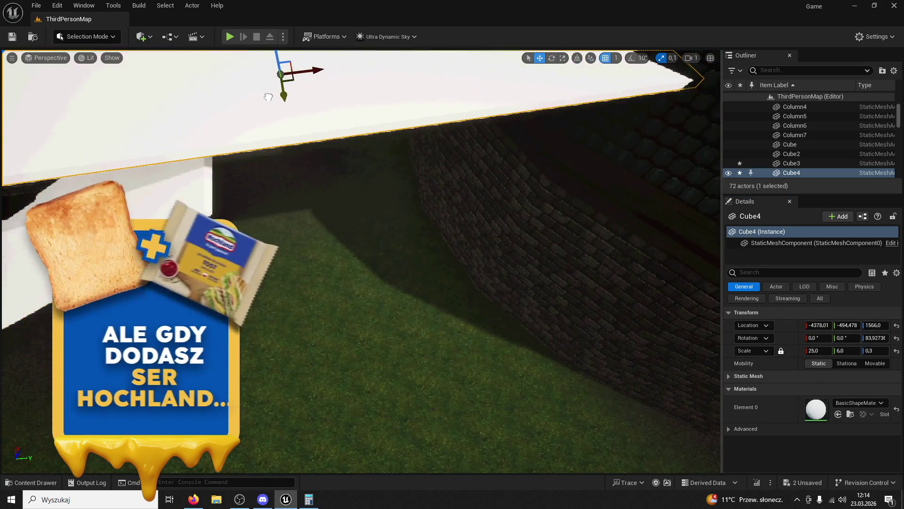
pyautogui.hotkey('ctrl', 'z')
pyautogui.moveTo(236, 216)
pyautogui.mouseDown()
pyautogui.moveTo(442, 244)
pyautogui.moveTo(448, 232)
pyautogui.moveTo(274, 210)
pyautogui.moveTo(291, 210)
pyautogui.moveTo(256, 192)
pyautogui.moveTo(288, 248)
pyautogui.moveTo(253, 189)
pyautogui.moveTo(289, 184)
pyautogui.moveTo(298, 197)
pyautogui.mouseUp()
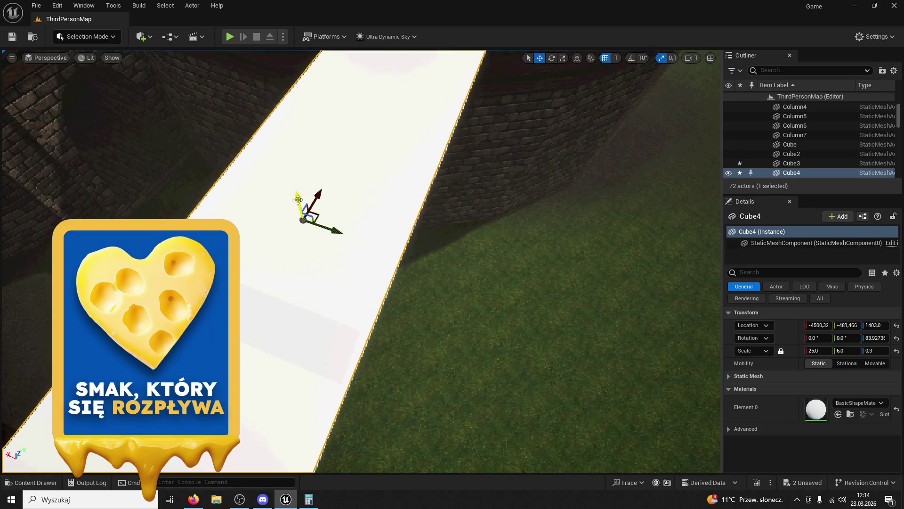
pyautogui.click(563, 58)
pyautogui.moveTo(338, 252); pyautogui.dragTo(323, 255)
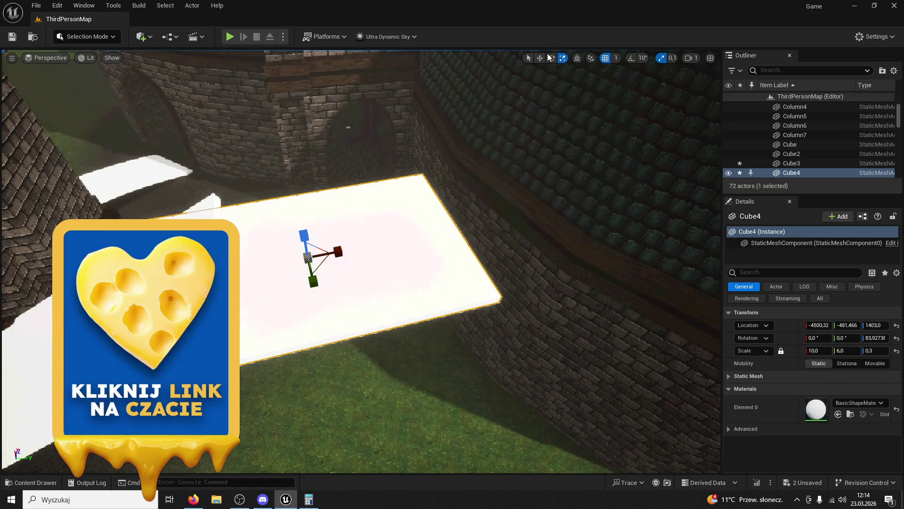
pyautogui.moveTo(308, 280)
pyautogui.mouseDown()
pyautogui.moveTo(376, 264)
pyautogui.moveTo(373, 231)
pyautogui.moveTo(368, 245)
pyautogui.moveTo(402, 216)
pyautogui.moveTo(426, 216)
pyautogui.moveTo(417, 218)
pyautogui.mouseUp()
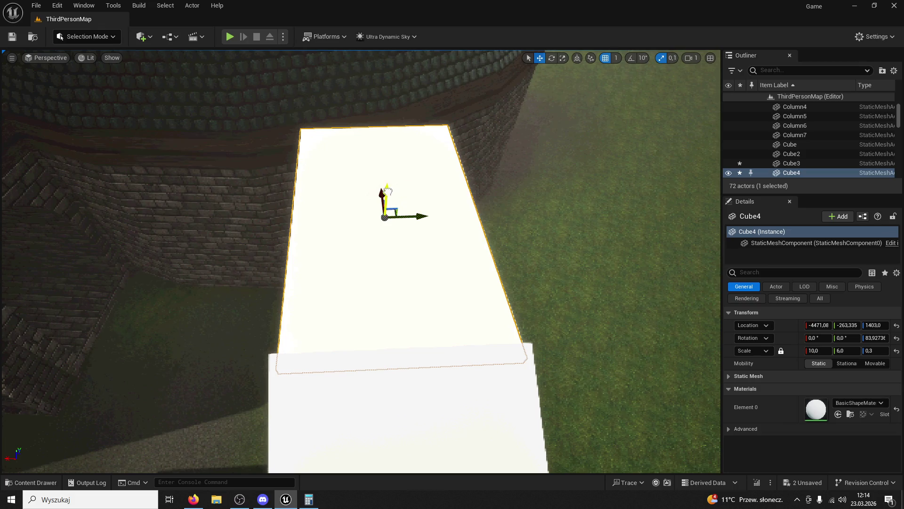
pyautogui.moveTo(382, 185); pyautogui.dragTo(377, 176)
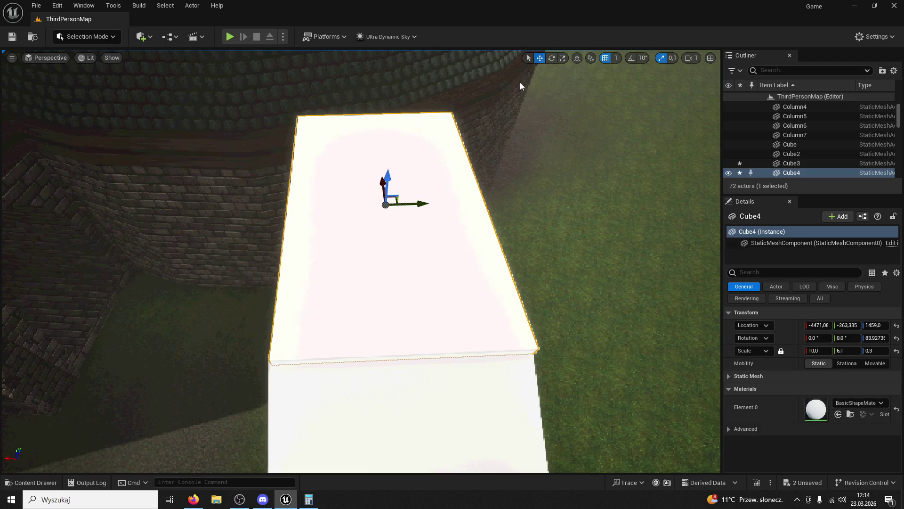
pyautogui.moveTo(413, 205)
pyautogui.mouseDown()
pyautogui.moveTo(267, 399)
pyautogui.moveTo(222, 386)
pyautogui.moveTo(250, 384)
pyautogui.moveTo(198, 379)
pyautogui.mouseUp()
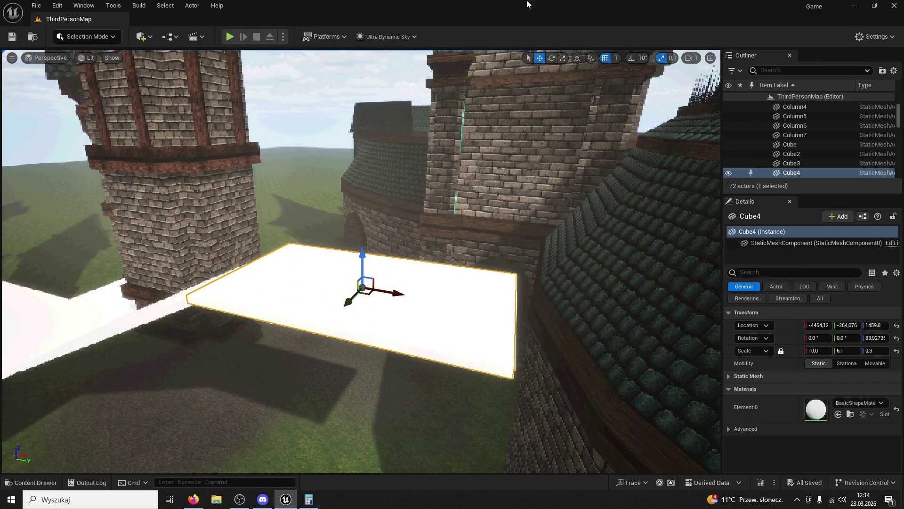
# Play the level and run the character through the arch, up the white ramp beside the towers, then stop
pyautogui.click(230, 36)
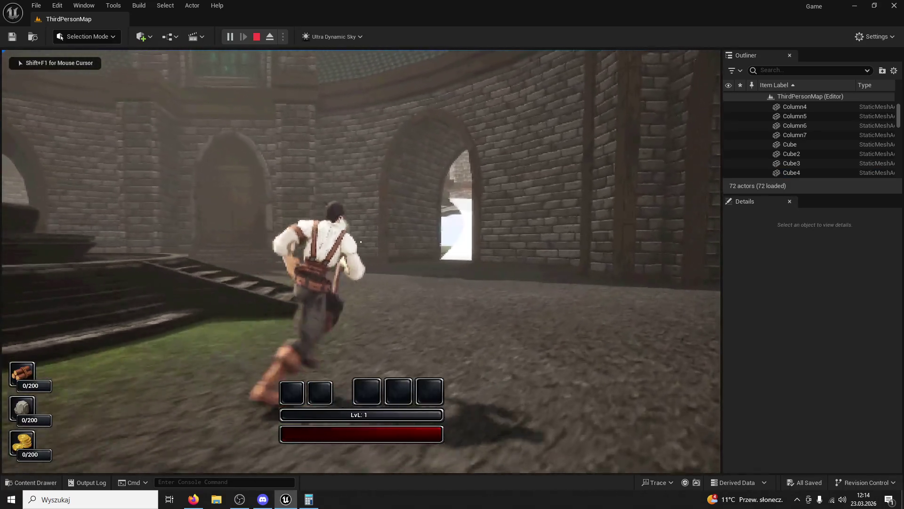
pyautogui.press('w')
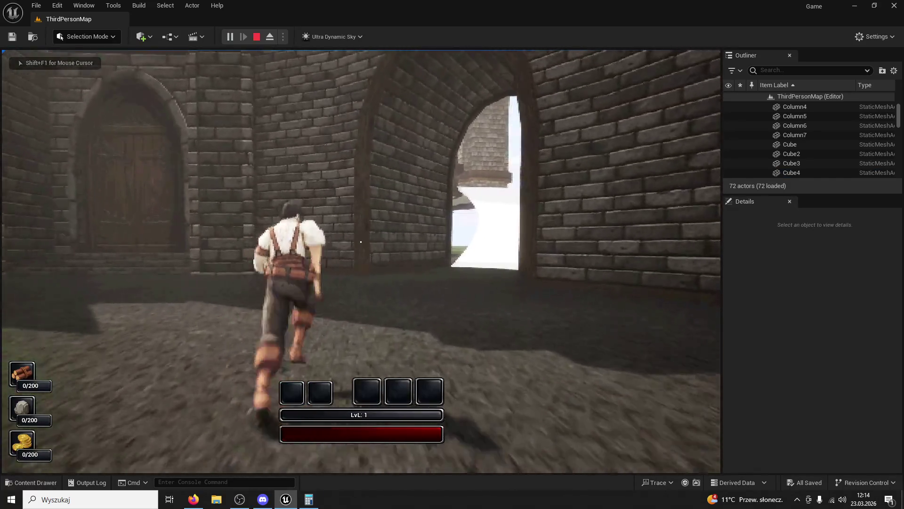
pyautogui.press('w')
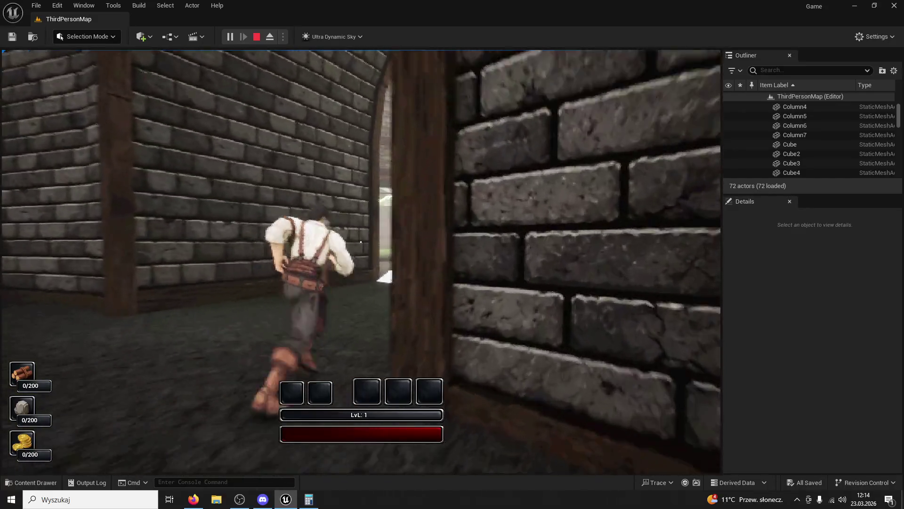
pyautogui.press('w')
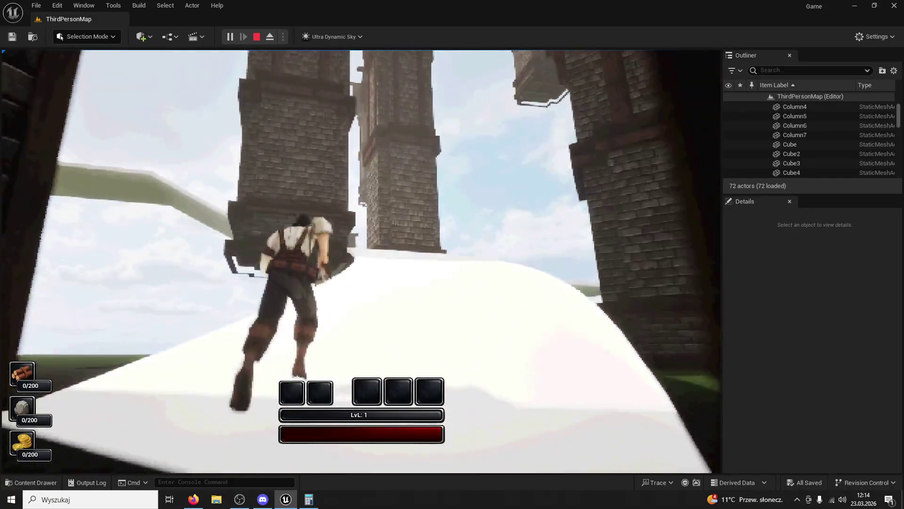
pyautogui.press('w')
pyautogui.press('w')
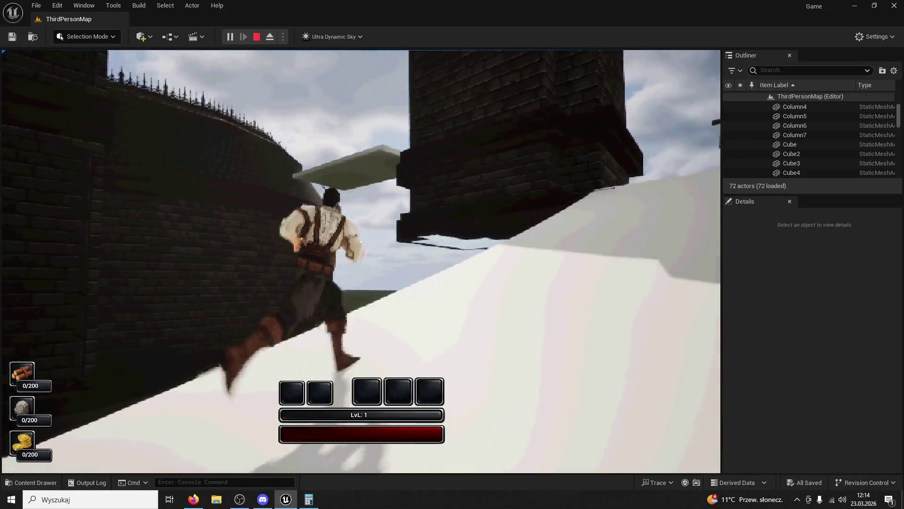
pyautogui.press('w')
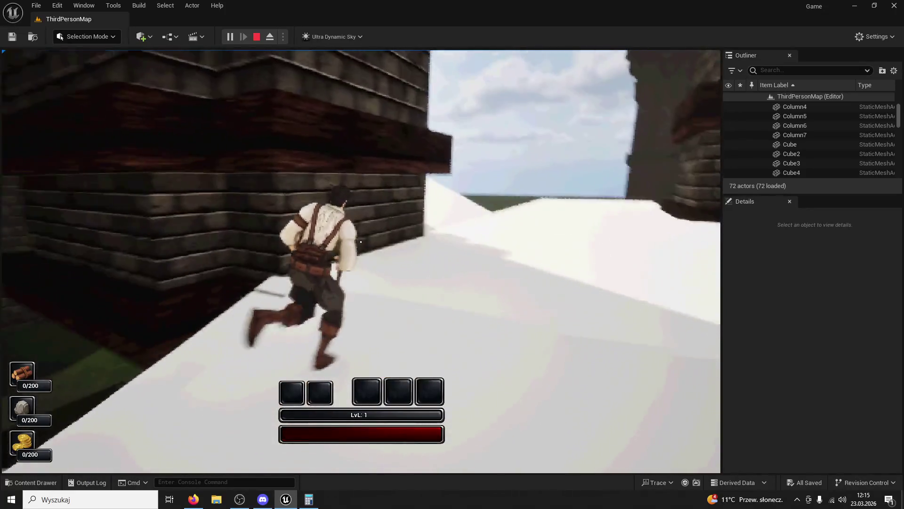
pyautogui.press('w')
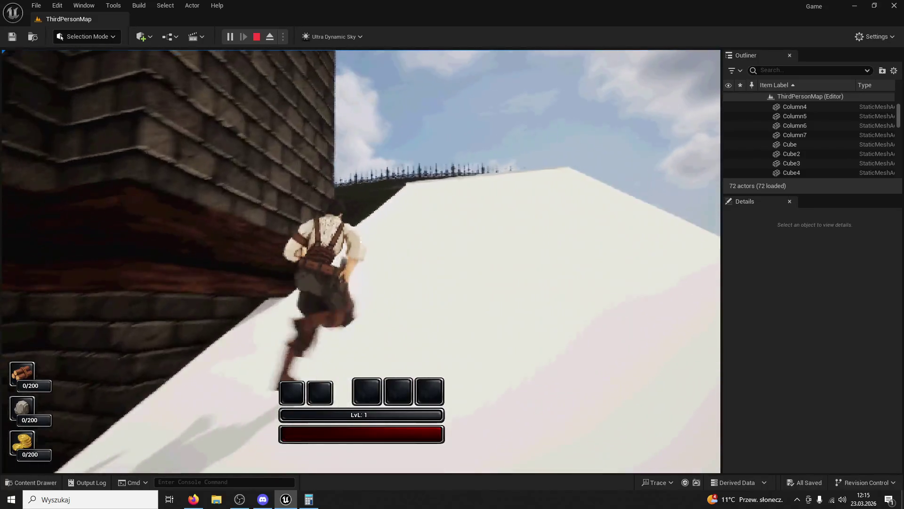
pyautogui.press('w')
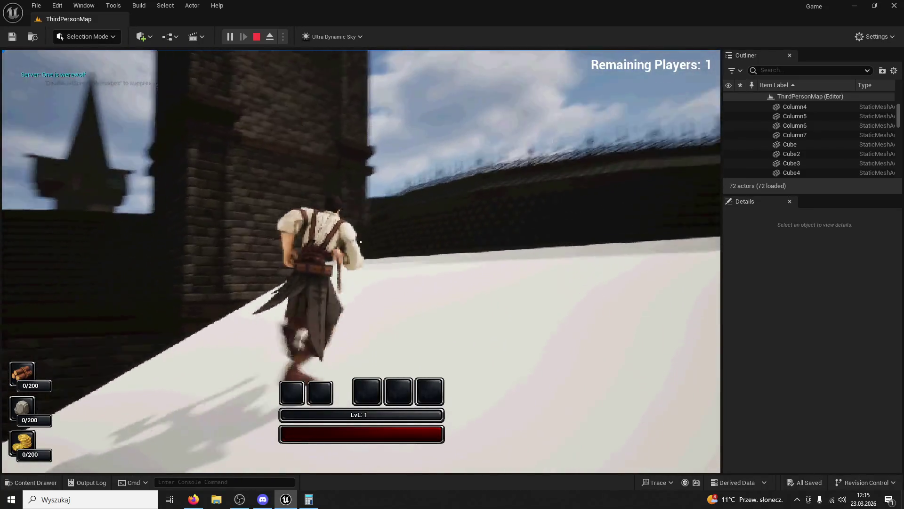
pyautogui.press('w')
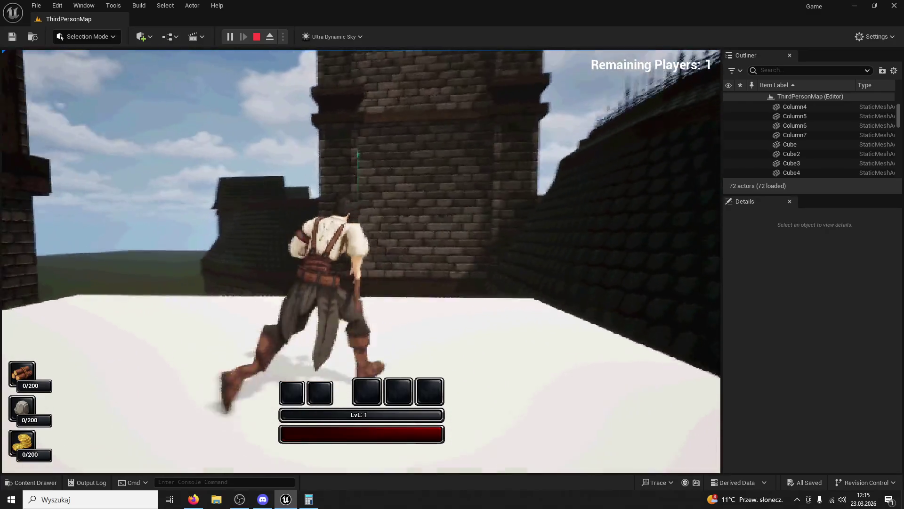
pyautogui.press('w')
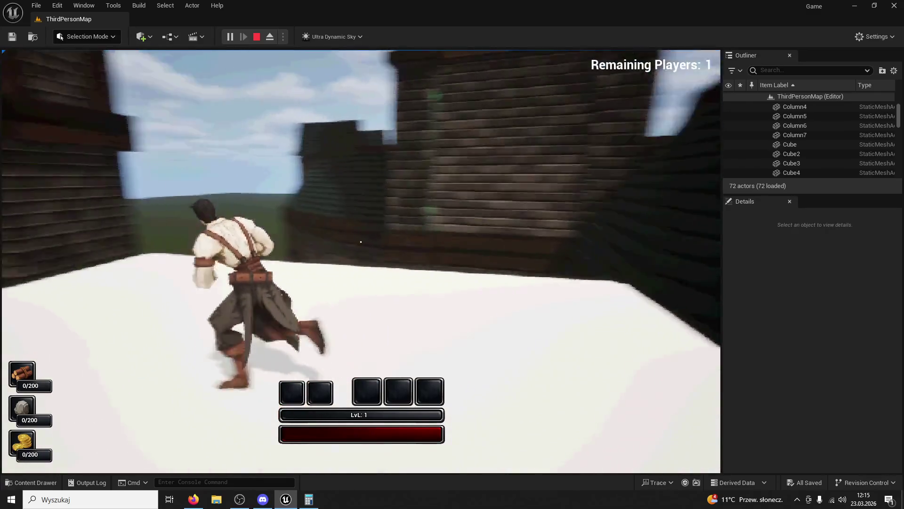
pyautogui.press('Escape')
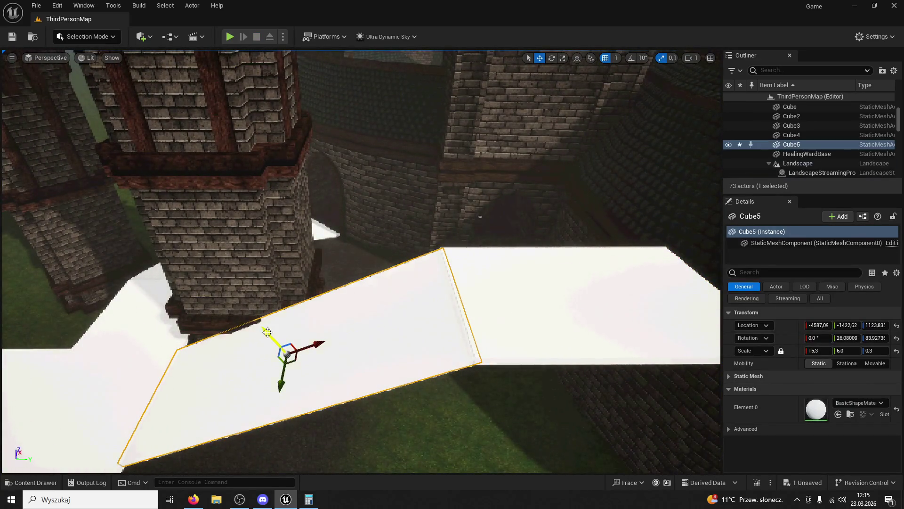
# Raise the sloped ramp Cube5 to Z 1696 so it meets the platform, undoing a stray rotation
pyautogui.moveTo(267, 333); pyautogui.dragTo(207, 197)
pyautogui.moveTo(228, 242); pyautogui.dragTo(534, 126)
pyautogui.moveTo(545, 77)
pyautogui.mouseDown()
pyautogui.moveTo(581, 162)
pyautogui.moveTo(636, 155)
pyautogui.moveTo(533, 166)
pyautogui.moveTo(530, 207)
pyautogui.moveTo(529, 186)
pyautogui.moveTo(512, 187)
pyautogui.moveTo(500, 68)
pyautogui.mouseUp()
pyautogui.hotkey('ctrl', 'z')
pyautogui.click(578, 58)
pyautogui.click(540, 54)
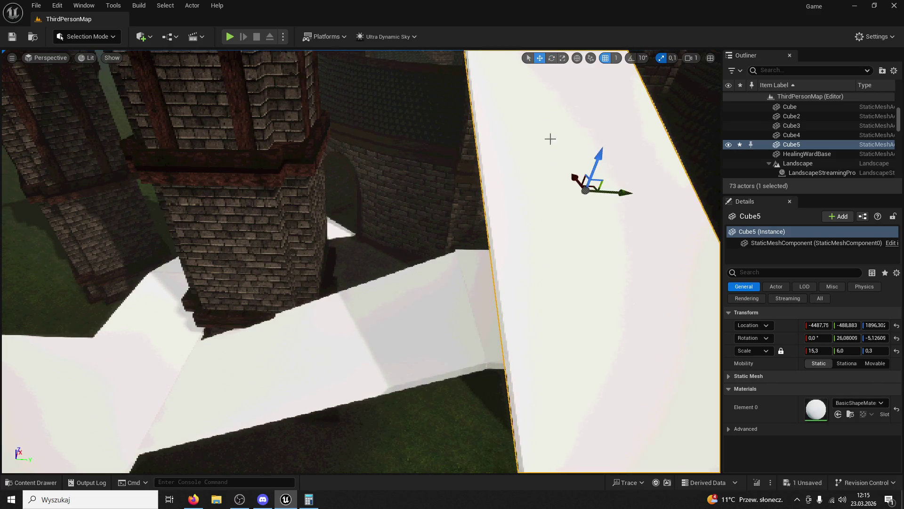
pyautogui.moveTo(595, 165)
pyautogui.mouseDown()
pyautogui.moveTo(530, 101)
pyautogui.moveTo(530, 114)
pyautogui.moveTo(537, 106)
pyautogui.moveTo(419, 97)
pyautogui.moveTo(485, 65)
pyautogui.moveTo(511, 89)
pyautogui.moveTo(473, 106)
pyautogui.moveTo(474, 141)
pyautogui.moveTo(461, 164)
pyautogui.moveTo(489, 167)
pyautogui.mouseUp()
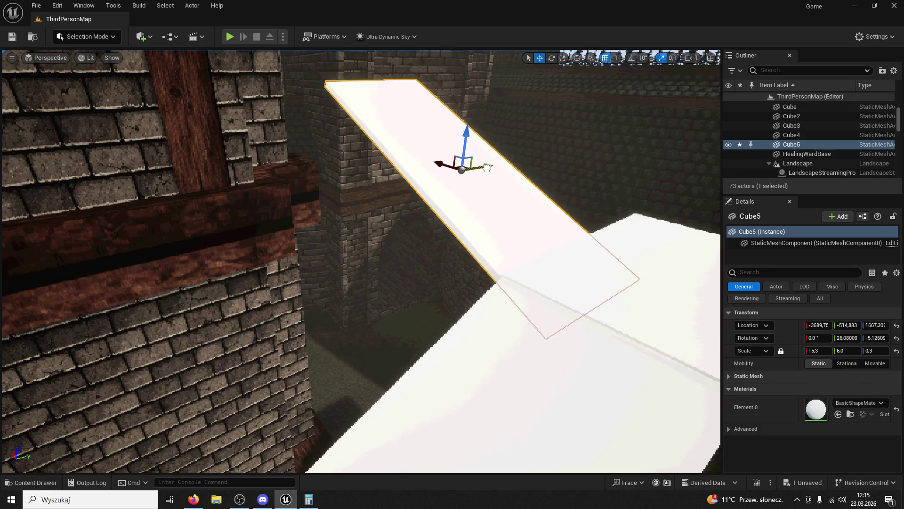
pyautogui.moveTo(418, 145); pyautogui.dragTo(418, 145)
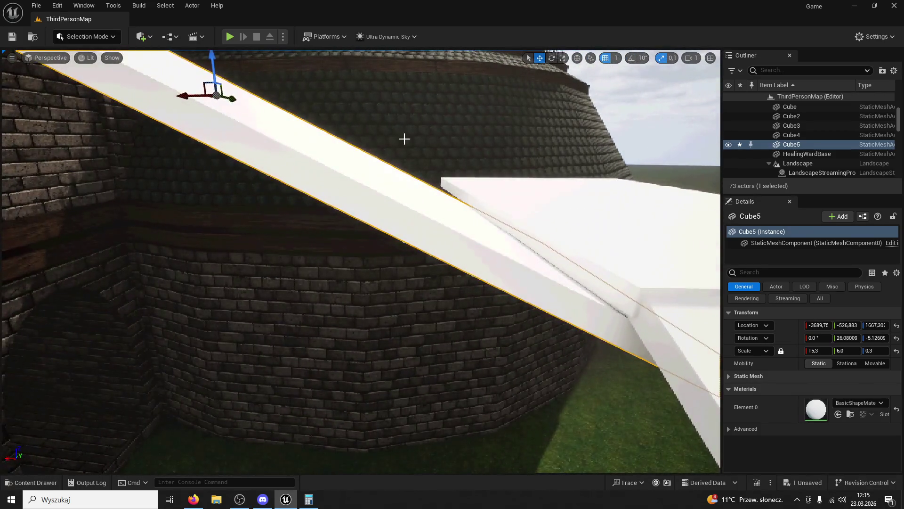
pyautogui.moveTo(212, 71); pyautogui.dragTo(212, 56)
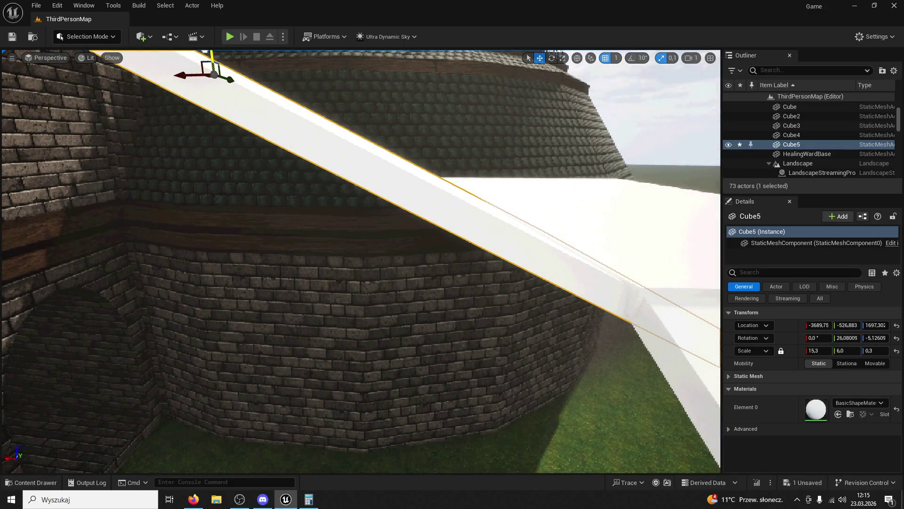
pyautogui.moveTo(325, 70); pyautogui.dragTo(479, 200)
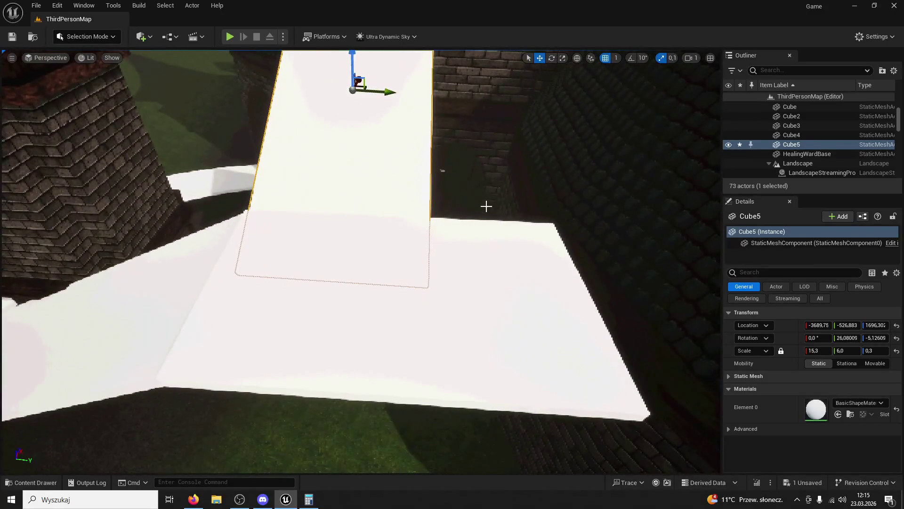
# Narrow platform Cube4 to X scale 6.2 and line ramp Cube5 up with it
pyautogui.click(500, 220)
pyautogui.moveTo(425, 292); pyautogui.dragTo(447, 269)
pyautogui.moveTo(429, 301)
pyautogui.mouseDown()
pyautogui.moveTo(365, 300)
pyautogui.moveTo(374, 299)
pyautogui.moveTo(352, 170)
pyautogui.mouseUp()
pyautogui.click(577, 58)
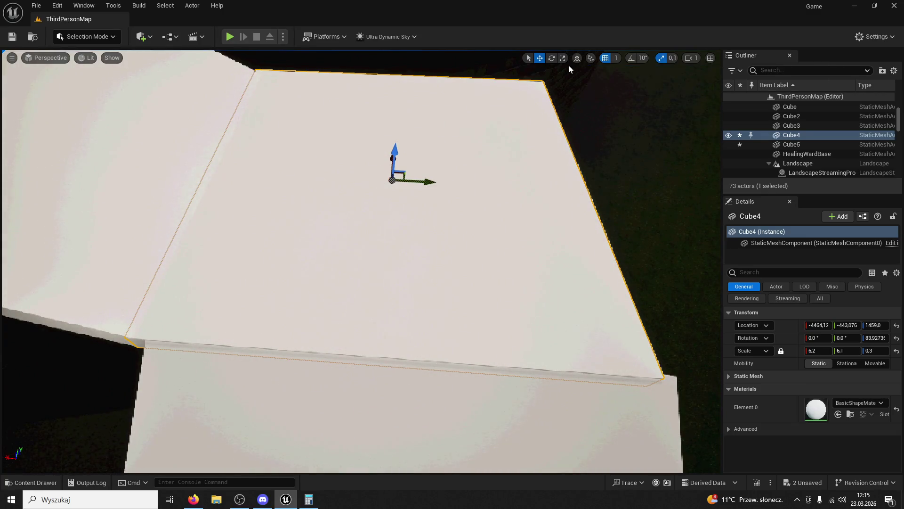
pyautogui.moveTo(425, 184)
pyautogui.mouseDown()
pyautogui.moveTo(434, 183)
pyautogui.moveTo(420, 239)
pyautogui.mouseUp()
pyautogui.click(420, 238)
pyautogui.moveTo(413, 156); pyautogui.dragTo(409, 161)
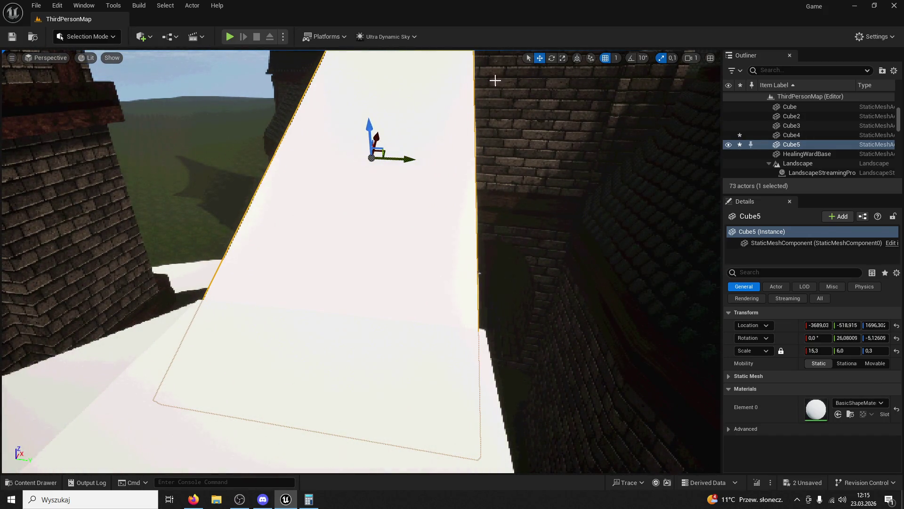
pyautogui.moveTo(476, 291); pyautogui.dragTo(402, 145)
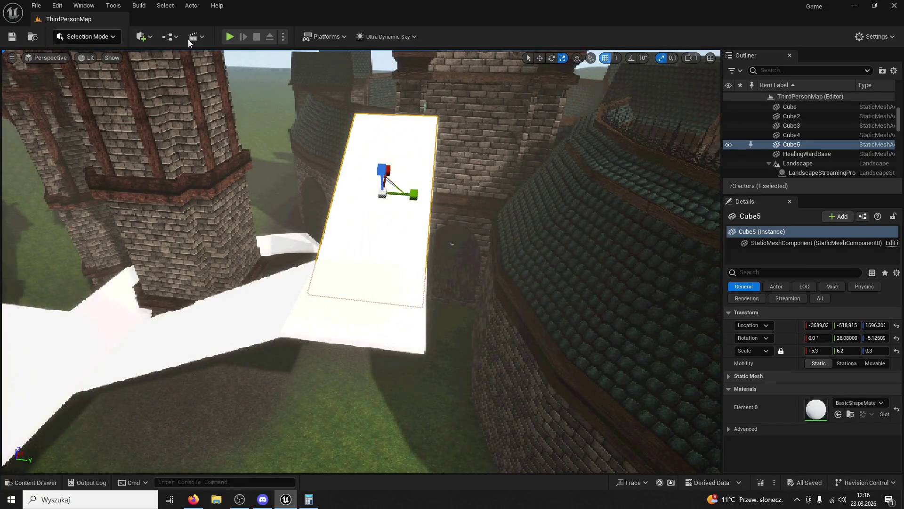
# Copy the platform slab into a new block Cube6 and stretch it into a tall wall on the tower roof
pyautogui.hotkey('ctrl', 'z')
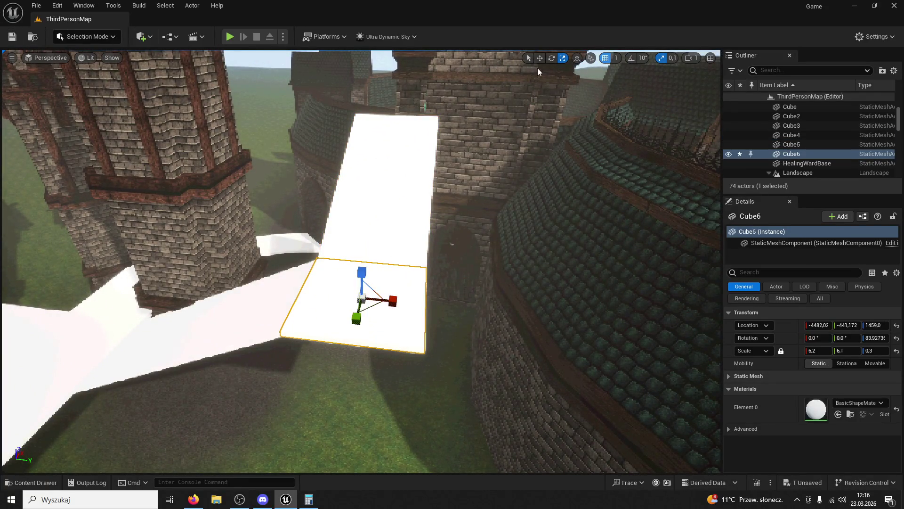
pyautogui.moveTo(401, 301)
pyautogui.mouseDown()
pyautogui.moveTo(521, 295)
pyautogui.moveTo(501, 287)
pyautogui.moveTo(577, 298)
pyautogui.mouseUp()
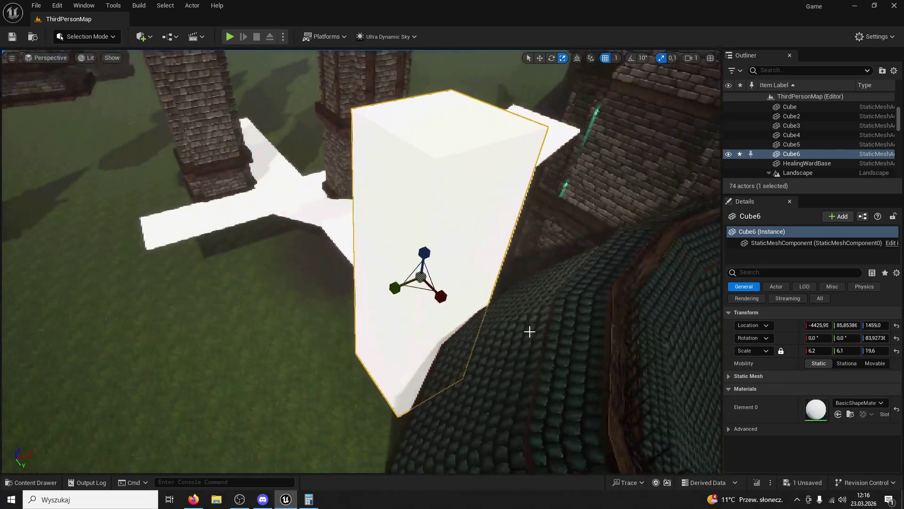
pyautogui.moveTo(393, 288); pyautogui.dragTo(329, 320)
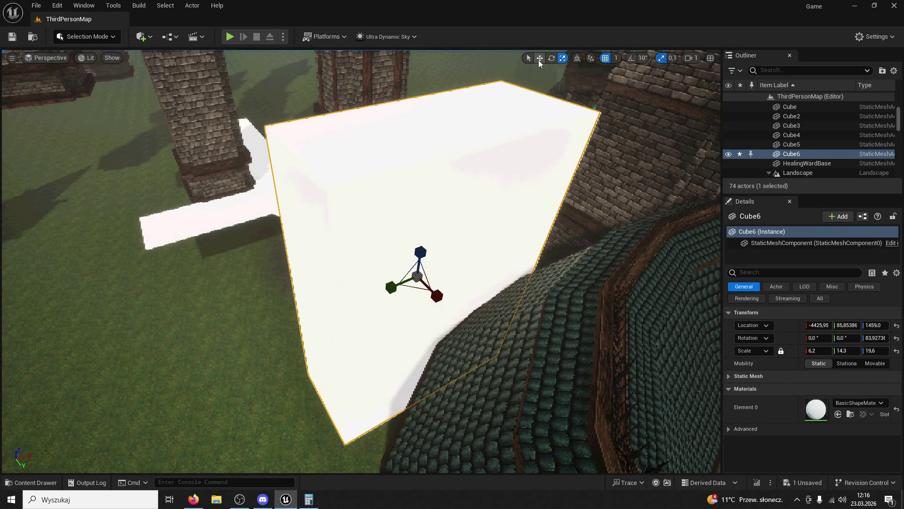
pyautogui.moveTo(403, 278)
pyautogui.mouseDown()
pyautogui.moveTo(416, 285)
pyautogui.moveTo(521, 256)
pyautogui.moveTo(452, 278)
pyautogui.moveTo(460, 278)
pyautogui.mouseUp()
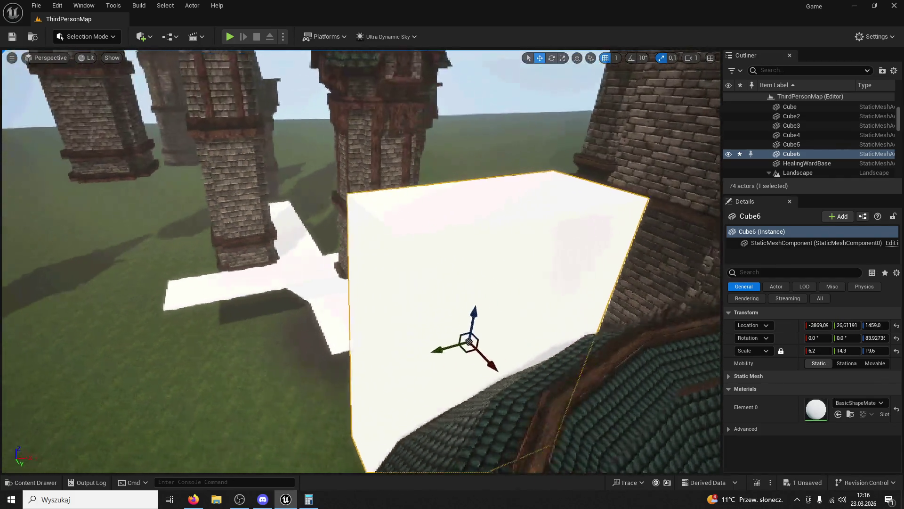
pyautogui.click(562, 58)
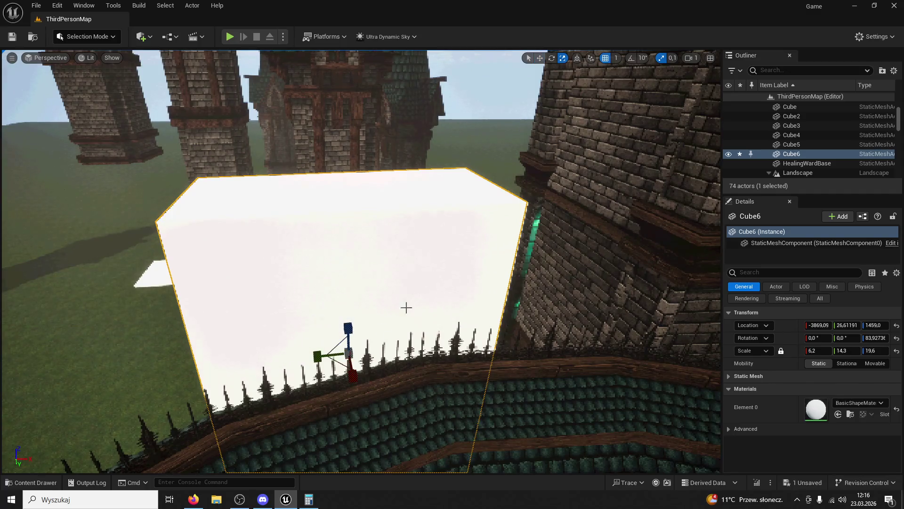
pyautogui.moveTo(319, 357); pyautogui.dragTo(570, 104)
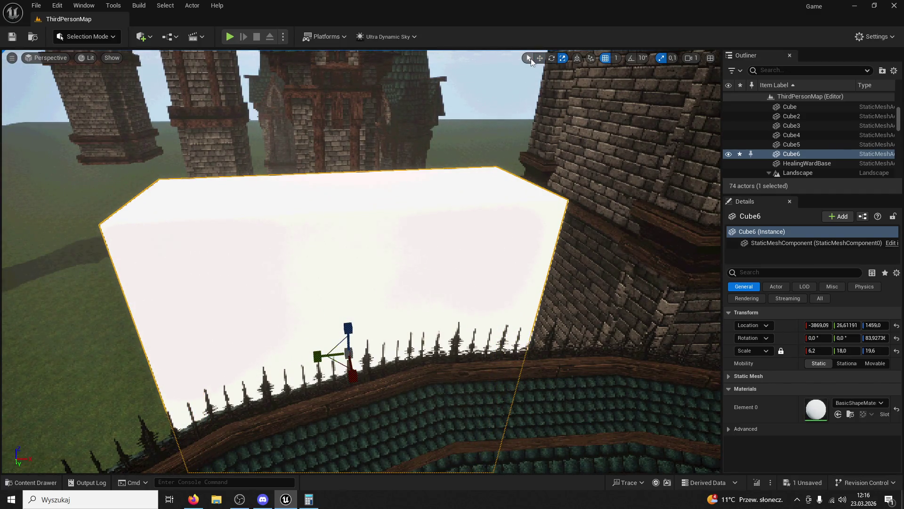
pyautogui.moveTo(324, 360)
pyautogui.mouseDown()
pyautogui.moveTo(373, 367)
pyautogui.moveTo(356, 359)
pyautogui.mouseUp()
# Size Cube6 to 6.2 × 20.9 × 11.8, shift it sideways, save, and start a play test
pyautogui.scroll(3, 355, 359)
pyautogui.moveTo(636, 66); pyautogui.dragTo(637, 66)
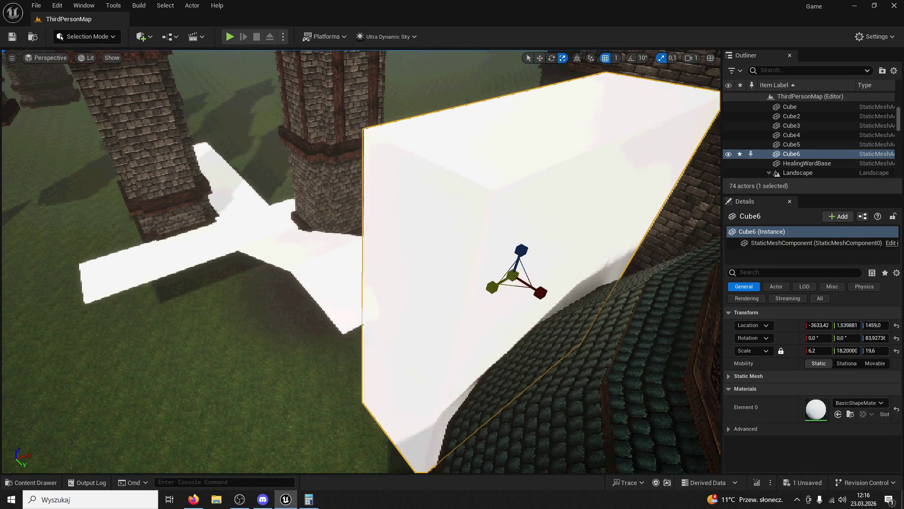
pyautogui.moveTo(847, 350); pyautogui.dragTo(862, 350)
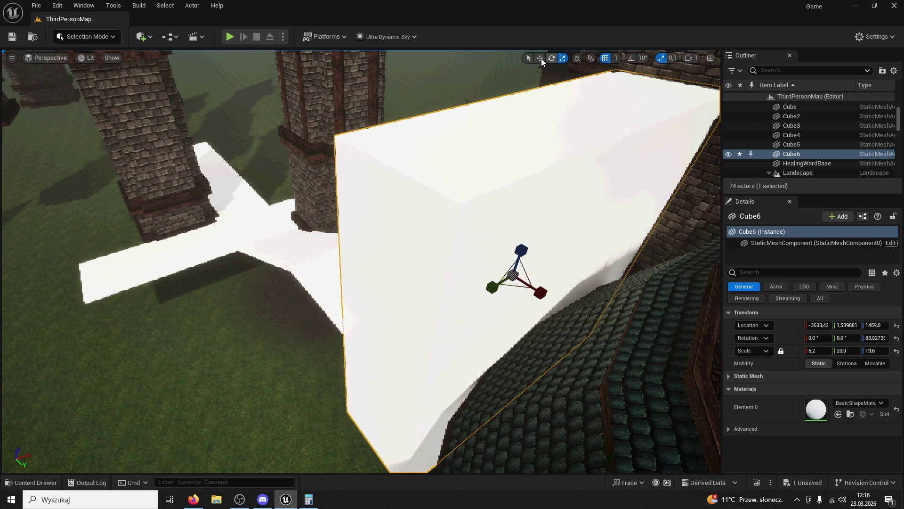
pyautogui.moveTo(493, 289)
pyautogui.mouseDown()
pyautogui.moveTo(468, 296)
pyautogui.moveTo(491, 290)
pyautogui.mouseUp()
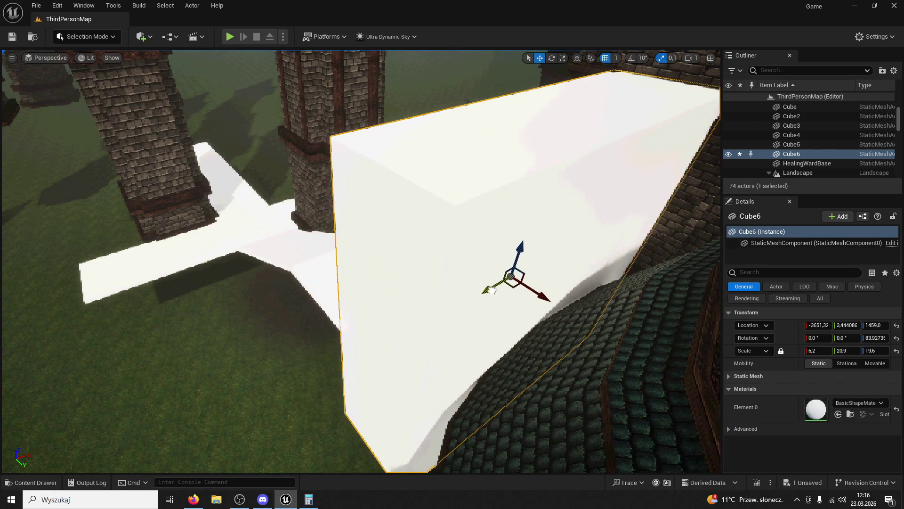
pyautogui.moveTo(360, 261)
pyautogui.mouseDown()
pyautogui.moveTo(360, 235)
pyautogui.moveTo(348, 235)
pyautogui.mouseUp()
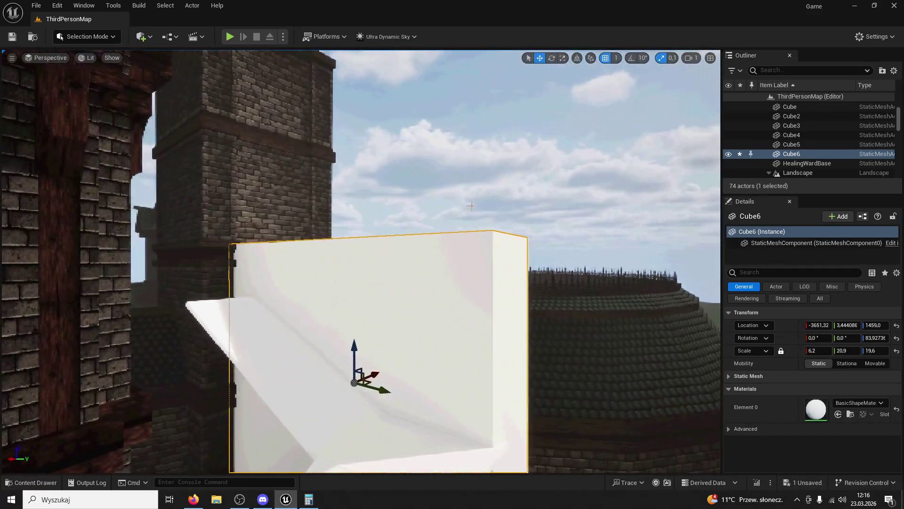
pyautogui.click(563, 57)
pyautogui.moveTo(355, 352)
pyautogui.mouseDown()
pyautogui.moveTo(355, 375)
pyautogui.moveTo(345, 264)
pyautogui.mouseUp()
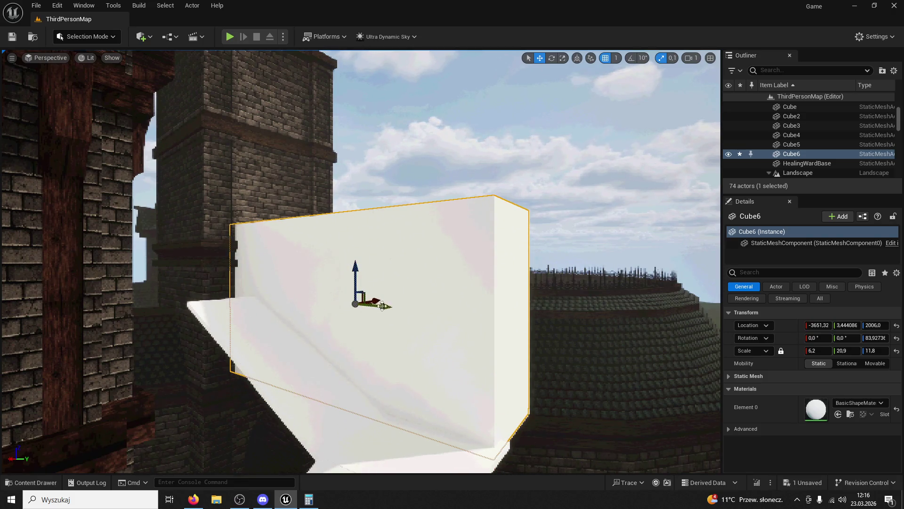
pyautogui.moveTo(383, 307); pyautogui.dragTo(389, 304)
pyautogui.hotkey('ctrl', 'z')
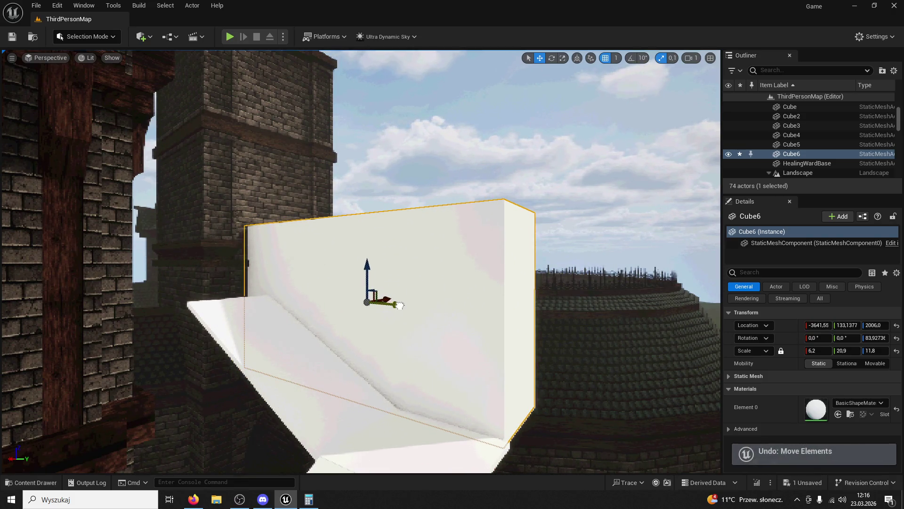
pyautogui.hotkey('ctrl', 's')
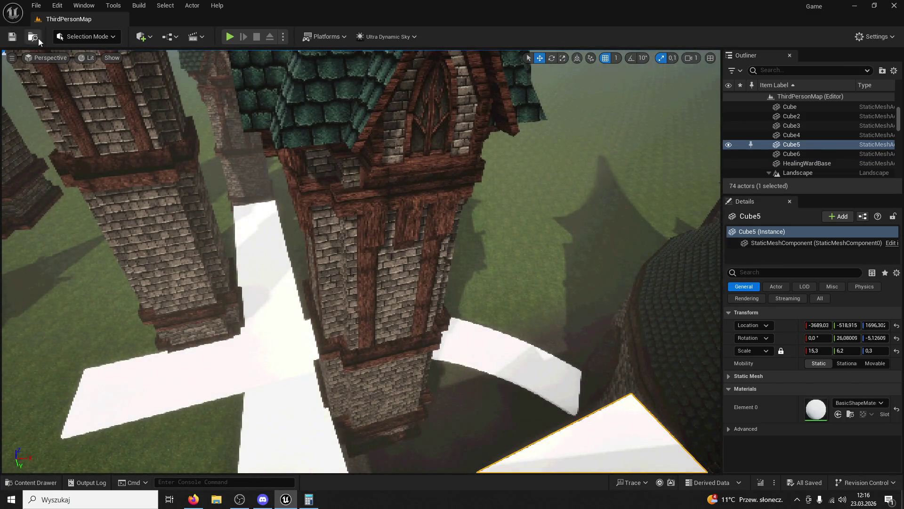
pyautogui.click(230, 37)
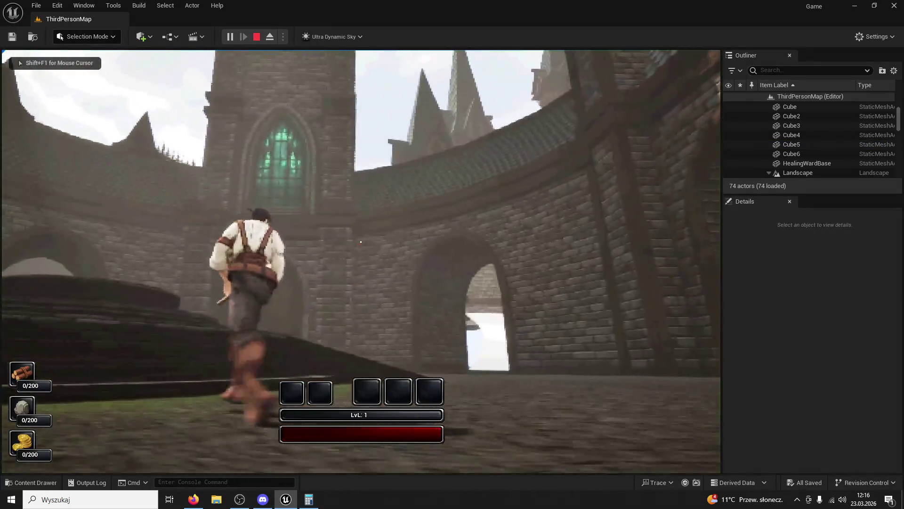
pyautogui.press('w')
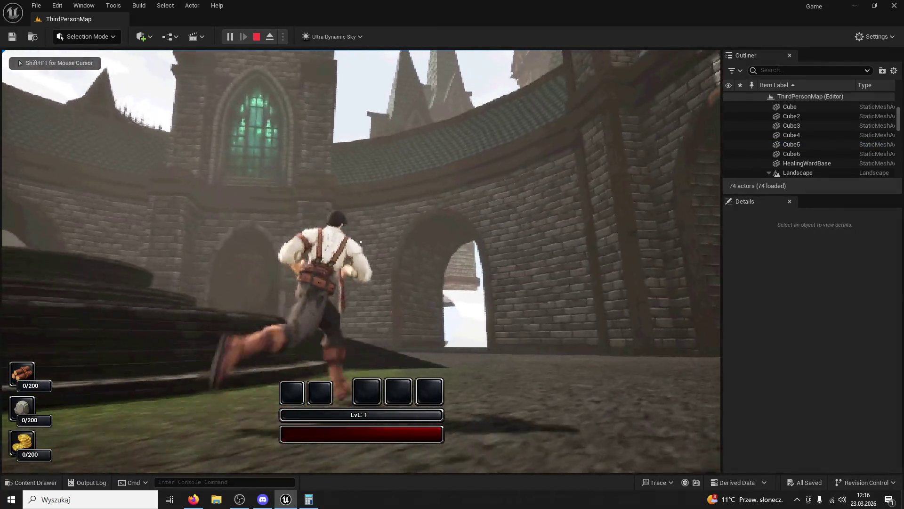
pyautogui.press('w')
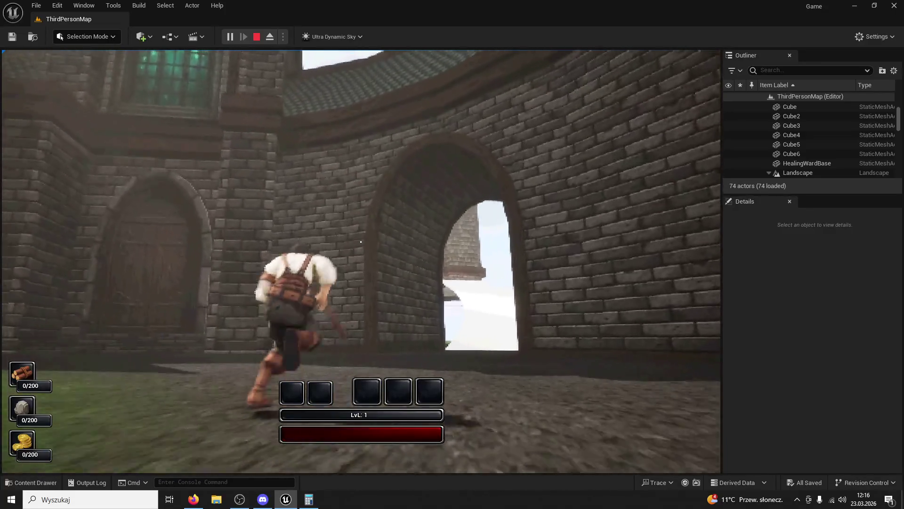
pyautogui.press('w')
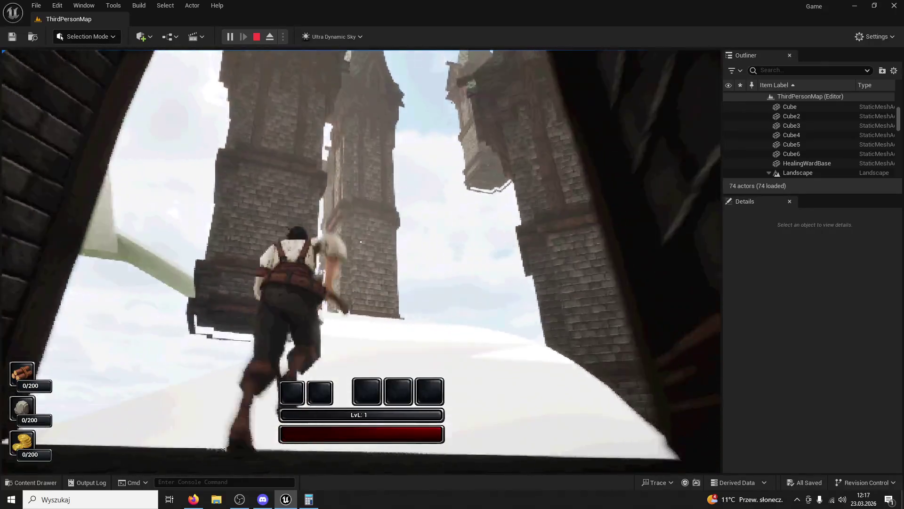
pyautogui.press('w')
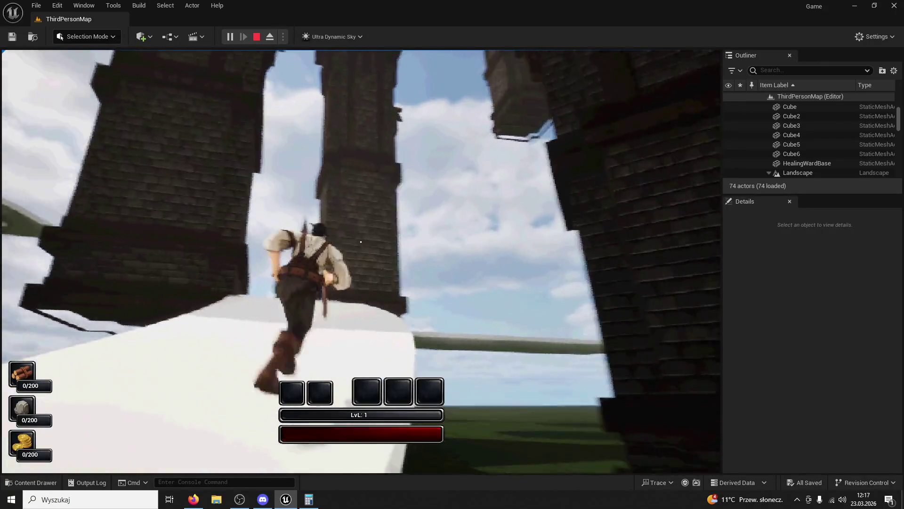
pyautogui.press('w')
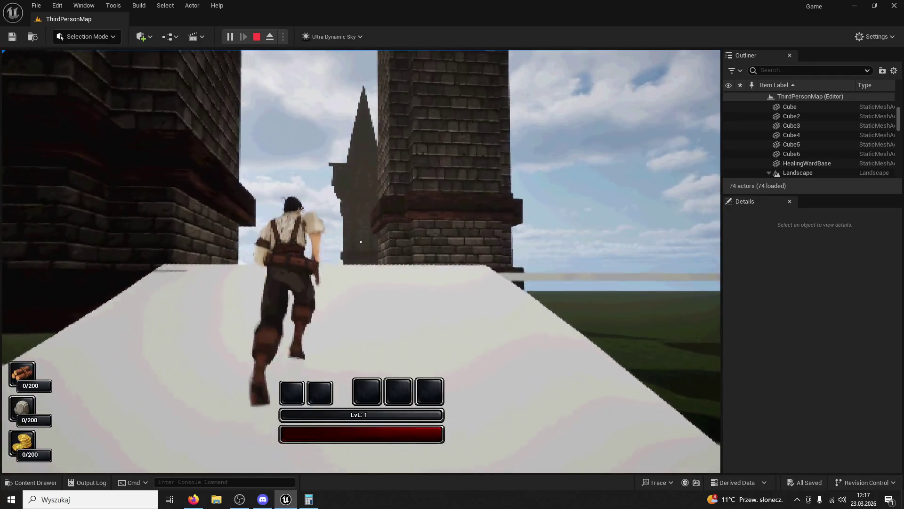
pyautogui.press('w')
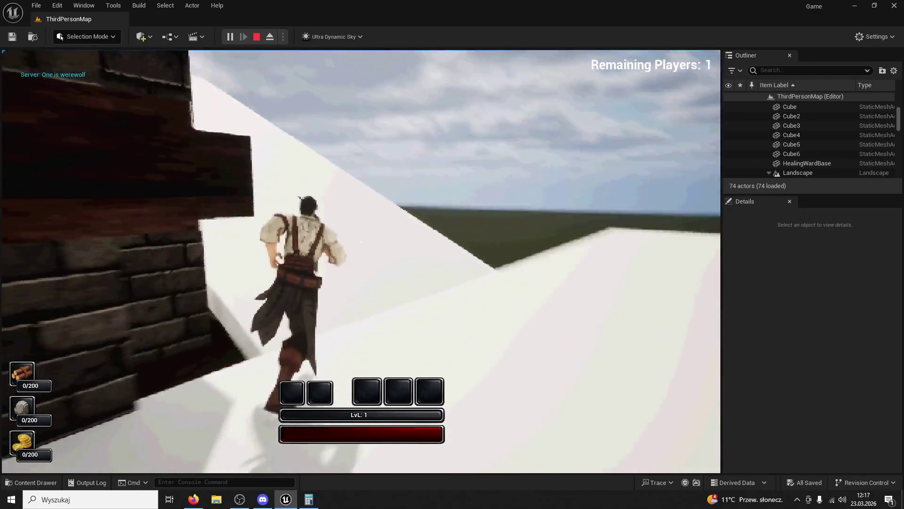
pyautogui.press('w')
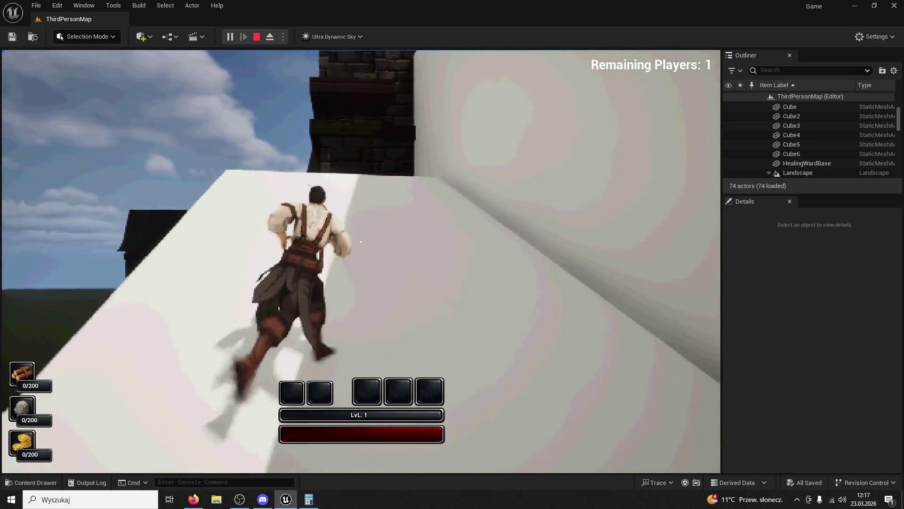
pyautogui.press('w')
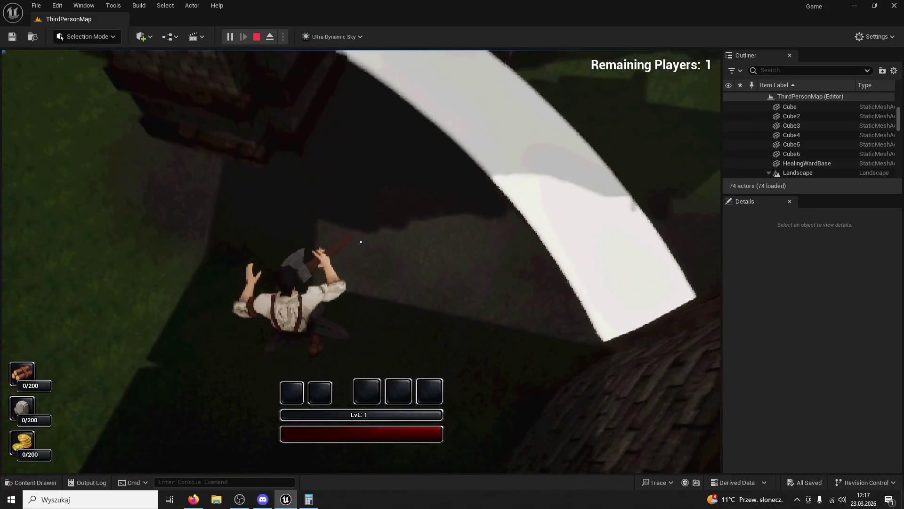
pyautogui.press('Escape')
pyautogui.click(228, 40)
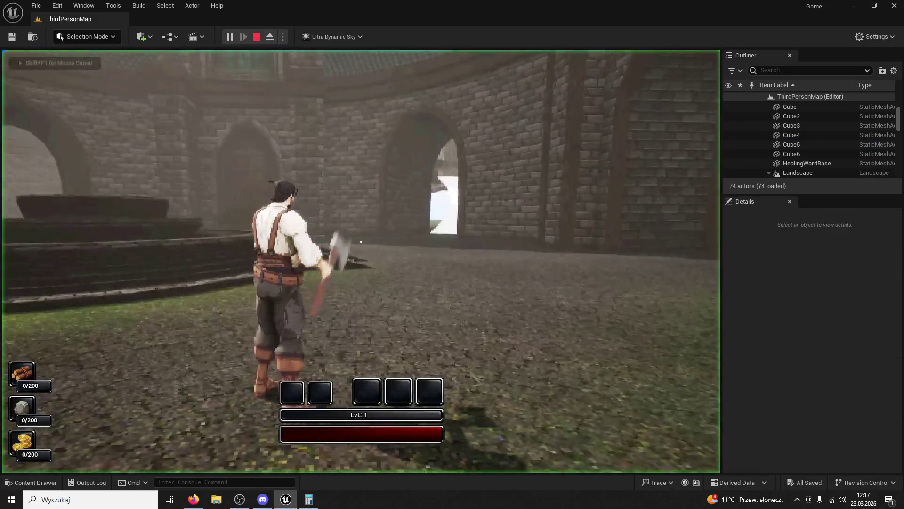
pyautogui.press('w')
pyautogui.press('Escape')
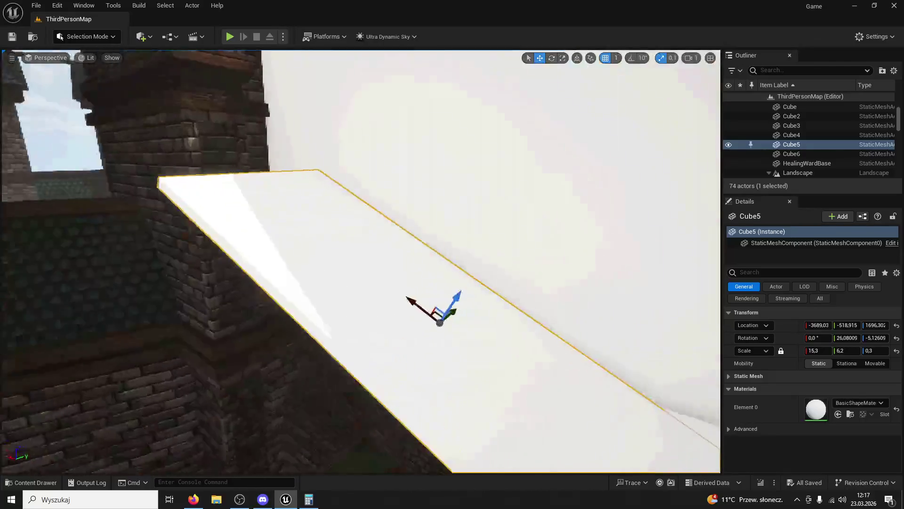
# Shorten ramp Cube5 to Scale X 10.3 and add copy Cube7 as a landing at Z 1878
pyautogui.press('r')
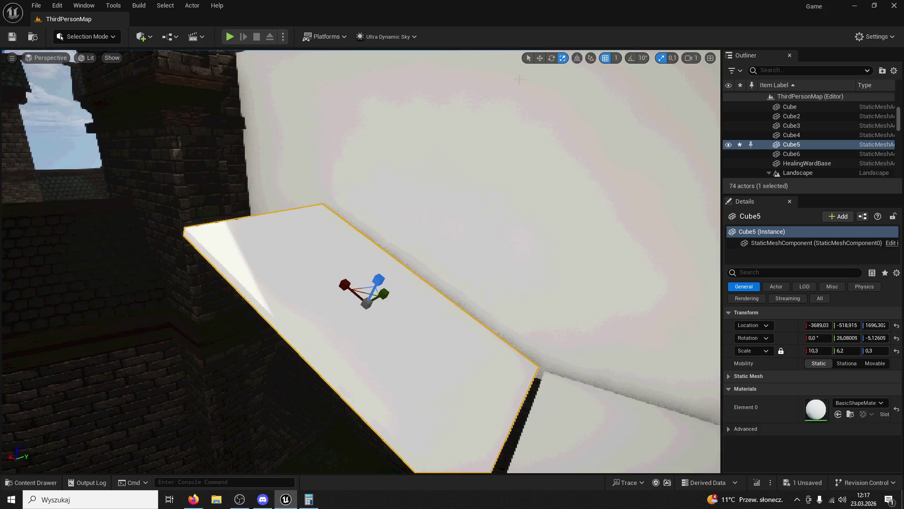
pyautogui.moveTo(340, 282)
pyautogui.keyDown('shift'); pyautogui.mouseDown()
pyautogui.moveTo(372, 292)
pyautogui.moveTo(405, 325)
pyautogui.moveTo(493, 307)
pyautogui.mouseUp(); pyautogui.keyUp('shift')
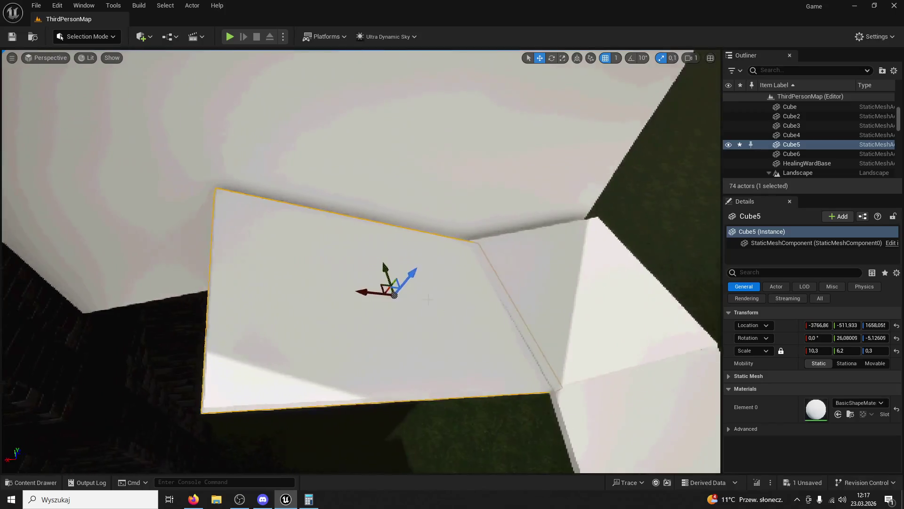
pyautogui.hotkey('ctrl', 'v')
pyautogui.moveTo(560, 220)
pyautogui.keyDown('shift'); pyautogui.mouseDown()
pyautogui.moveTo(603, 189)
pyautogui.moveTo(51, 311)
pyautogui.mouseUp(); pyautogui.keyUp('shift')
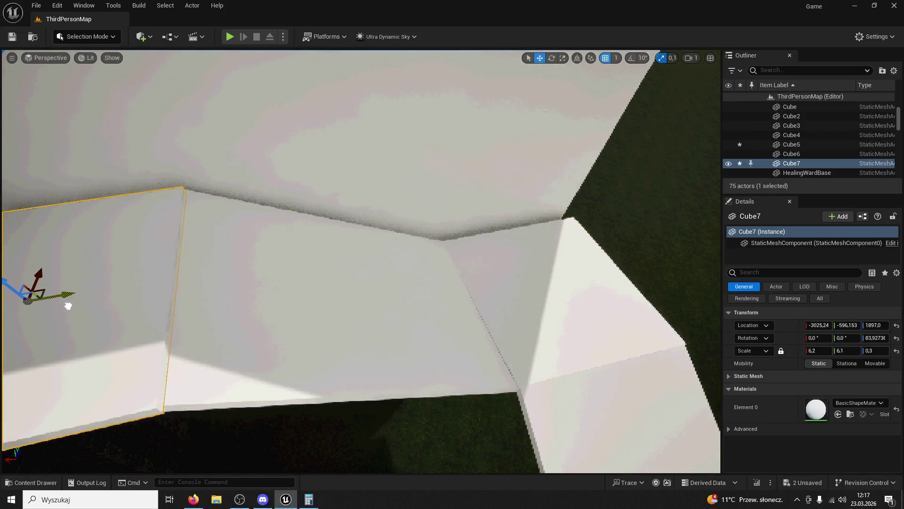
pyautogui.press('f')
pyautogui.moveTo(284, 141); pyautogui.dragTo(274, 153)
pyautogui.moveTo(322, 183)
pyautogui.mouseDown()
pyautogui.moveTo(323, 174)
pyautogui.moveTo(312, 186)
pyautogui.moveTo(326, 178)
pyautogui.mouseUp()
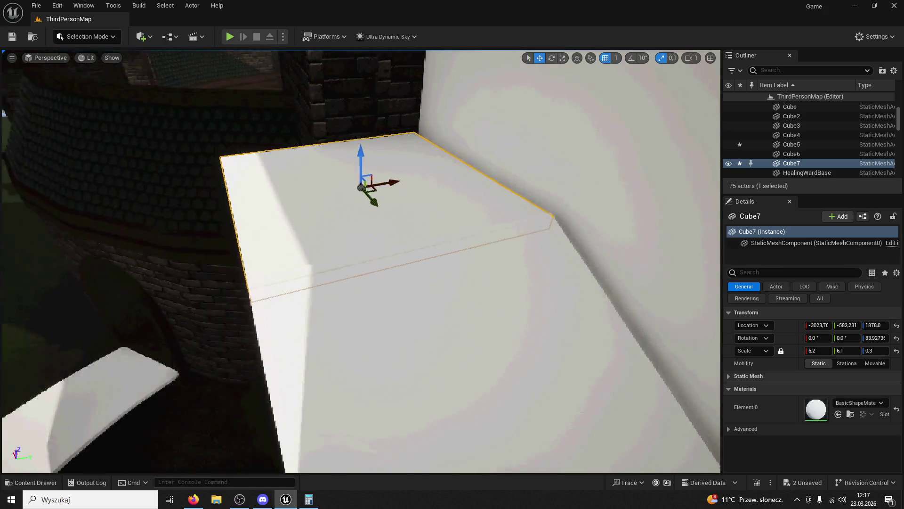
# Select the tall wall block Cube6 and drag out a copy of it as Cube8
pyautogui.click(405, 238)
pyautogui.click(449, 238)
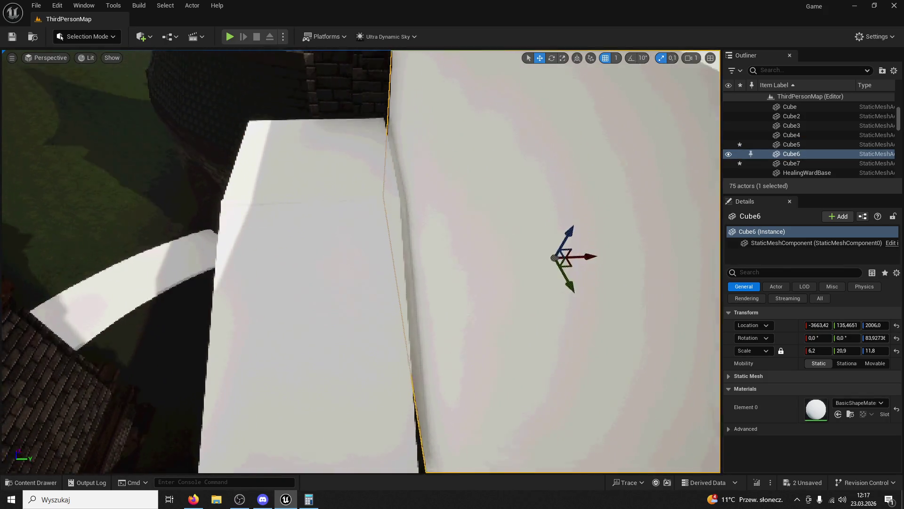
pyautogui.moveTo(537, 256); pyautogui.dragTo(608, 368)
pyautogui.moveTo(450, 212); pyautogui.dragTo(450, 212)
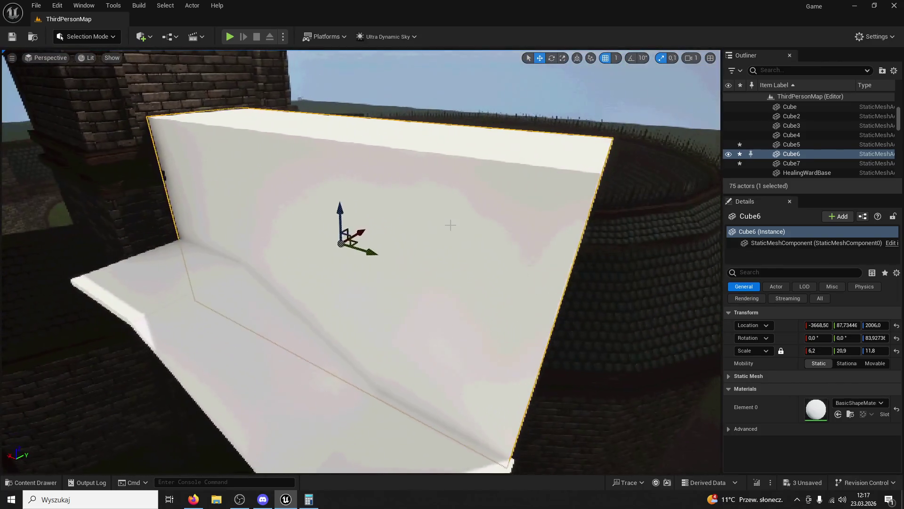
pyautogui.moveTo(363, 238); pyautogui.dragTo(356, 230)
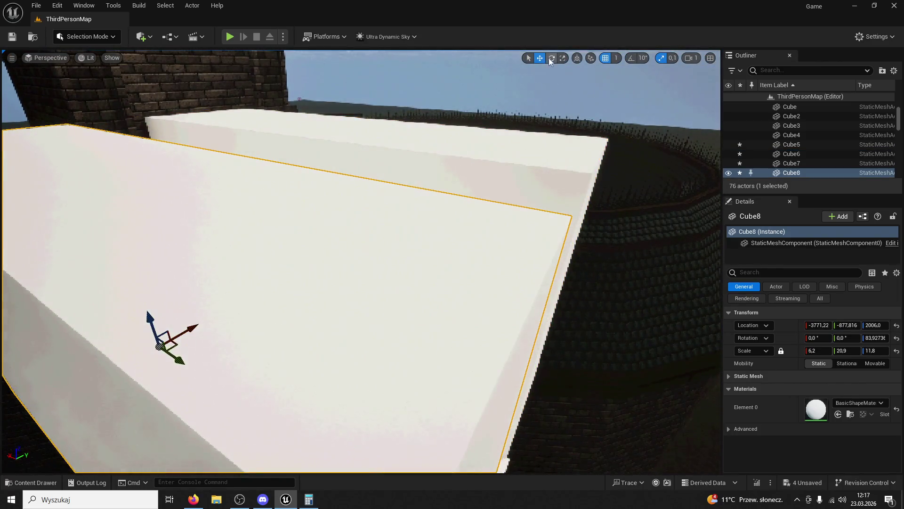
# Set Cube8's Z rotation to 0, move it along X across the gap, and start a play test
pyautogui.press('e')
pyautogui.moveTo(218, 319); pyautogui.dragTo(211, 316)
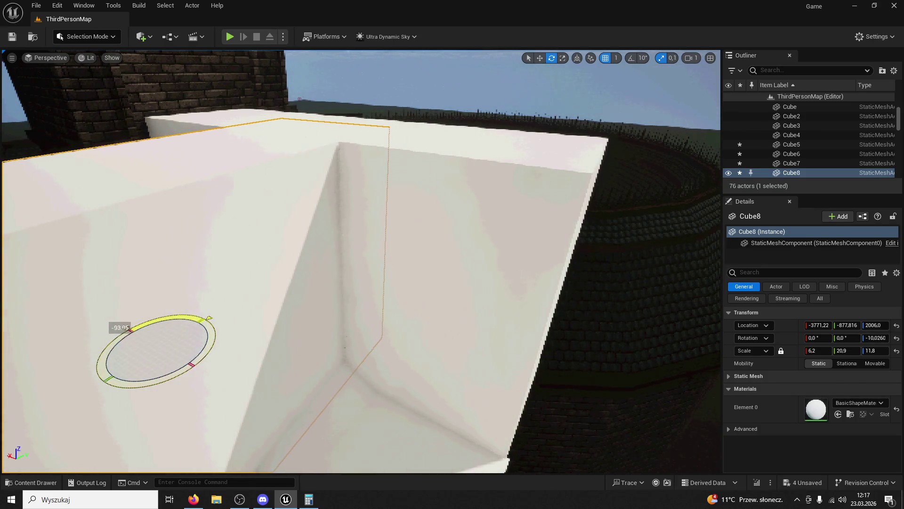
pyautogui.write('0')
pyautogui.press('Return')
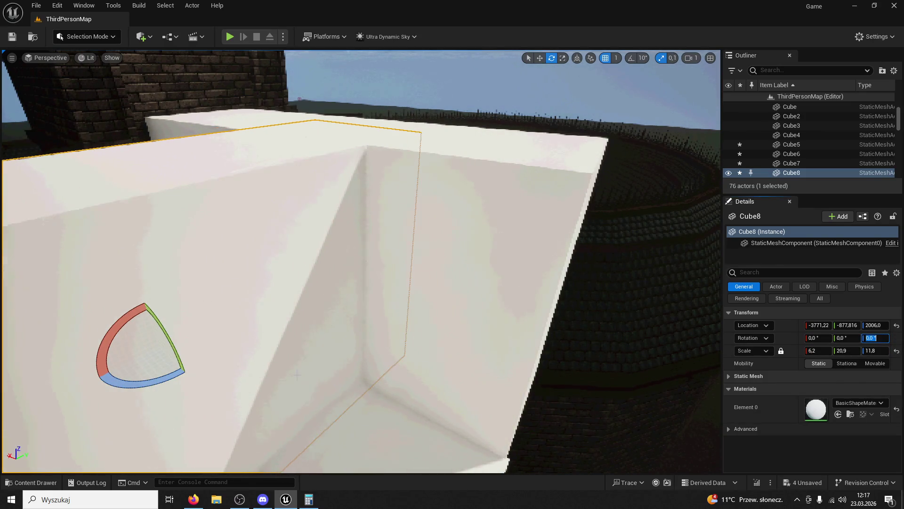
pyautogui.moveTo(141, 332)
pyautogui.mouseDown()
pyautogui.moveTo(44, 267)
pyautogui.moveTo(73, 282)
pyautogui.moveTo(155, 264)
pyautogui.mouseUp()
pyautogui.moveTo(361, 262); pyautogui.dragTo(348, 346)
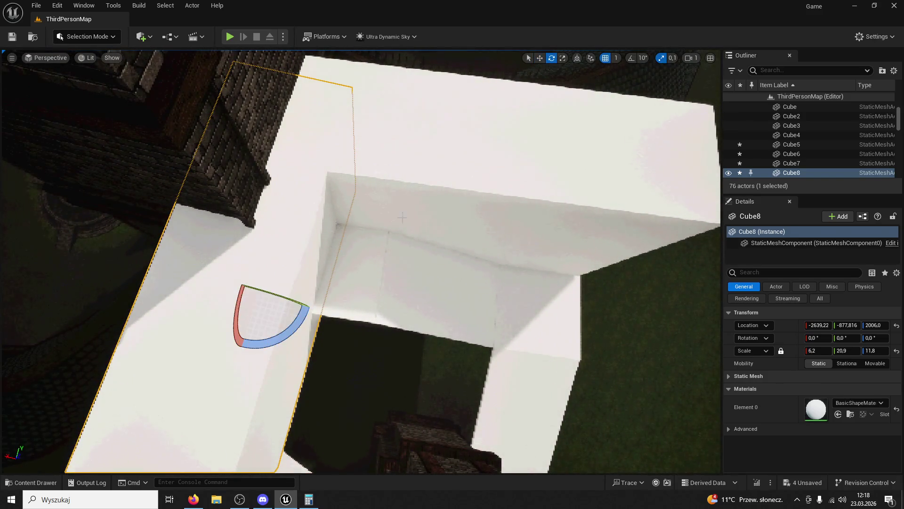
pyautogui.moveTo(300, 316)
pyautogui.mouseDown()
pyautogui.moveTo(21, 216)
pyautogui.moveTo(97, 216)
pyautogui.moveTo(141, 245)
pyautogui.moveTo(117, 263)
pyautogui.moveTo(155, 254)
pyautogui.moveTo(1, 48)
pyautogui.mouseUp()
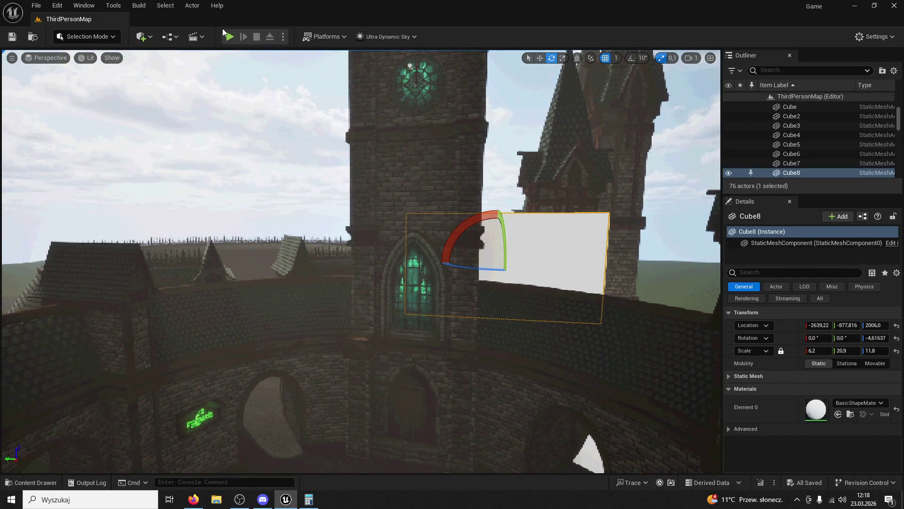
pyautogui.click(229, 37)
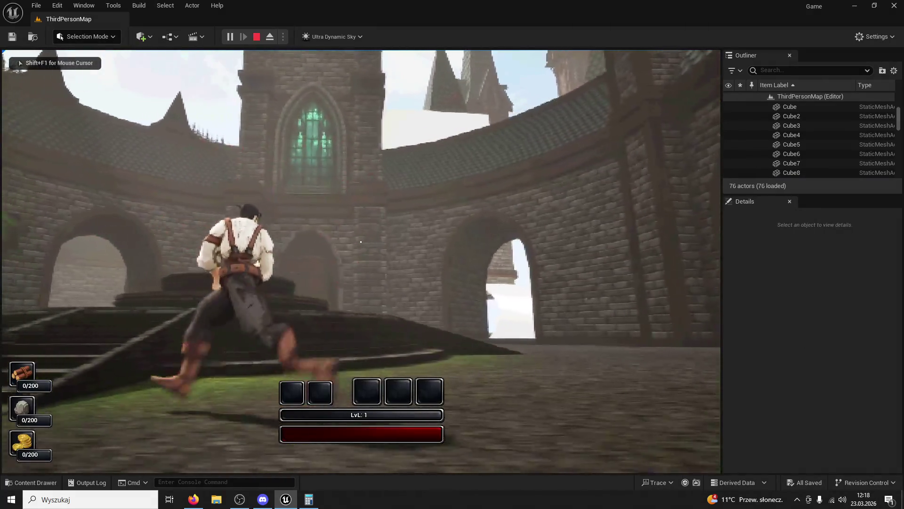
# Walk the character forward through the courtyard toward the raised platform
pyautogui.press('w')
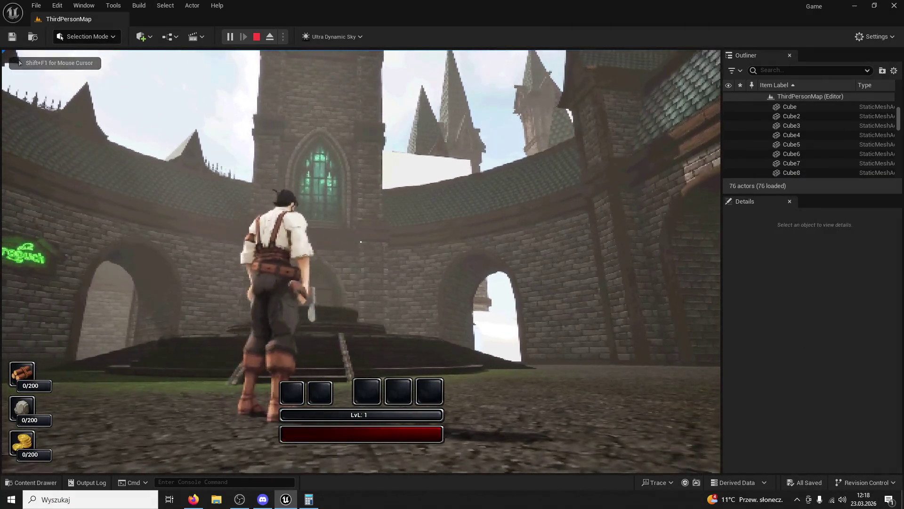
pyautogui.press('w')
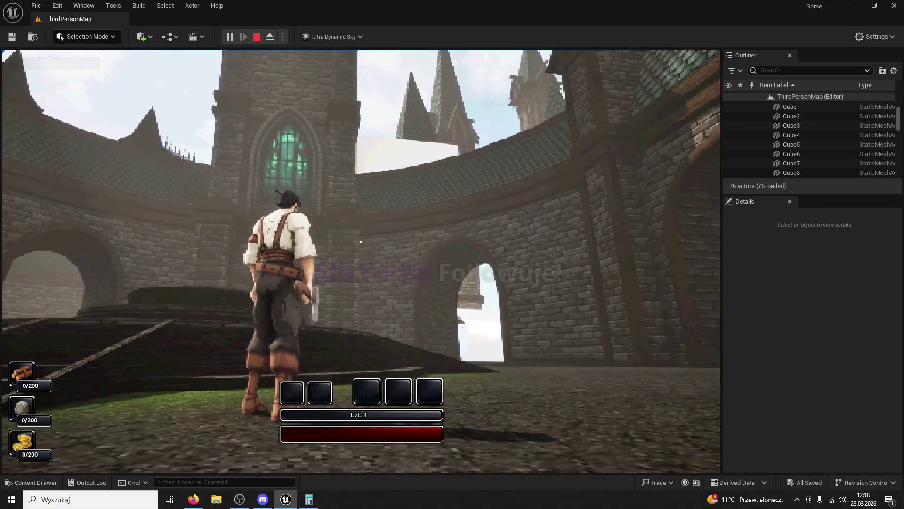
pyautogui.press('super')
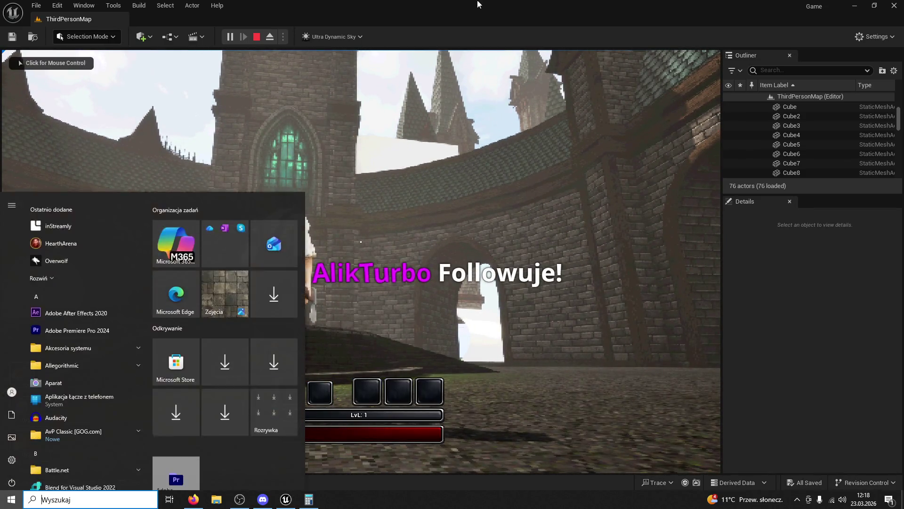
pyautogui.press('Escape')
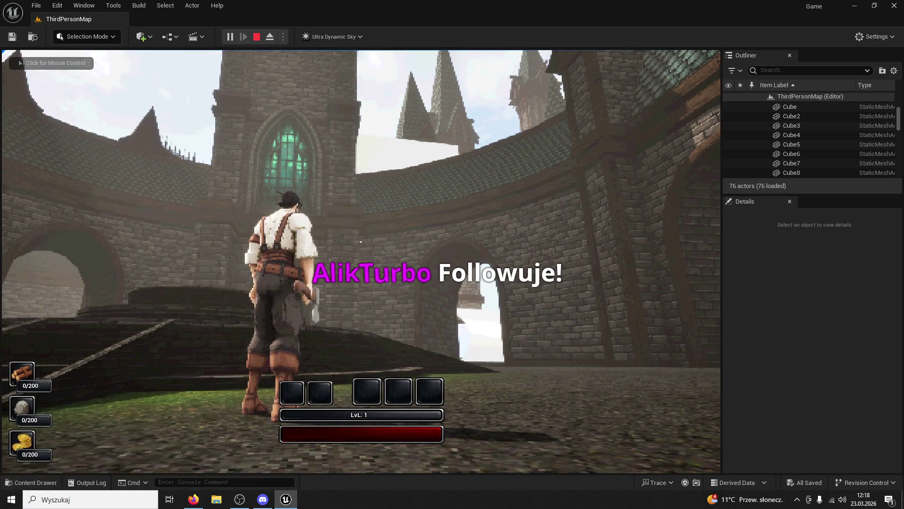